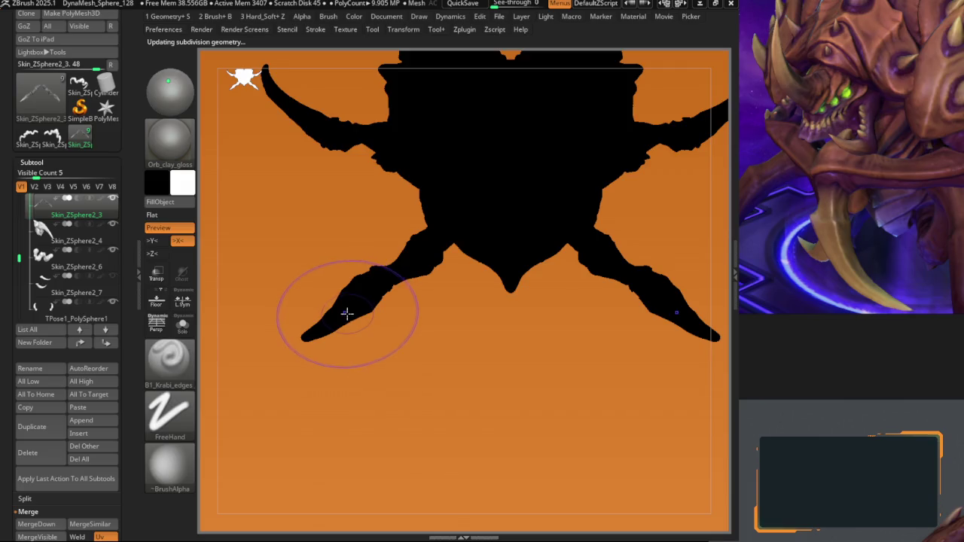
Step: Solo the arms and test Transpose bends, undoing back to the straighter pose
{"action": "key", "text": "w"}
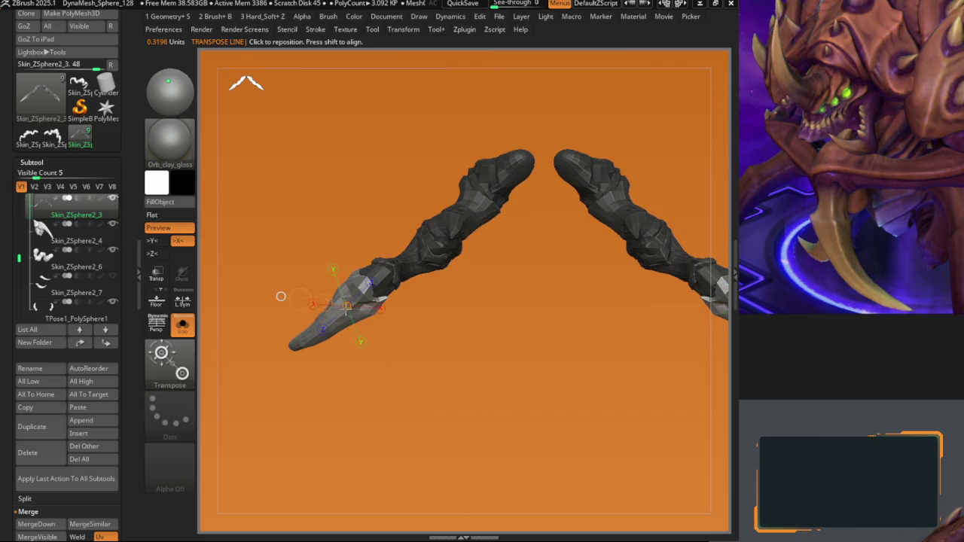
{"action": "key", "text": "q"}
{"action": "key", "text": "w"}
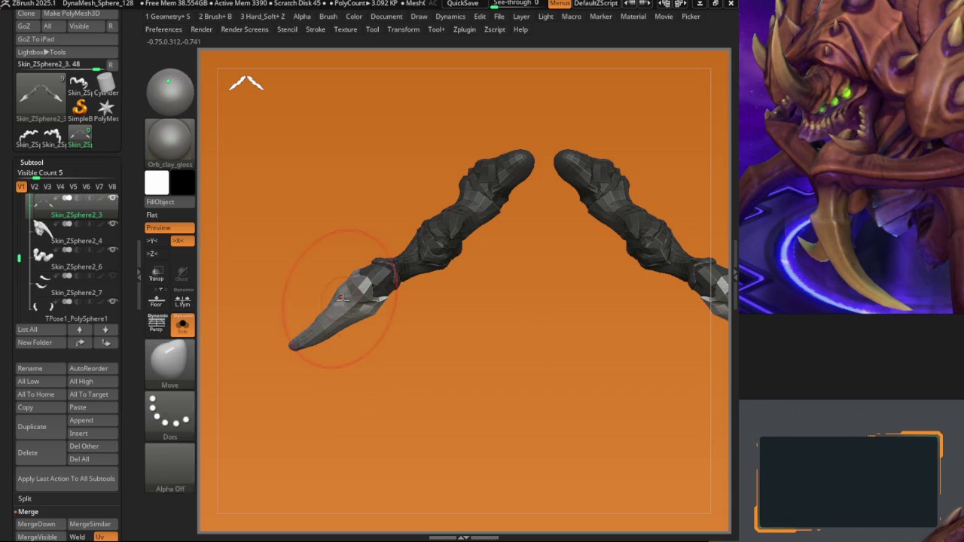
{"action": "left_click_drag", "start_coordinate": [364, 277], "coordinate": [359, 293]}
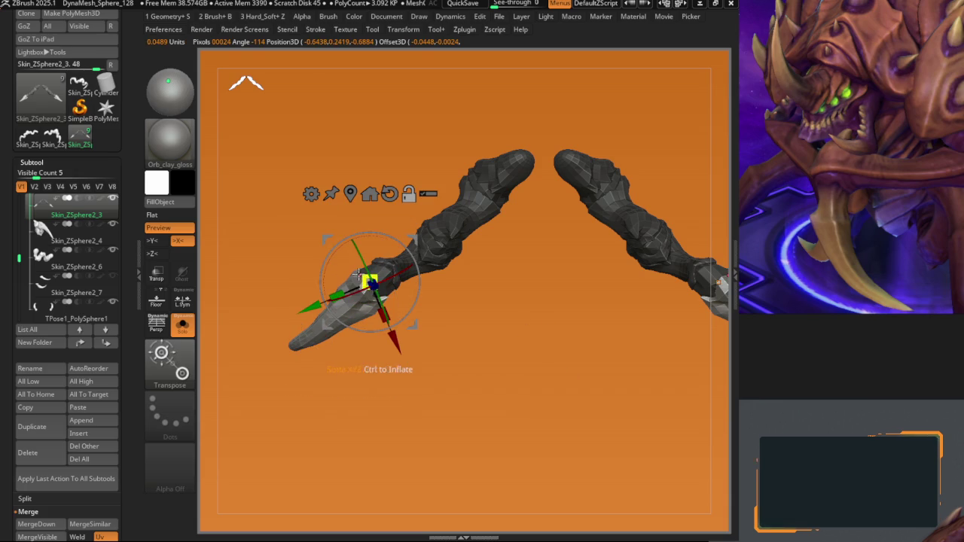
{"action": "key", "text": "ctrl+z"}
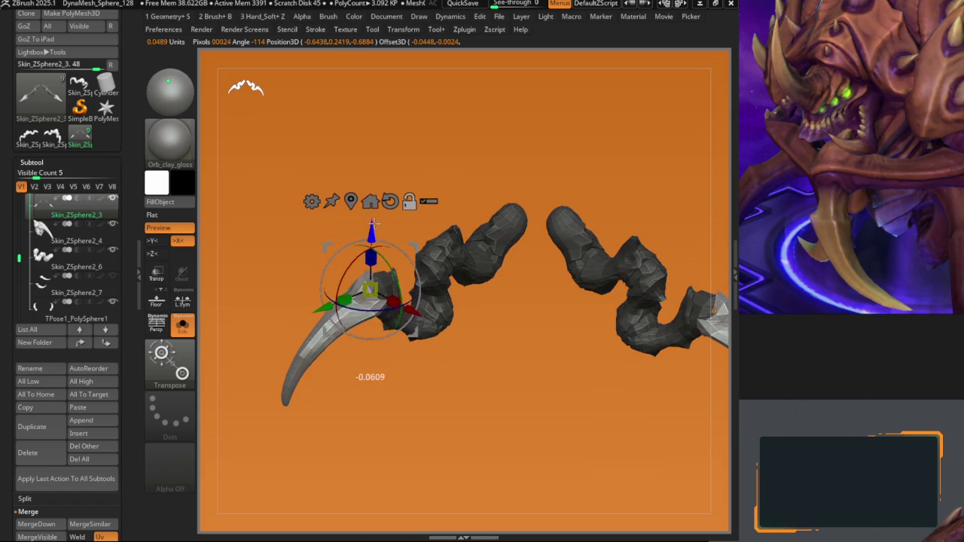
{"action": "key", "text": "ctrl+z"}
Step: Exit Solo, clear the mask, and check the full creature's silhouette from above
{"action": "key", "text": "q"}
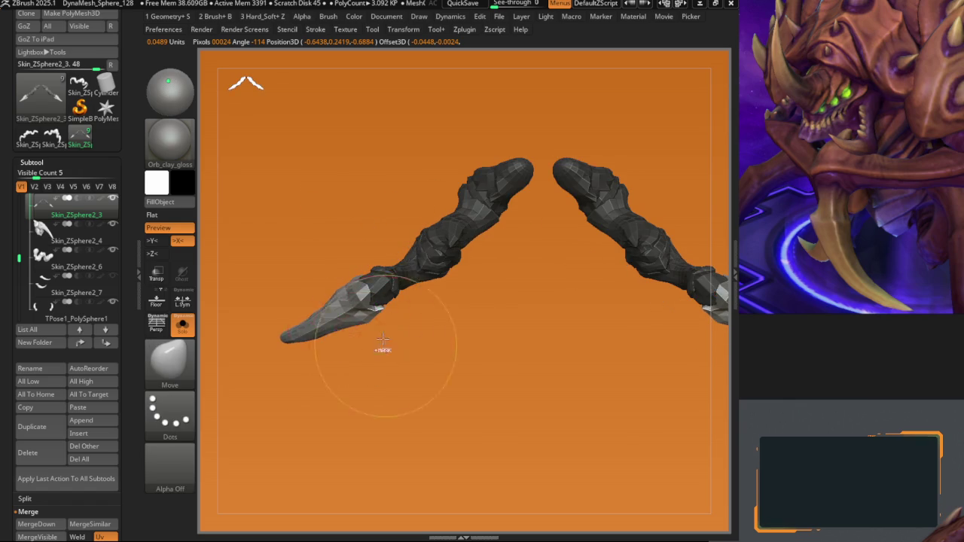
{"action": "key", "text": "f"}
{"action": "left_click_drag", "start_coordinate": [335, 257], "coordinate": [334, 257], "text": "ctrl"}
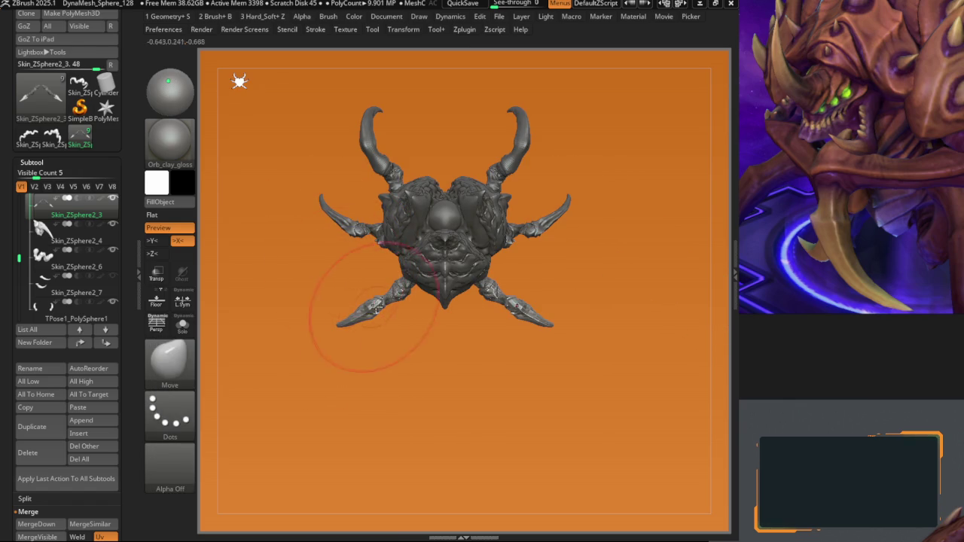
{"action": "mouse_move", "coordinate": [363, 295]}
{"action": "right_mouse_down"}
{"action": "mouse_move", "coordinate": [376, 233]}
{"action": "mouse_move", "coordinate": [362, 284]}
{"action": "mouse_move", "coordinate": [322, 262]}
{"action": "mouse_move", "coordinate": [452, 316]}
{"action": "mouse_move", "coordinate": [336, 283]}
{"action": "mouse_move", "coordinate": [309, 243]}
{"action": "mouse_move", "coordinate": [380, 216]}
{"action": "right_mouse_up"}
{"action": "key", "text": "v"}
Step: Make TPose1_PolySphere1 the active subtool, frame its hooked claws and pick the Move brush
{"action": "key", "text": "v"}
{"action": "key", "text": "w"}
{"action": "left_click", "coordinate": [499, 248], "text": "alt"}
{"action": "mouse_move", "coordinate": [500, 248]}
{"action": "right_mouse_down", "text": "ctrl"}
{"action": "mouse_move", "coordinate": [297, 244]}
{"action": "mouse_move", "coordinate": [273, 264]}
{"action": "right_mouse_up", "text": "ctrl"}
{"action": "key", "text": "space"}
{"action": "key", "text": "b"}
{"action": "key", "text": "m"}
{"action": "key", "text": "v"}
{"action": "key", "text": "space"}
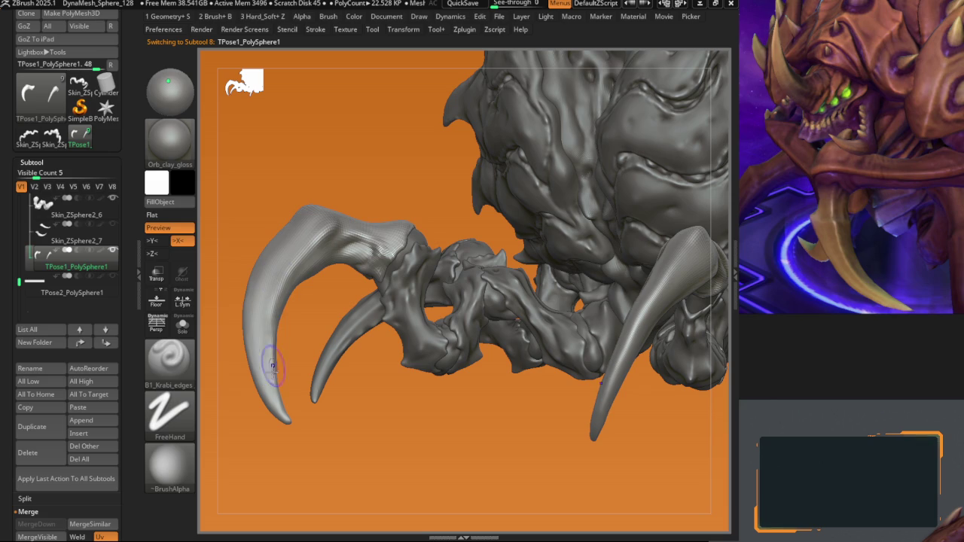
Step: Isolate the claw part and pull its tip down and to the right with Move
{"action": "key", "text": "f"}
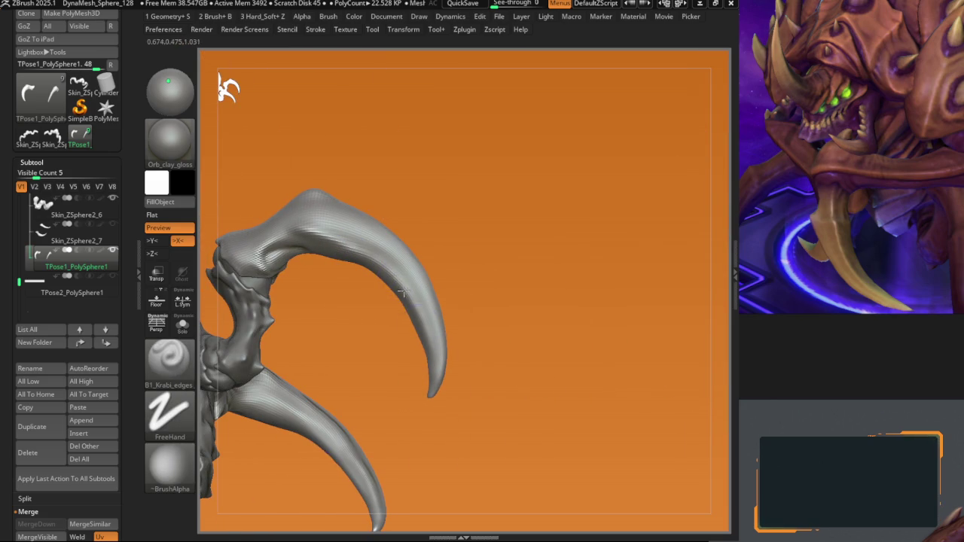
{"action": "mouse_move", "coordinate": [354, 259]}
{"action": "right_mouse_down"}
{"action": "mouse_move", "coordinate": [372, 252]}
{"action": "mouse_move", "coordinate": [382, 184]}
{"action": "mouse_move", "coordinate": [357, 195]}
{"action": "mouse_move", "coordinate": [338, 217]}
{"action": "mouse_move", "coordinate": [399, 238]}
{"action": "right_mouse_up"}
{"action": "key", "text": "b"}
{"action": "key", "text": "m"}
{"action": "key", "text": "v"}
{"action": "left_click_drag", "start_coordinate": [399, 237], "coordinate": [419, 307]}
Step: Carve DamStandard creases where the joint meets the hooked claw
{"action": "key", "text": "b"}
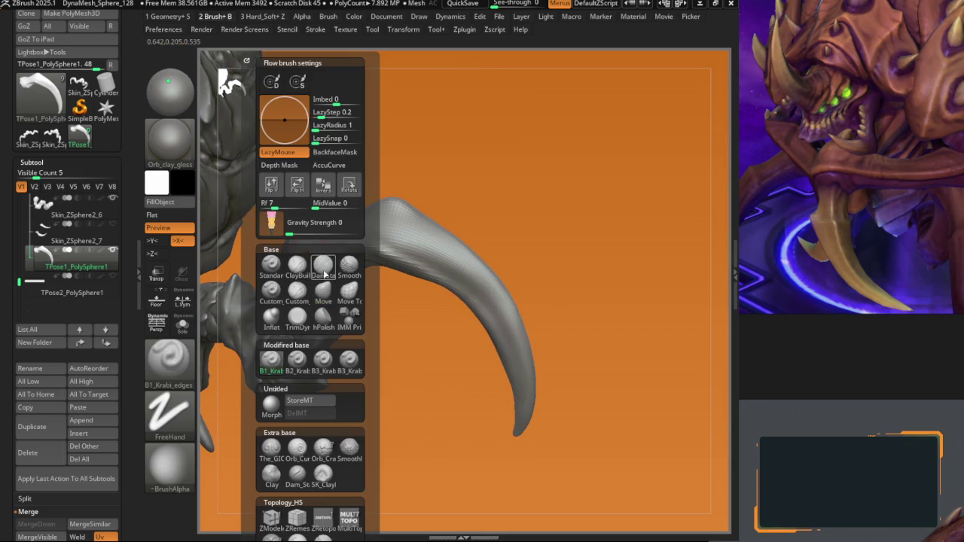
{"action": "left_click", "coordinate": [322, 275]}
{"action": "mouse_move", "coordinate": [322, 276]}
{"action": "right_mouse_down"}
{"action": "mouse_move", "coordinate": [346, 230]}
{"action": "mouse_move", "coordinate": [379, 219]}
{"action": "mouse_move", "coordinate": [400, 256]}
{"action": "mouse_move", "coordinate": [365, 272]}
{"action": "mouse_move", "coordinate": [360, 292]}
{"action": "right_mouse_up"}
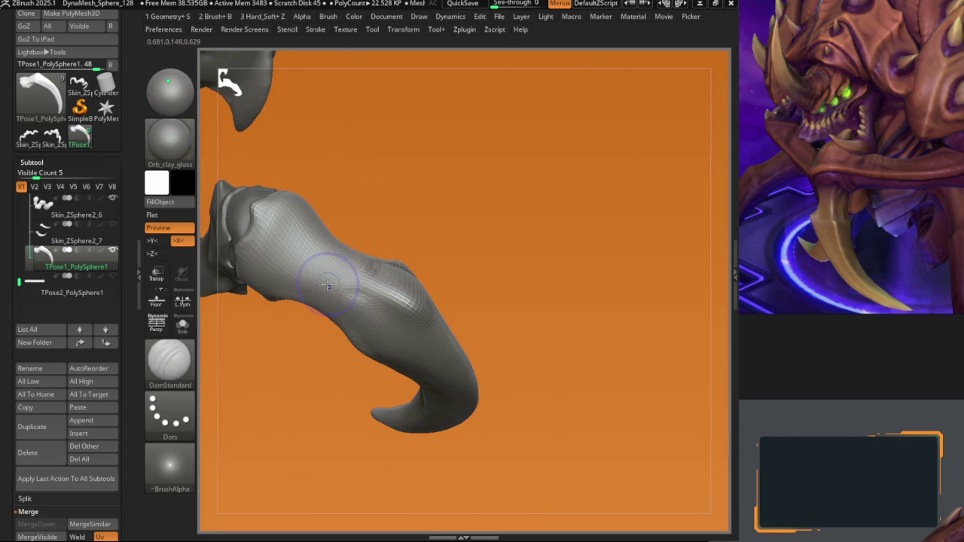
{"action": "mouse_move", "coordinate": [278, 259]}
{"action": "right_mouse_down"}
{"action": "mouse_move", "coordinate": [351, 259]}
{"action": "mouse_move", "coordinate": [317, 279]}
{"action": "right_mouse_up"}
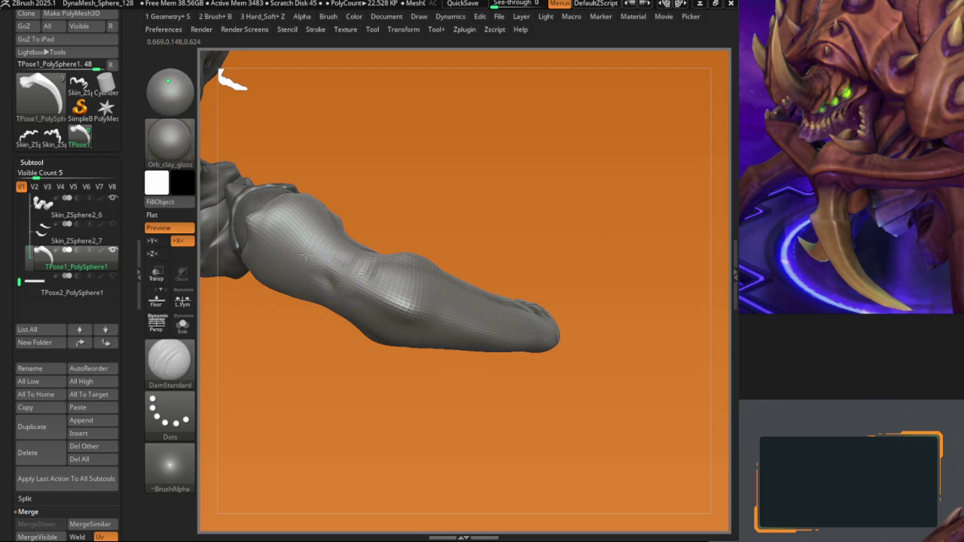
{"action": "key", "text": "b"}
{"action": "key", "text": "m"}
{"action": "key", "text": "v"}
{"action": "right_click_drag", "start_coordinate": [315, 267], "coordinate": [328, 225]}
Step: Raise and reshape the knuckled joint with Move Topological
{"action": "key", "text": "b"}
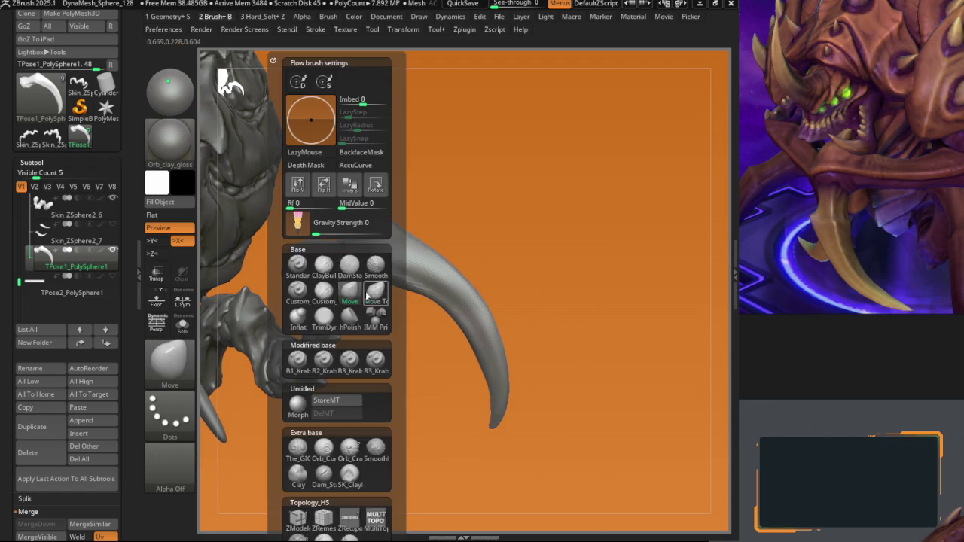
{"action": "key", "text": "m"}
{"action": "key", "text": "t"}
{"action": "right_click_drag", "start_coordinate": [414, 207], "coordinate": [406, 200]}
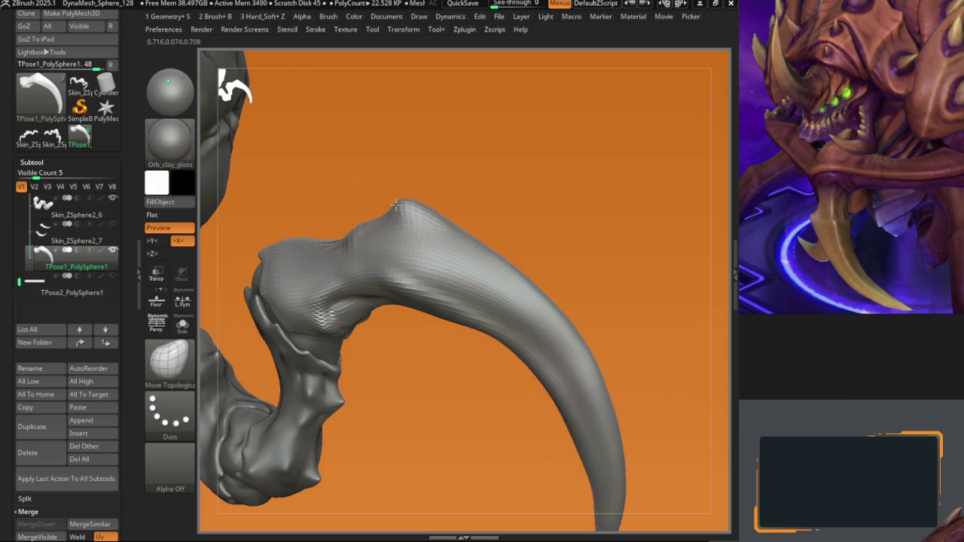
{"action": "right_click_drag", "start_coordinate": [370, 252], "coordinate": [377, 241]}
Step: Sharpen the joint's edges with B2_Krabi_Highlight, then keep shaping with Move Topological
{"action": "key", "text": "b"}
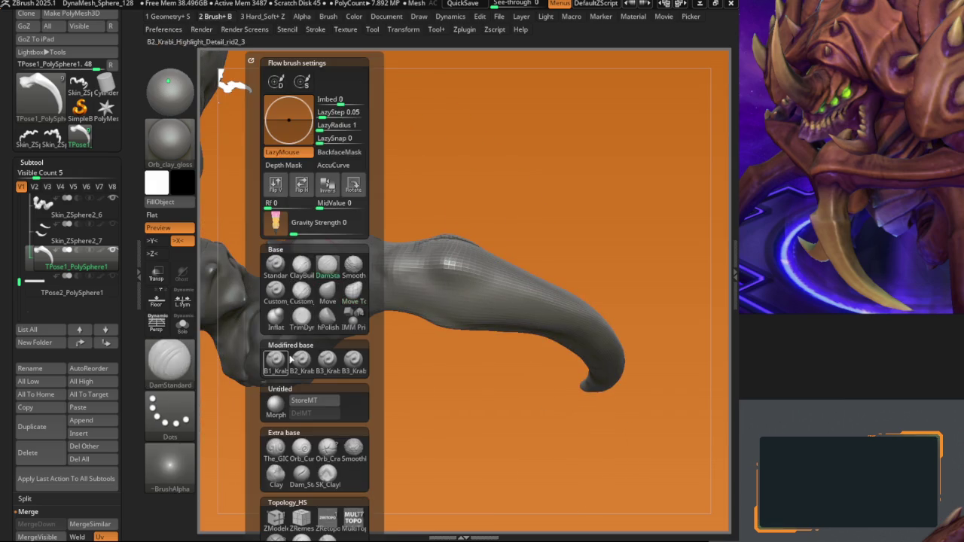
{"action": "left_click", "coordinate": [299, 360]}
{"action": "key", "text": "b"}
{"action": "key", "text": "m"}
{"action": "key", "text": "t"}
{"action": "mouse_move", "coordinate": [317, 241]}
{"action": "right_mouse_down"}
{"action": "mouse_move", "coordinate": [299, 241]}
{"action": "mouse_move", "coordinate": [391, 305]}
{"action": "mouse_move", "coordinate": [405, 236]}
{"action": "mouse_move", "coordinate": [415, 254]}
{"action": "mouse_move", "coordinate": [490, 238]}
{"action": "mouse_move", "coordinate": [394, 282]}
{"action": "mouse_move", "coordinate": [507, 279]}
{"action": "mouse_move", "coordinate": [469, 242]}
{"action": "mouse_move", "coordinate": [486, 301]}
{"action": "right_mouse_up"}
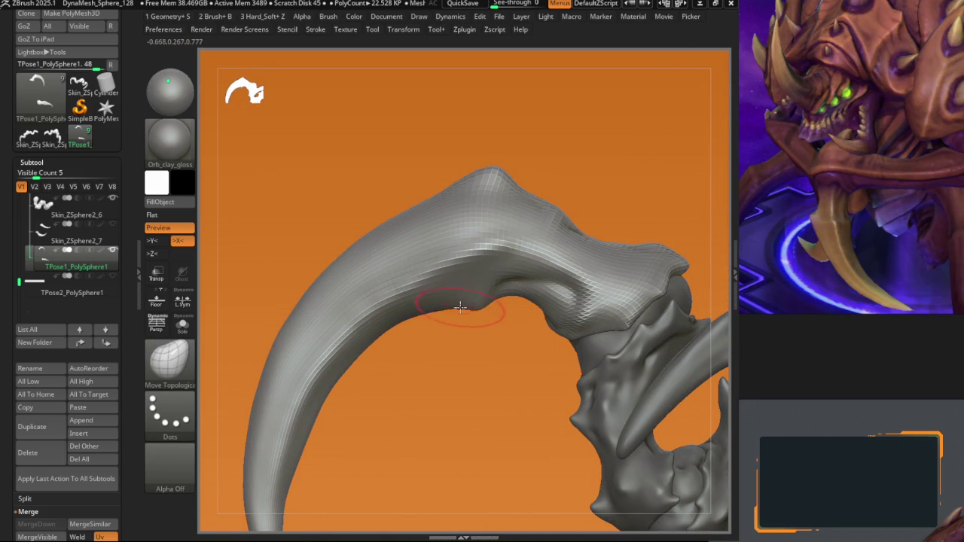
Step: Check the claw's silhouette in black fill and reframe close on the claw
{"action": "right_click_drag", "start_coordinate": [468, 311], "coordinate": [428, 265]}
{"action": "key", "text": "v"}
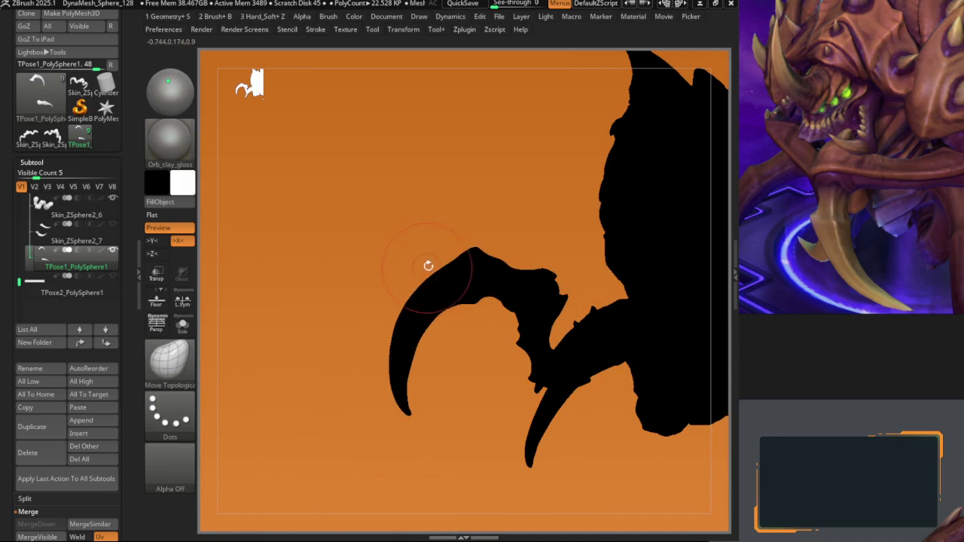
{"action": "key", "text": "v"}
{"action": "mouse_move", "coordinate": [488, 311]}
{"action": "right_mouse_down"}
{"action": "mouse_move", "coordinate": [555, 269]}
{"action": "mouse_move", "coordinate": [462, 279]}
{"action": "mouse_move", "coordinate": [442, 216]}
{"action": "mouse_move", "coordinate": [409, 298]}
{"action": "mouse_move", "coordinate": [385, 288]}
{"action": "mouse_move", "coordinate": [367, 253]}
{"action": "right_mouse_up"}
{"action": "right_click", "coordinate": [367, 253]}
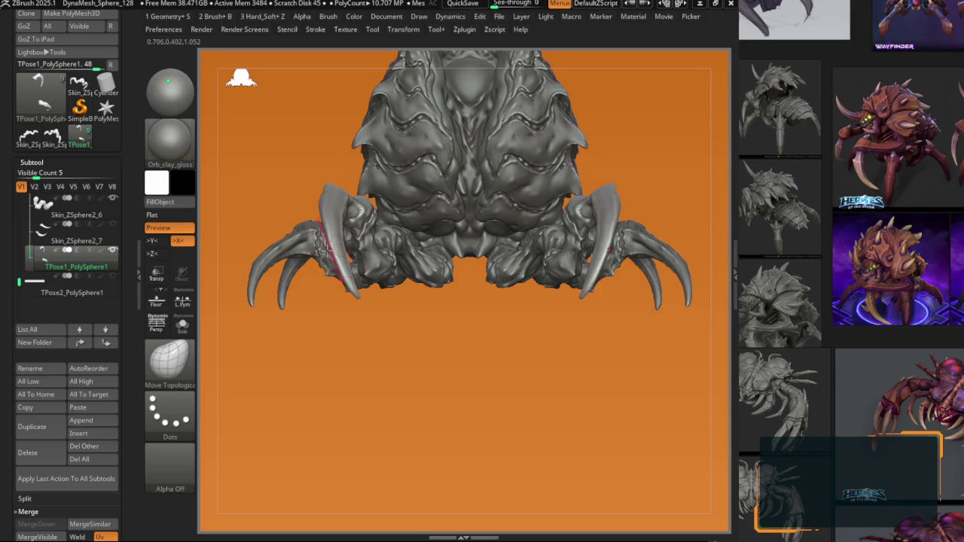
Step: Cut hard edges into the left claw's joint with B1_Krabi_edges
{"action": "right_click_drag", "start_coordinate": [325, 251], "coordinate": [387, 211]}
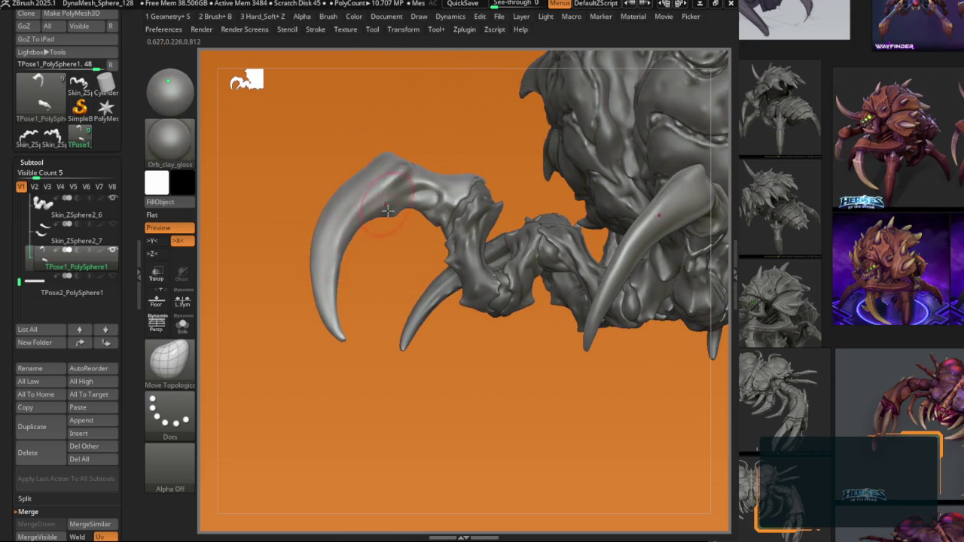
{"action": "key", "text": "space"}
{"action": "key", "text": "space"}
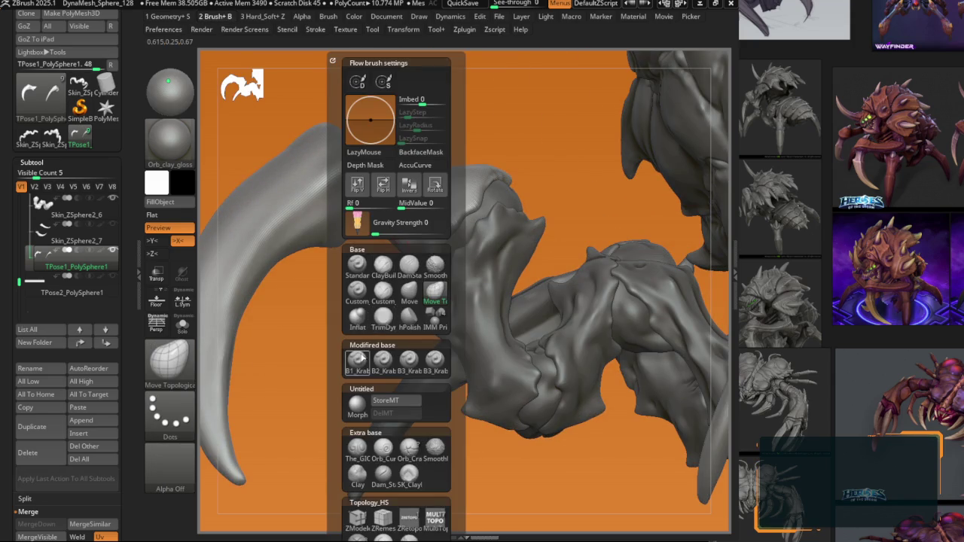
{"action": "left_click", "coordinate": [357, 360]}
{"action": "mouse_move", "coordinate": [357, 360]}
{"action": "right_mouse_down"}
{"action": "mouse_move", "coordinate": [436, 283]}
{"action": "mouse_move", "coordinate": [392, 271]}
{"action": "right_mouse_up"}
{"action": "key", "text": "b"}
{"action": "key", "text": "d"}
{"action": "key", "text": "s"}
{"action": "key", "text": "b"}
{"action": "key", "text": "b"}
{"action": "key", "text": "1"}
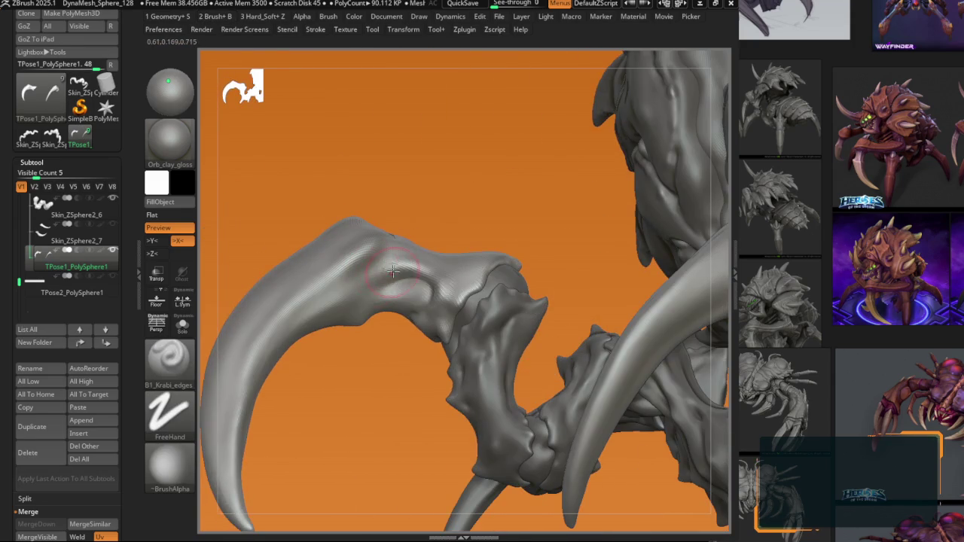
{"action": "right_click_drag", "start_coordinate": [339, 302], "coordinate": [378, 258]}
Step: Carve DamStandard grooves along the claw, masking part of it between strokes
{"action": "key", "text": "b"}
{"action": "key", "text": "d"}
{"action": "key", "text": "s"}
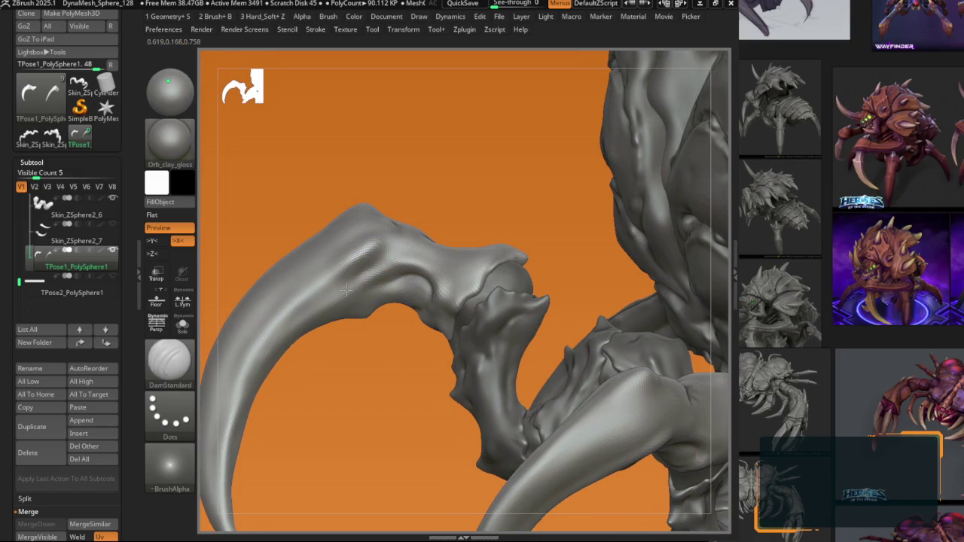
{"action": "mouse_move", "coordinate": [324, 302]}
{"action": "right_mouse_down"}
{"action": "mouse_move", "coordinate": [381, 316]}
{"action": "mouse_move", "coordinate": [385, 289]}
{"action": "right_mouse_up"}
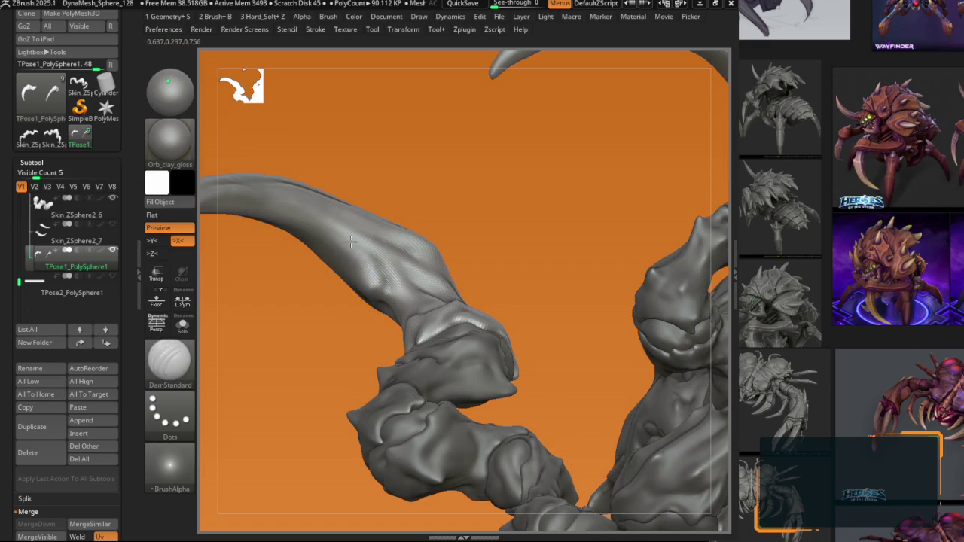
{"action": "key", "text": "b"}
{"action": "mouse_move", "coordinate": [264, 201]}
{"action": "right_mouse_down"}
{"action": "mouse_move", "coordinate": [301, 233]}
{"action": "mouse_move", "coordinate": [368, 242]}
{"action": "mouse_move", "coordinate": [443, 366]}
{"action": "mouse_move", "coordinate": [496, 338]}
{"action": "mouse_move", "coordinate": [469, 263]}
{"action": "mouse_move", "coordinate": [474, 323]}
{"action": "mouse_move", "coordinate": [408, 269]}
{"action": "right_mouse_up"}
{"action": "key", "text": "ctrl"}
{"action": "key", "text": "b"}
{"action": "key", "text": "d"}
{"action": "key", "text": "s"}
{"action": "right_click_drag", "start_coordinate": [304, 186], "coordinate": [369, 303]}
{"action": "right_click_drag", "start_coordinate": [320, 213], "coordinate": [335, 283]}
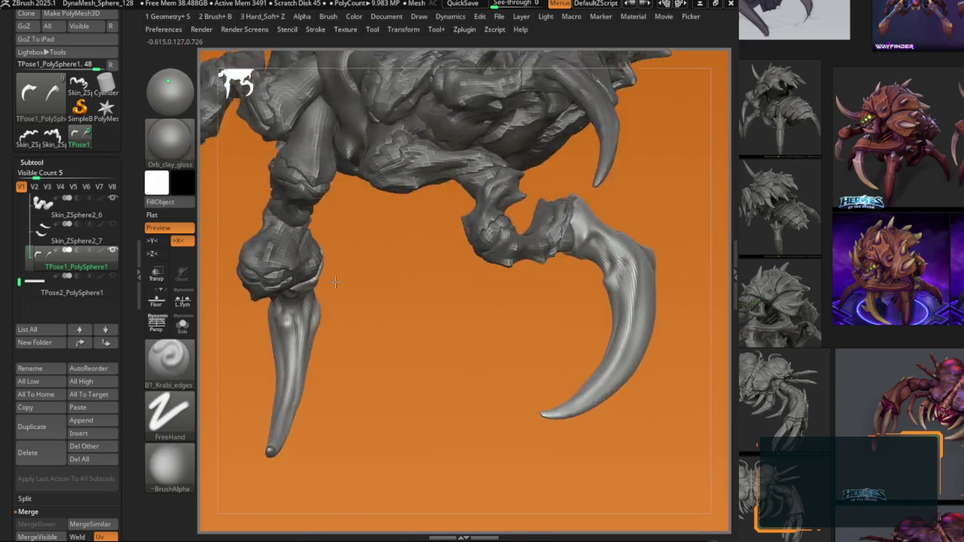
Step: Isolate one leg and alternate DamStandard creases with Krabi edges on its claw
{"action": "left_click", "coordinate": [335, 282], "text": "ctrl+shift"}
{"action": "key", "text": "f"}
{"action": "key", "text": "b"}
{"action": "key", "text": "d"}
{"action": "key", "text": "s"}
{"action": "mouse_move", "coordinate": [339, 345]}
{"action": "right_mouse_down"}
{"action": "mouse_move", "coordinate": [358, 263]}
{"action": "mouse_move", "coordinate": [372, 253]}
{"action": "right_mouse_up"}
{"action": "key", "text": "b"}
{"action": "key", "text": "k"}
{"action": "key", "text": "e"}
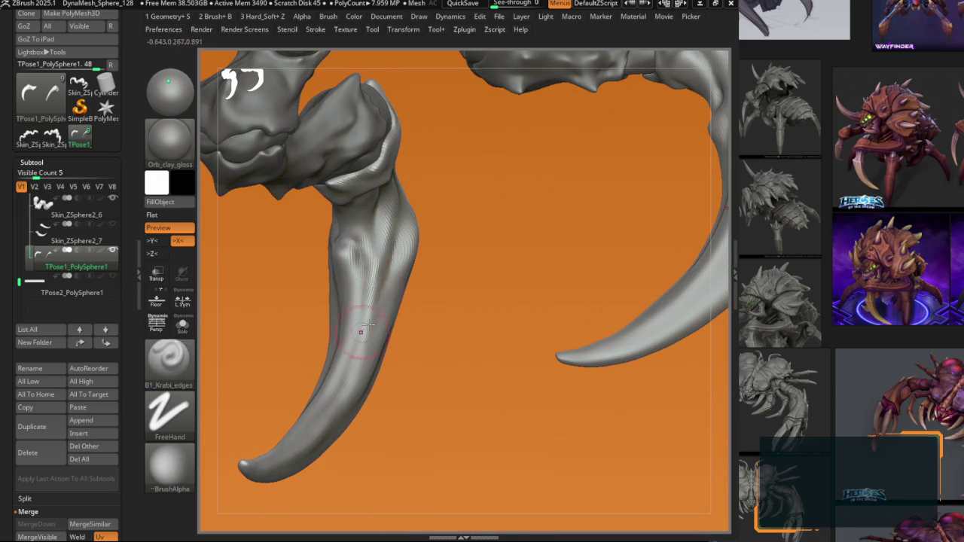
{"action": "key", "text": "b"}
{"action": "key", "text": "d"}
{"action": "key", "text": "s"}
{"action": "key", "text": "b"}
{"action": "key", "text": "k"}
{"action": "key", "text": "e"}
Step: Add more alternating DamStandard creases and Krabi edges along the curved claw blade
{"action": "right_click_drag", "start_coordinate": [343, 393], "coordinate": [343, 256]}
{"action": "key", "text": "b"}
{"action": "key", "text": "d"}
{"action": "key", "text": "s"}
{"action": "mouse_move", "coordinate": [340, 298]}
{"action": "right_mouse_down"}
{"action": "mouse_move", "coordinate": [323, 222]}
{"action": "mouse_move", "coordinate": [319, 267]}
{"action": "right_mouse_up"}
{"action": "key", "text": "b"}
{"action": "key", "text": "k"}
{"action": "key", "text": "e"}
{"action": "key", "text": "b"}
{"action": "key", "text": "d"}
{"action": "key", "text": "s"}
{"action": "key", "text": "b"}
{"action": "key", "text": "k"}
{"action": "key", "text": "e"}
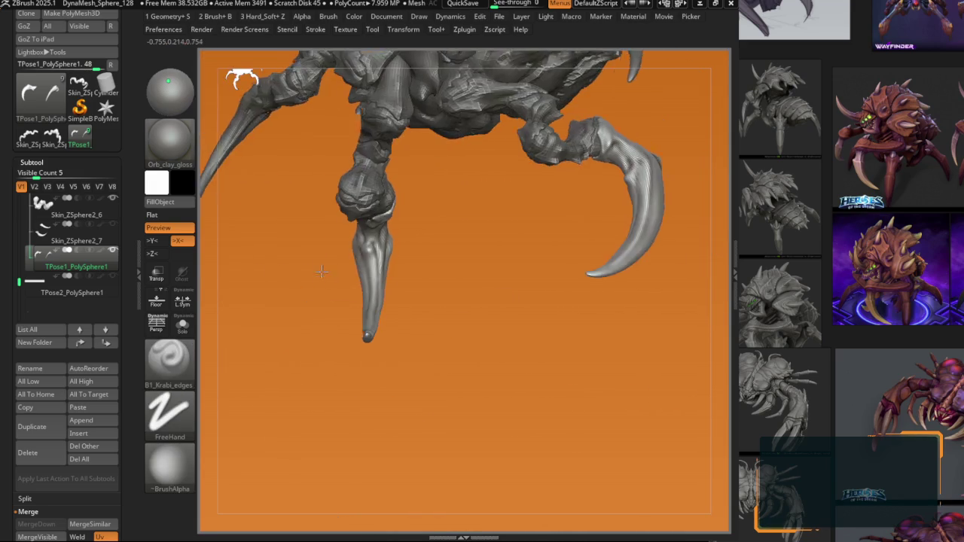
Step: Work over the leg shaft with the Move and Krabi highlight brushes
{"action": "key", "text": "b"}
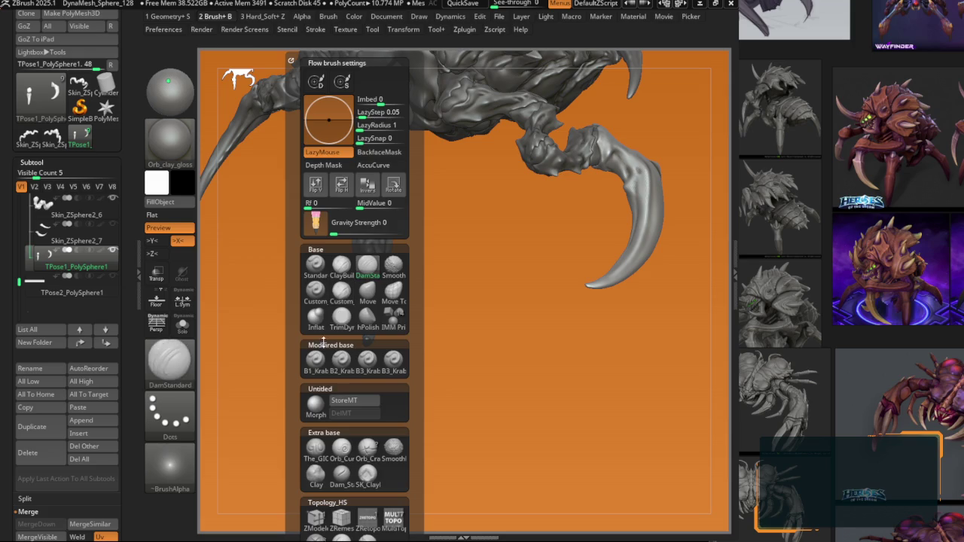
{"action": "left_click", "coordinate": [367, 292]}
{"action": "mouse_move", "coordinate": [264, 307]}
{"action": "right_mouse_down"}
{"action": "mouse_move", "coordinate": [372, 290]}
{"action": "mouse_move", "coordinate": [386, 343]}
{"action": "mouse_move", "coordinate": [383, 404]}
{"action": "mouse_move", "coordinate": [348, 399]}
{"action": "mouse_move", "coordinate": [385, 338]}
{"action": "right_mouse_up"}
{"action": "key", "text": "b"}
{"action": "key", "text": "k"}
{"action": "key", "text": "h"}
Step: Return to the Move brush and frame the whole curved claw and body
{"action": "key", "text": "b"}
{"action": "left_click", "coordinate": [401, 290]}
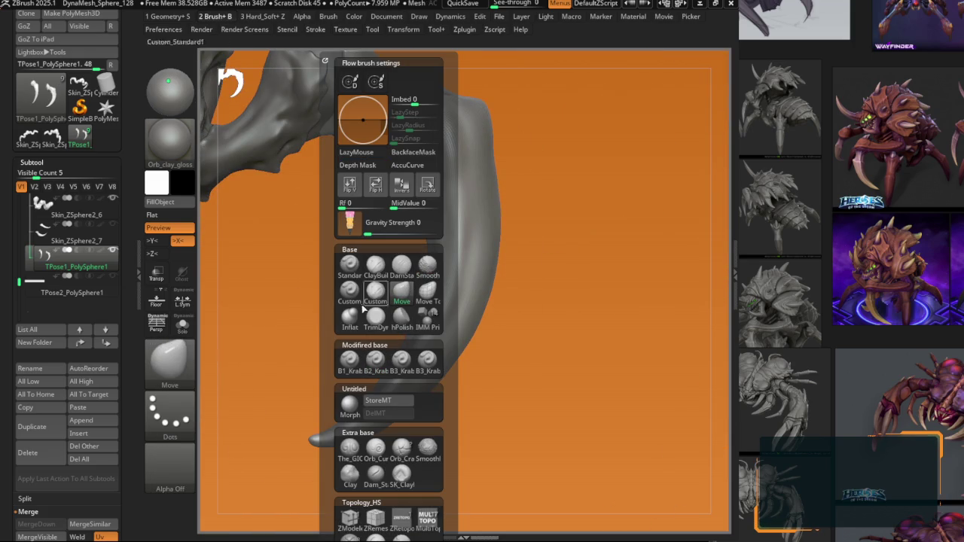
{"action": "right_click_drag", "start_coordinate": [421, 377], "coordinate": [384, 348]}
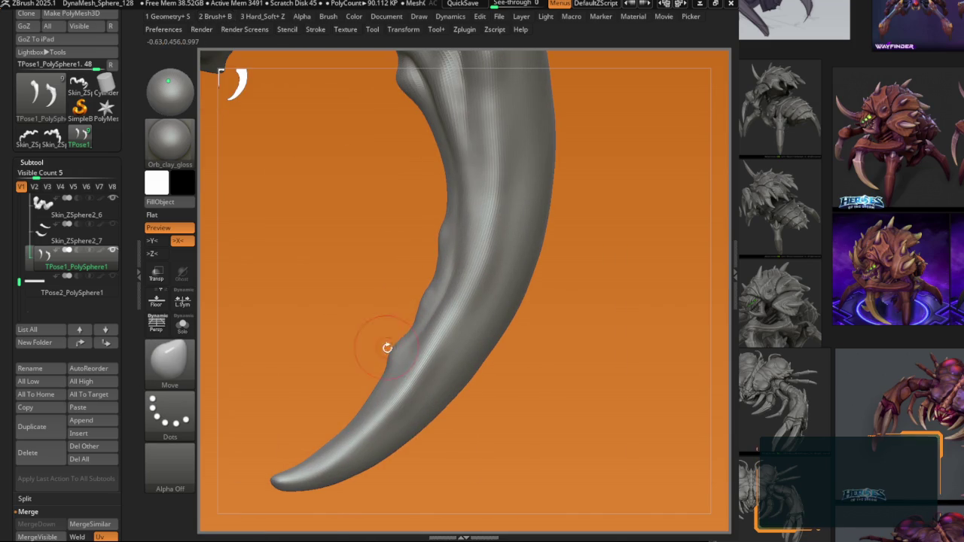
{"action": "right_click_drag", "start_coordinate": [385, 346], "coordinate": [392, 339]}
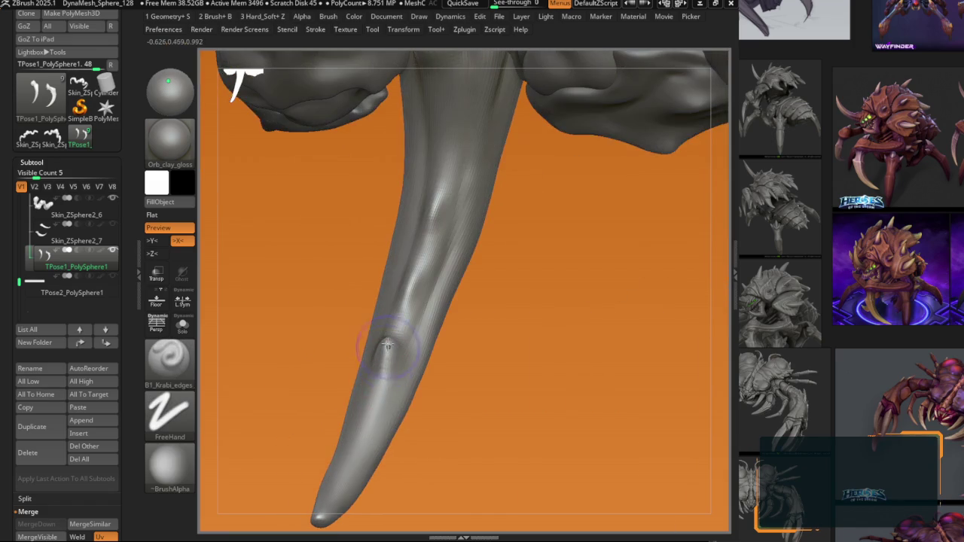
{"action": "right_click_drag", "start_coordinate": [341, 474], "coordinate": [407, 281]}
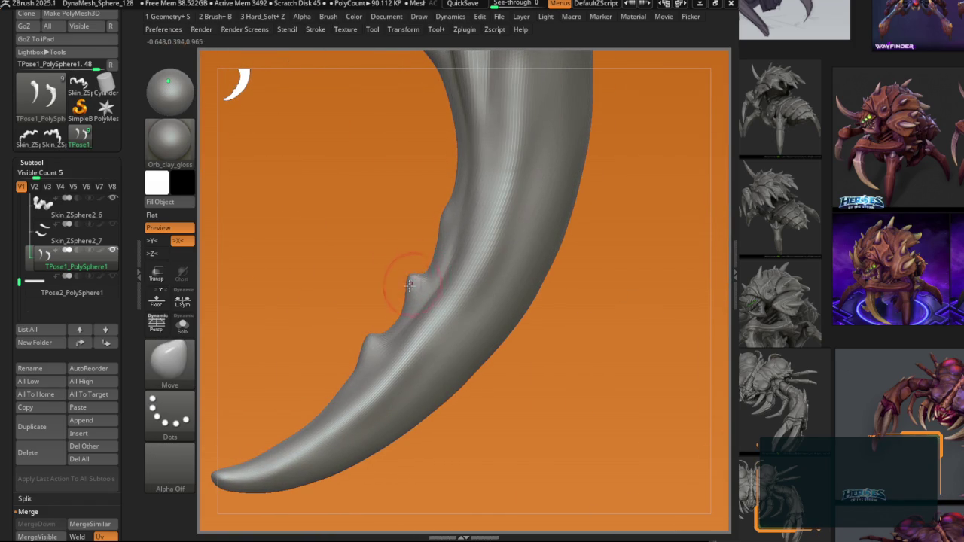
{"action": "mouse_move", "coordinate": [369, 332]}
{"action": "right_mouse_down"}
{"action": "mouse_move", "coordinate": [399, 209]}
{"action": "mouse_move", "coordinate": [363, 374]}
{"action": "mouse_move", "coordinate": [326, 365]}
{"action": "mouse_move", "coordinate": [430, 280]}
{"action": "mouse_move", "coordinate": [388, 317]}
{"action": "mouse_move", "coordinate": [382, 349]}
{"action": "mouse_move", "coordinate": [430, 375]}
{"action": "right_mouse_up"}
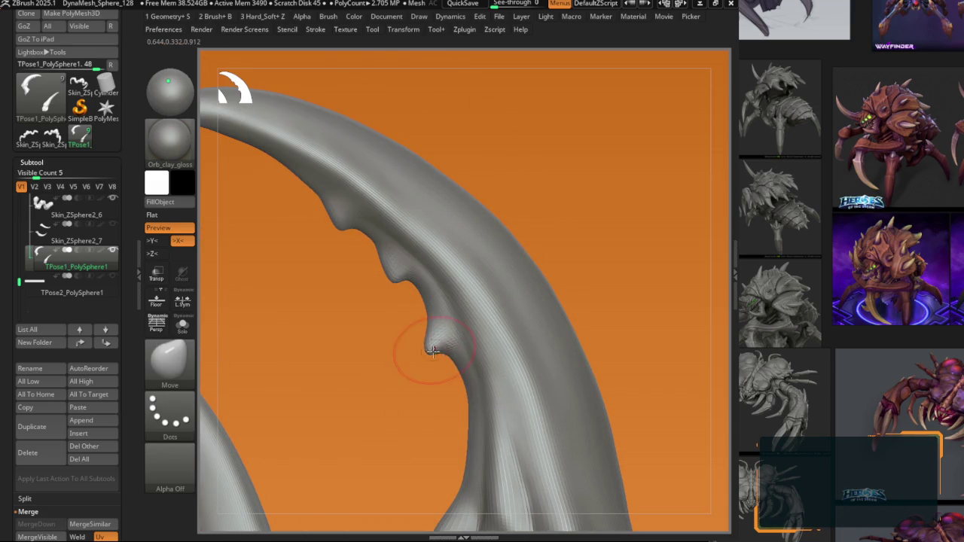
Step: Pull the two inner-edge bumps into spikes, reshape the lower curve, and solo Skin_ZSphere2_6
{"action": "left_click_drag", "start_coordinate": [383, 269], "coordinate": [389, 276]}
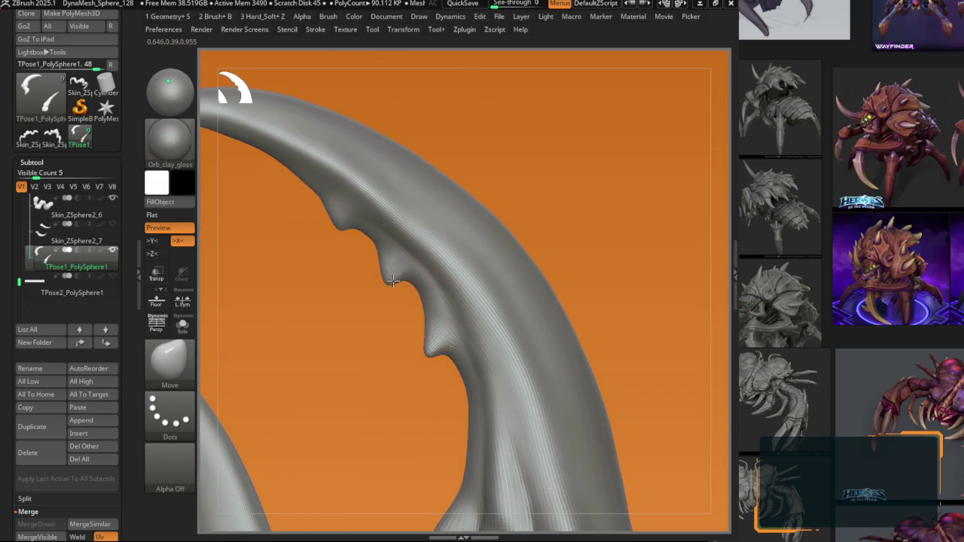
{"action": "left_click_drag", "start_coordinate": [334, 216], "coordinate": [338, 229]}
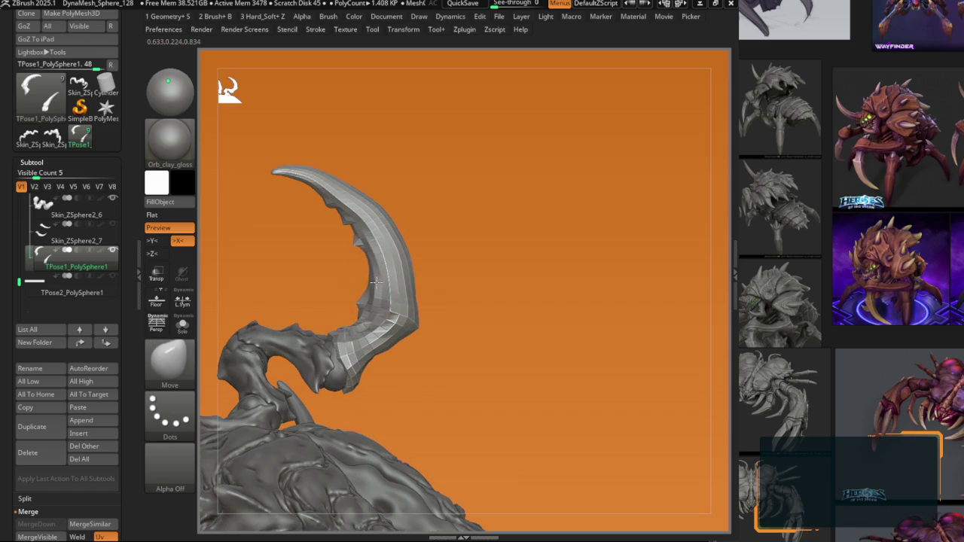
{"action": "left_click_drag", "start_coordinate": [413, 295], "coordinate": [383, 350]}
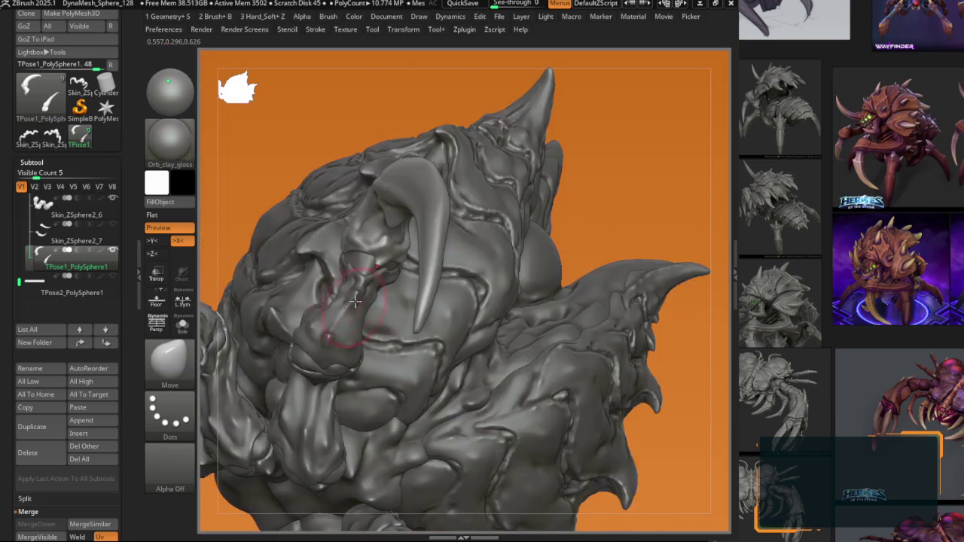
{"action": "left_click", "coordinate": [341, 313], "text": "alt"}
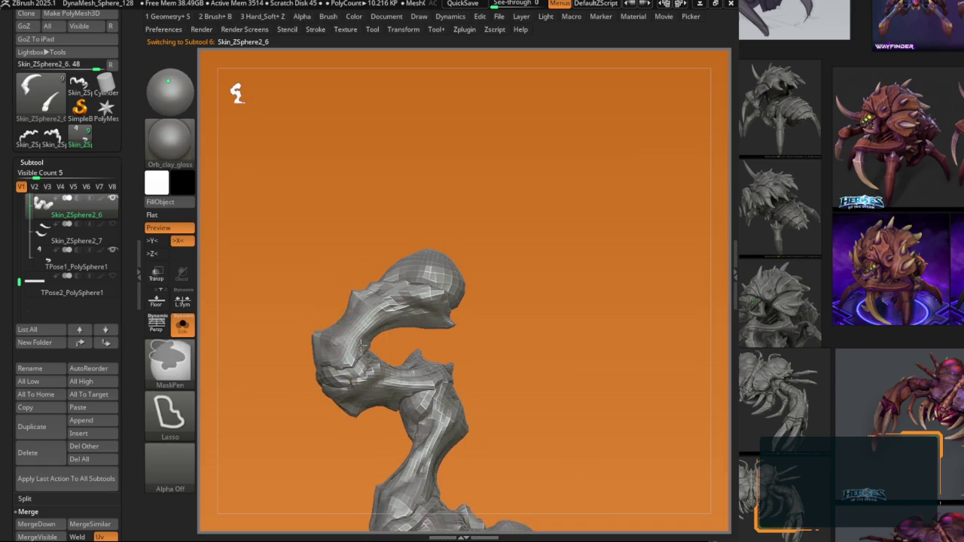
Step: Lasso-mask and bend the leg segment, then subdivide it with Ctrl+D to smooth it
{"action": "left_click_drag", "start_coordinate": [345, 379], "coordinate": [531, 314]}
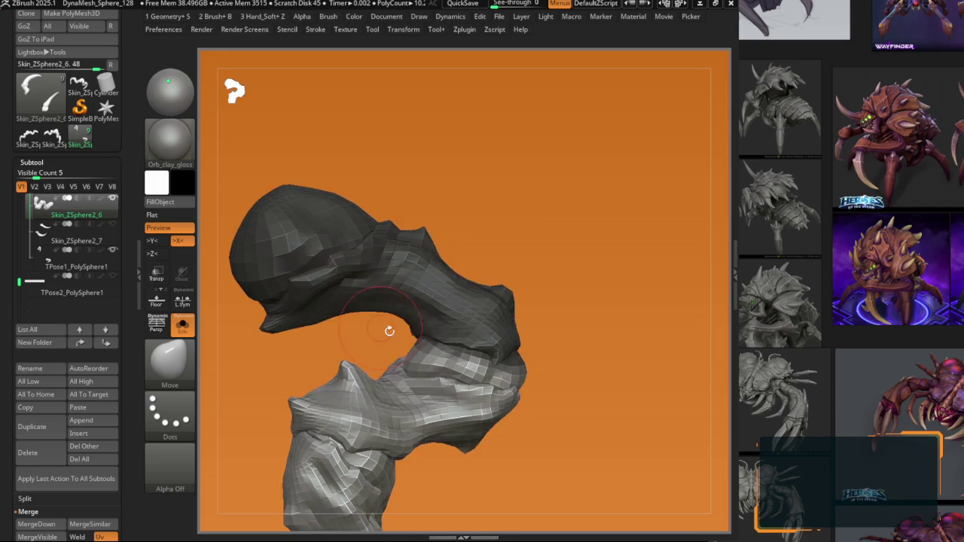
{"action": "key", "text": "ctrl+d"}
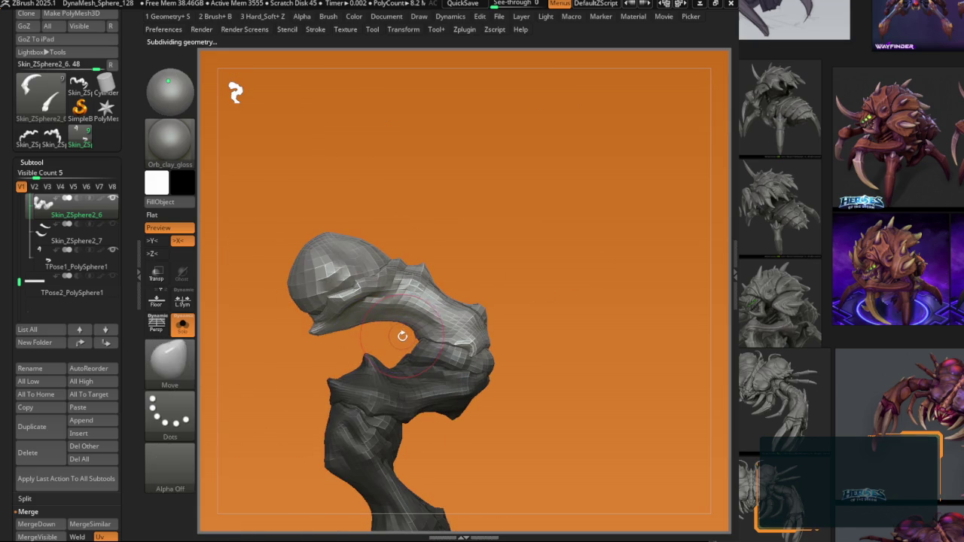
{"action": "key", "text": "b"}
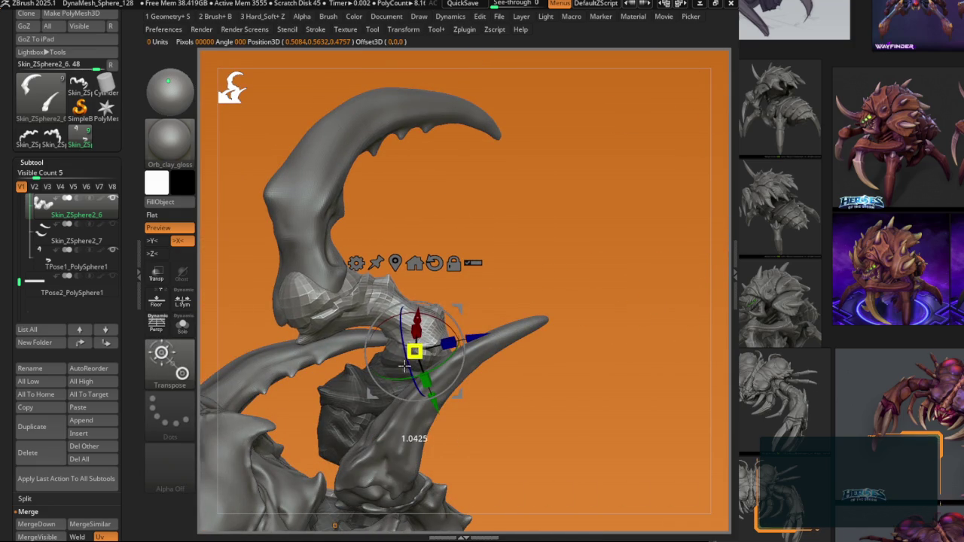
Step: Transpose-scale and position the spiked claw and head fang from side and top views
{"action": "left_click_drag", "start_coordinate": [294, 262], "coordinate": [309, 317]}
{"action": "left_click", "coordinate": [309, 316], "text": "alt"}
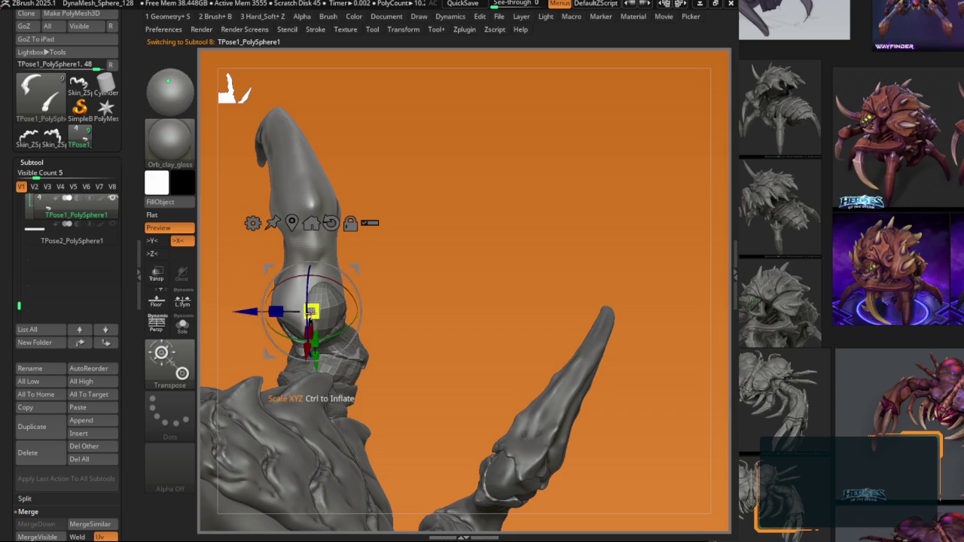
{"action": "mouse_move", "coordinate": [270, 270]}
{"action": "left_mouse_down"}
{"action": "mouse_move", "coordinate": [327, 320]}
{"action": "mouse_move", "coordinate": [344, 268]}
{"action": "mouse_move", "coordinate": [298, 286]}
{"action": "left_mouse_up"}
{"action": "key", "text": "q"}
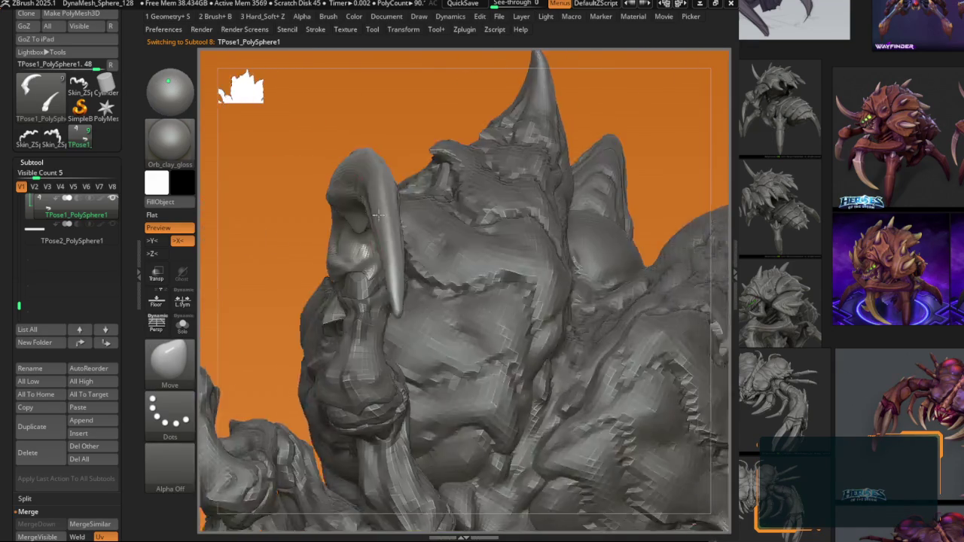
{"action": "key", "text": "w"}
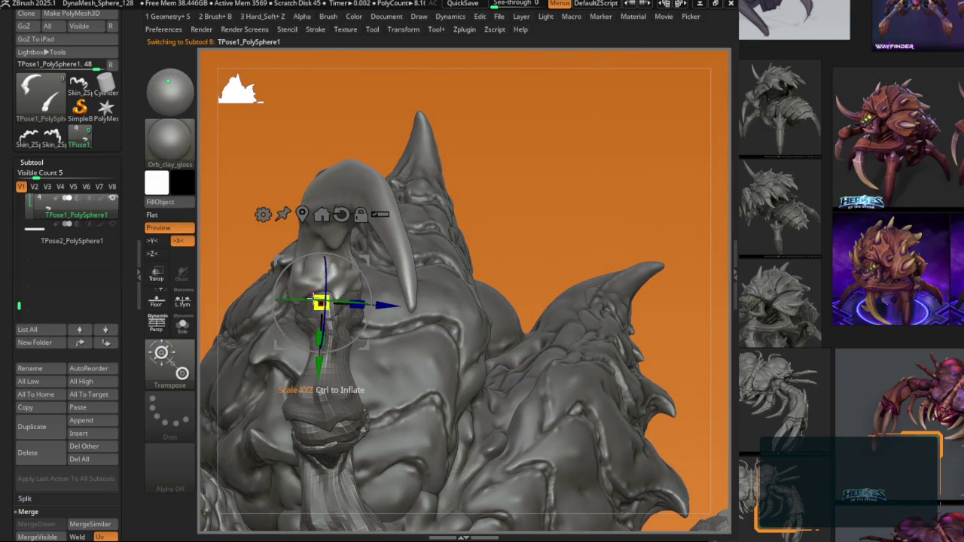
{"action": "left_click_drag", "start_coordinate": [319, 302], "coordinate": [297, 304]}
{"action": "key", "text": "q"}
{"action": "mouse_move", "coordinate": [372, 333]}
{"action": "left_mouse_down"}
{"action": "mouse_move", "coordinate": [327, 261]}
{"action": "mouse_move", "coordinate": [448, 226]}
{"action": "left_mouse_up"}
{"action": "key", "text": "w"}
{"action": "key", "text": "q"}
{"action": "mouse_move", "coordinate": [452, 319]}
{"action": "left_mouse_down"}
{"action": "mouse_move", "coordinate": [413, 255]}
{"action": "mouse_move", "coordinate": [379, 273]}
{"action": "mouse_move", "coordinate": [389, 293]}
{"action": "left_mouse_up"}
Step: Reselect the TPose1_PolySphere1 claw subtool and frame its hooked claw close up
{"action": "key", "text": "f"}
{"action": "mouse_move", "coordinate": [366, 258]}
{"action": "left_mouse_down"}
{"action": "mouse_move", "coordinate": [480, 288]}
{"action": "mouse_move", "coordinate": [419, 301]}
{"action": "left_mouse_up"}
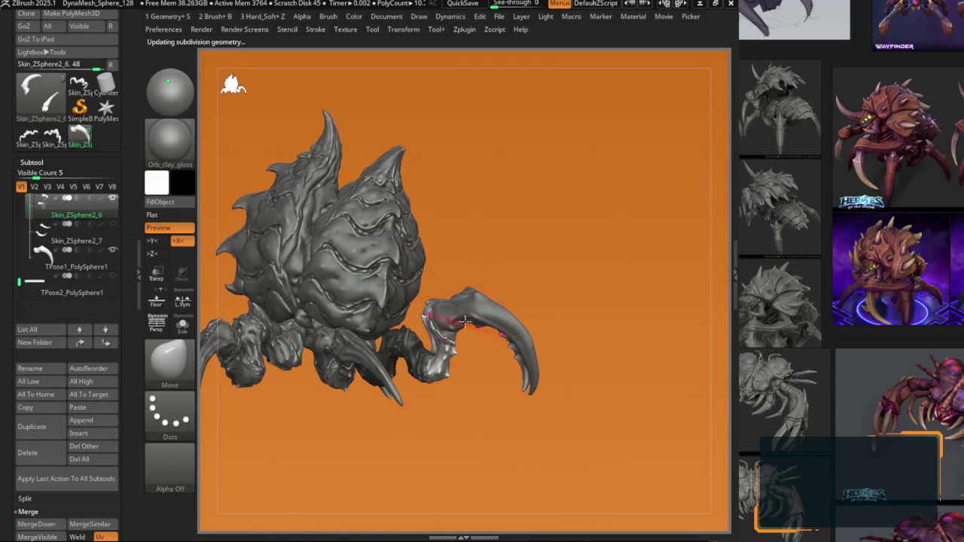
{"action": "scroll", "coordinate": [466, 323], "scroll_direction": "up", "scroll_amount": 2}
{"action": "scroll", "coordinate": [464, 326], "scroll_direction": "up", "scroll_amount": 2}
{"action": "scroll", "coordinate": [462, 329], "scroll_direction": "up", "scroll_amount": 2}
{"action": "scroll", "coordinate": [460, 333], "scroll_direction": "up", "scroll_amount": 2}
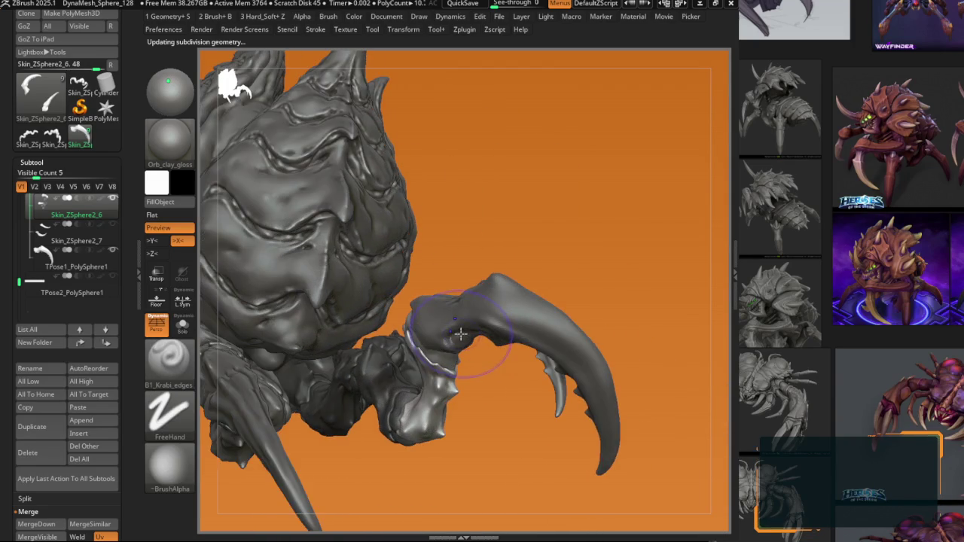
{"action": "left_click", "coordinate": [432, 303], "text": "alt"}
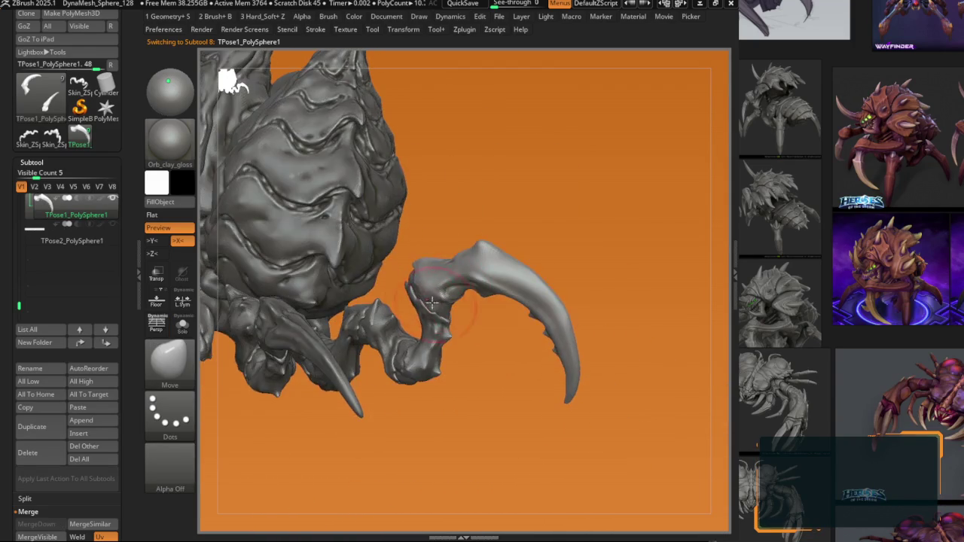
{"action": "scroll", "coordinate": [431, 302], "scroll_direction": "up", "scroll_amount": 2}
{"action": "scroll", "coordinate": [432, 298], "scroll_direction": "up", "scroll_amount": 2}
{"action": "scroll", "coordinate": [433, 293], "scroll_direction": "up", "scroll_amount": 2}
{"action": "scroll", "coordinate": [434, 282], "scroll_direction": "up", "scroll_amount": 2}
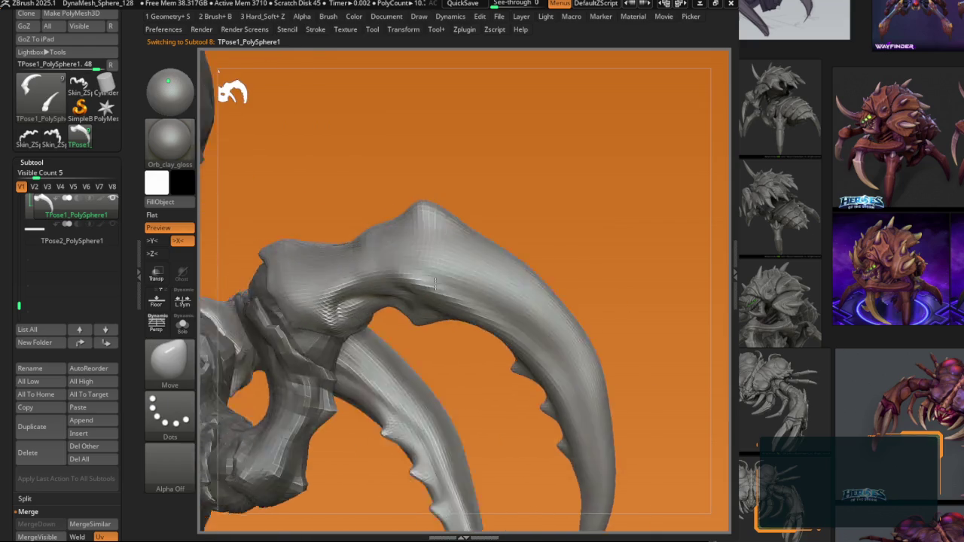
{"action": "scroll", "coordinate": [435, 282], "scroll_direction": "down", "scroll_amount": 2}
{"action": "key", "text": "b"}
{"action": "key", "text": "Escape"}
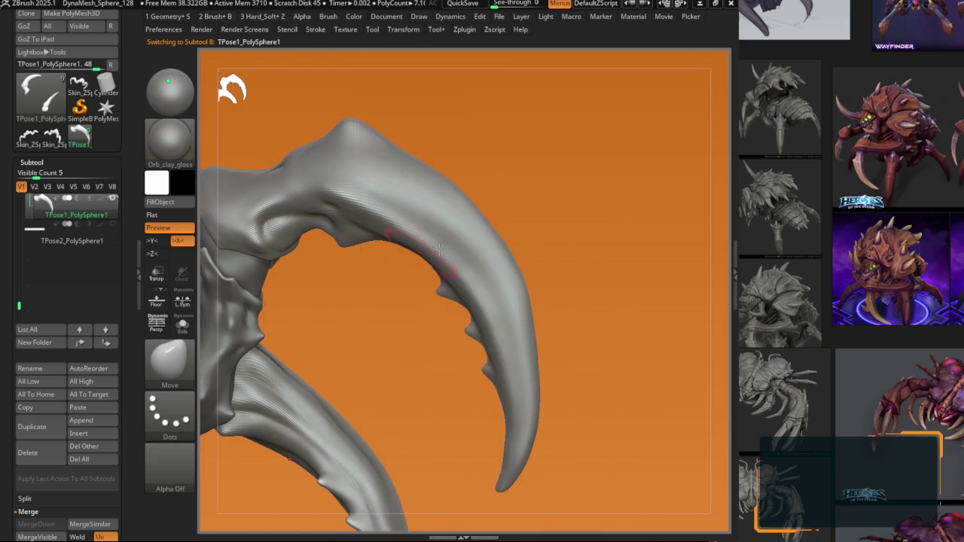
{"action": "scroll", "coordinate": [439, 248], "scroll_direction": "down", "scroll_amount": 3}
{"action": "scroll", "coordinate": [439, 249], "scroll_direction": "down", "scroll_amount": 1}
{"action": "scroll", "coordinate": [811, 421], "scroll_direction": "up", "scroll_amount": 3}
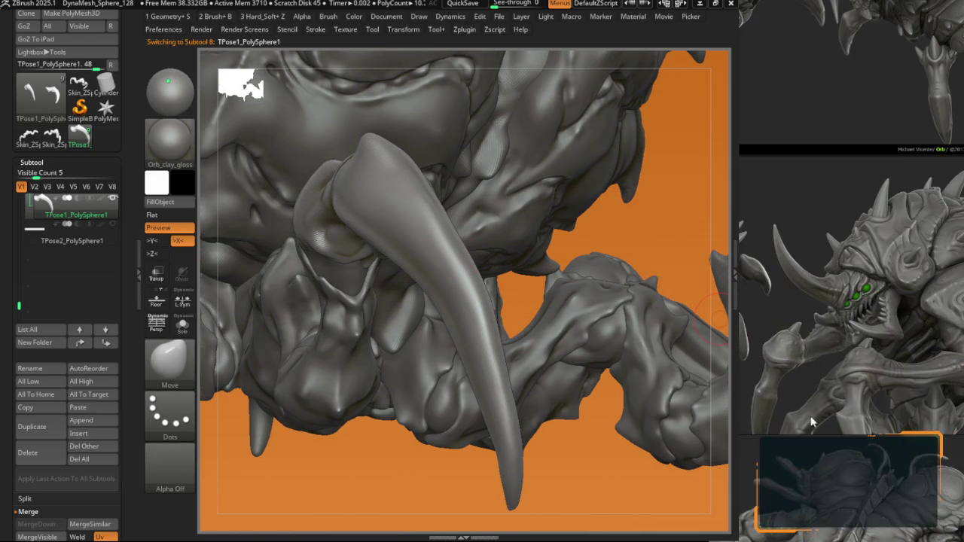
{"action": "scroll", "coordinate": [856, 344], "scroll_direction": "down", "scroll_amount": 3}
{"action": "scroll", "coordinate": [848, 292], "scroll_direction": "up", "scroll_amount": 2}
{"action": "scroll", "coordinate": [848, 278], "scroll_direction": "up", "scroll_amount": 1}
{"action": "scroll", "coordinate": [813, 265], "scroll_direction": "down", "scroll_amount": 1}
{"action": "scroll", "coordinate": [884, 320], "scroll_direction": "up", "scroll_amount": 2}
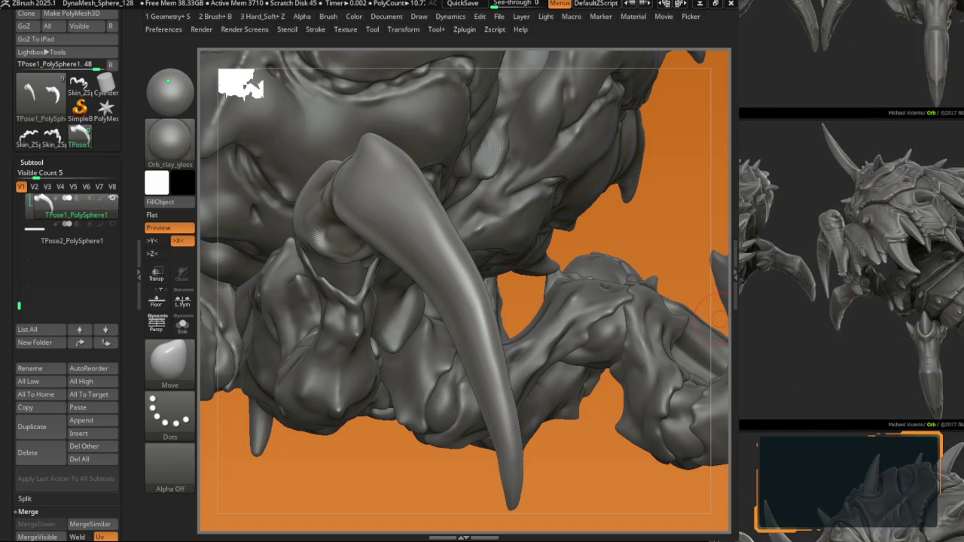
{"action": "scroll", "coordinate": [828, 309], "scroll_direction": "up", "scroll_amount": 1}
{"action": "scroll", "coordinate": [819, 301], "scroll_direction": "up", "scroll_amount": 1}
{"action": "left_click_drag", "start_coordinate": [700, 226], "coordinate": [450, 271]}
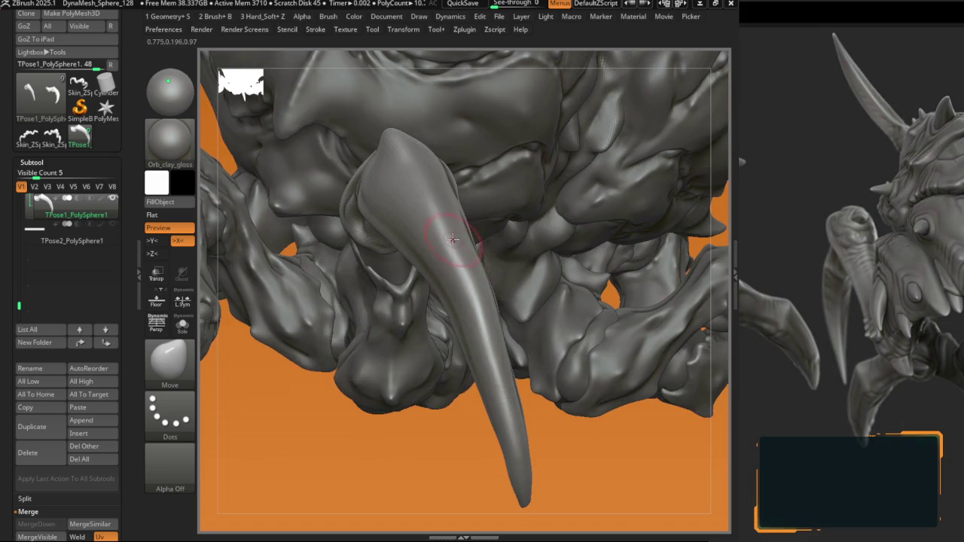
{"action": "left_click_drag", "start_coordinate": [452, 236], "coordinate": [418, 173]}
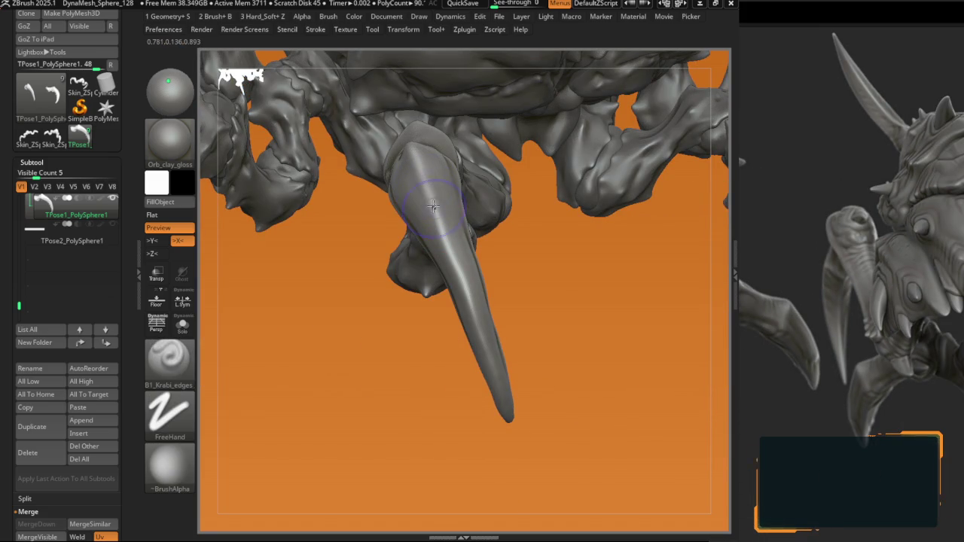
Step: Reshape the head fang with the Move brush
{"action": "key", "text": "b"}
{"action": "key", "text": "m"}
{"action": "key", "text": "v"}
{"action": "mouse_move", "coordinate": [452, 264]}
{"action": "left_mouse_down"}
{"action": "mouse_move", "coordinate": [459, 283]}
{"action": "mouse_move", "coordinate": [564, 297]}
{"action": "mouse_move", "coordinate": [527, 354]}
{"action": "mouse_move", "coordinate": [582, 380]}
{"action": "mouse_move", "coordinate": [522, 312]}
{"action": "mouse_move", "coordinate": [543, 345]}
{"action": "mouse_move", "coordinate": [560, 305]}
{"action": "mouse_move", "coordinate": [437, 312]}
{"action": "mouse_move", "coordinate": [466, 288]}
{"action": "mouse_move", "coordinate": [491, 236]}
{"action": "mouse_move", "coordinate": [447, 258]}
{"action": "mouse_move", "coordinate": [434, 236]}
{"action": "mouse_move", "coordinate": [482, 211]}
{"action": "mouse_move", "coordinate": [441, 215]}
{"action": "mouse_move", "coordinate": [429, 232]}
{"action": "mouse_move", "coordinate": [465, 192]}
{"action": "mouse_move", "coordinate": [452, 164]}
{"action": "mouse_move", "coordinate": [409, 190]}
{"action": "mouse_move", "coordinate": [407, 228]}
{"action": "mouse_move", "coordinate": [383, 239]}
{"action": "left_mouse_up"}
{"action": "key", "text": "space"}
{"action": "key", "text": "b"}
{"action": "key", "text": "m"}
{"action": "key", "text": "v"}
{"action": "key", "text": "space"}
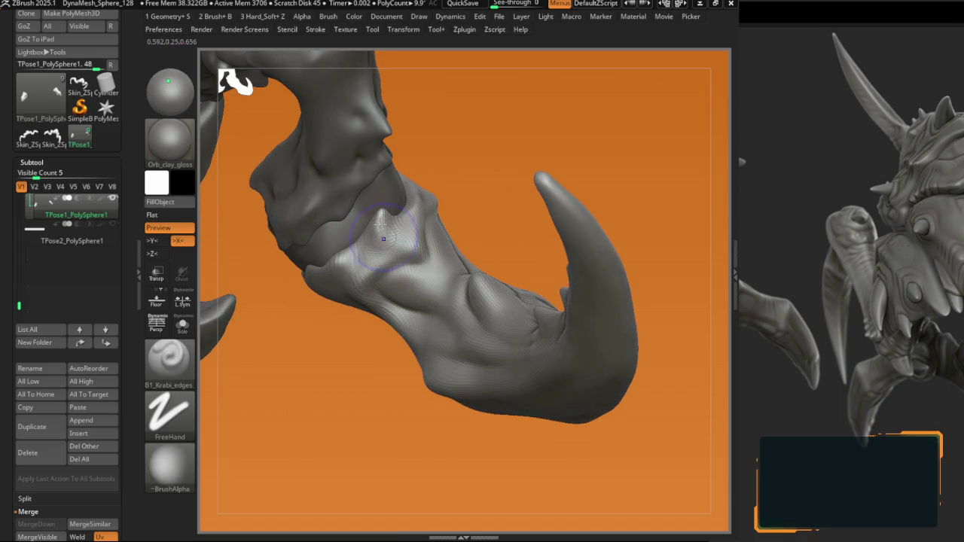
Step: Push and pull the claw forearm's shape with the Move brush
{"action": "key", "text": "b"}
{"action": "key", "text": "m"}
{"action": "key", "text": "v"}
{"action": "mouse_move", "coordinate": [381, 234]}
{"action": "right_mouse_down"}
{"action": "mouse_move", "coordinate": [398, 224]}
{"action": "mouse_move", "coordinate": [419, 260]}
{"action": "mouse_move", "coordinate": [386, 262]}
{"action": "right_mouse_up"}
{"action": "key", "text": "b"}
{"action": "key", "text": "m"}
{"action": "key", "text": "v"}
Step: Carve hard ridges and hollows at the claw base with B1_Krabi_edges and Move
{"action": "key", "text": "b"}
{"action": "key", "text": "k"}
{"action": "key", "text": "e"}
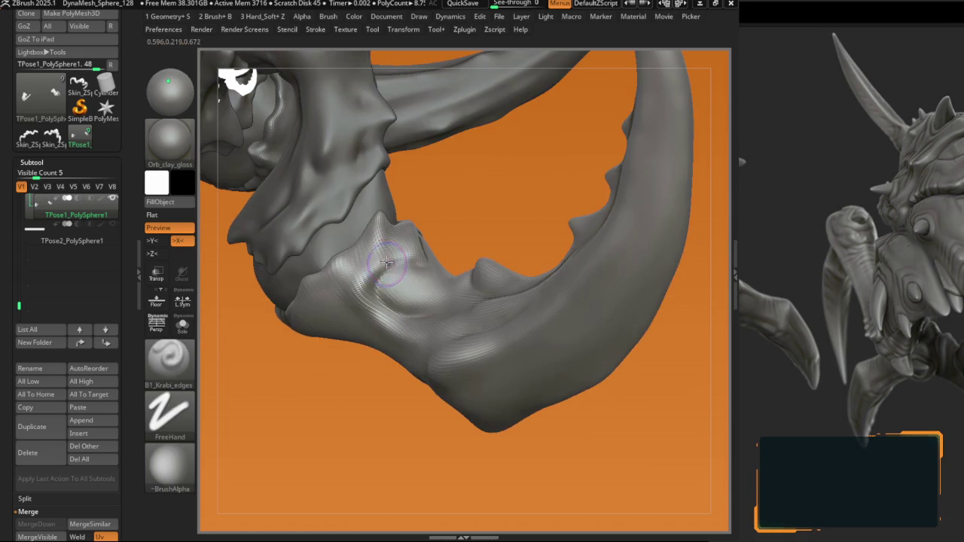
{"action": "mouse_move", "coordinate": [369, 296]}
{"action": "right_mouse_down"}
{"action": "mouse_move", "coordinate": [429, 309]}
{"action": "mouse_move", "coordinate": [392, 378]}
{"action": "mouse_move", "coordinate": [416, 362]}
{"action": "right_mouse_up"}
{"action": "key", "text": "ctrl"}
{"action": "key", "text": "b"}
{"action": "key", "text": "m"}
{"action": "key", "text": "v"}
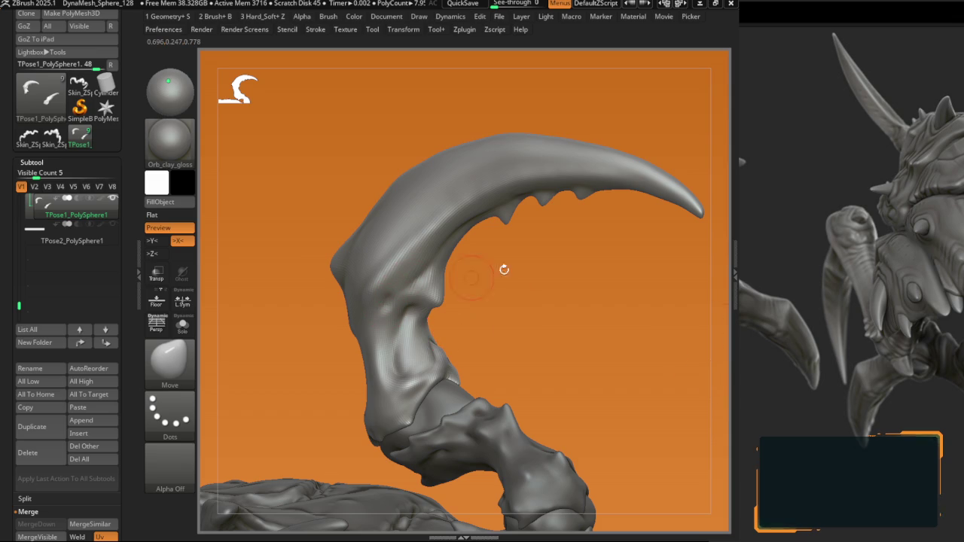
Step: Cut creases along the base of the curved claws with DamStandard
{"action": "mouse_move", "coordinate": [442, 288]}
{"action": "right_mouse_down"}
{"action": "mouse_move", "coordinate": [458, 253]}
{"action": "mouse_move", "coordinate": [452, 302]}
{"action": "right_mouse_up"}
{"action": "key", "text": "space"}
{"action": "left_click", "coordinate": [463, 287]}
{"action": "key", "text": "space"}
{"action": "key", "text": "b"}
{"action": "key", "text": "d"}
{"action": "key", "text": "s"}
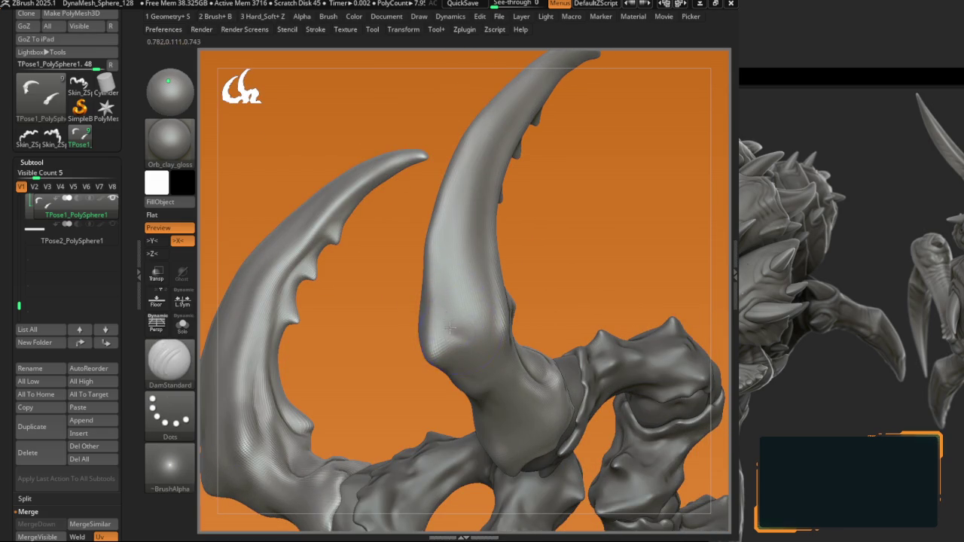
{"action": "mouse_move", "coordinate": [441, 281]}
{"action": "right_mouse_down"}
{"action": "mouse_move", "coordinate": [415, 329]}
{"action": "mouse_move", "coordinate": [430, 334]}
{"action": "right_mouse_up"}
{"action": "right_click_drag", "start_coordinate": [427, 277], "coordinate": [466, 295]}
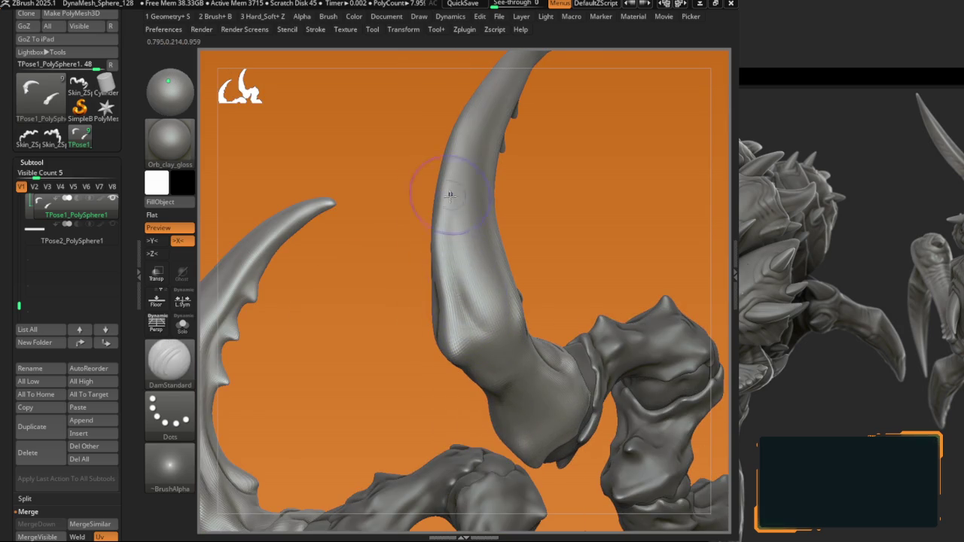
{"action": "right_click_drag", "start_coordinate": [449, 196], "coordinate": [441, 263]}
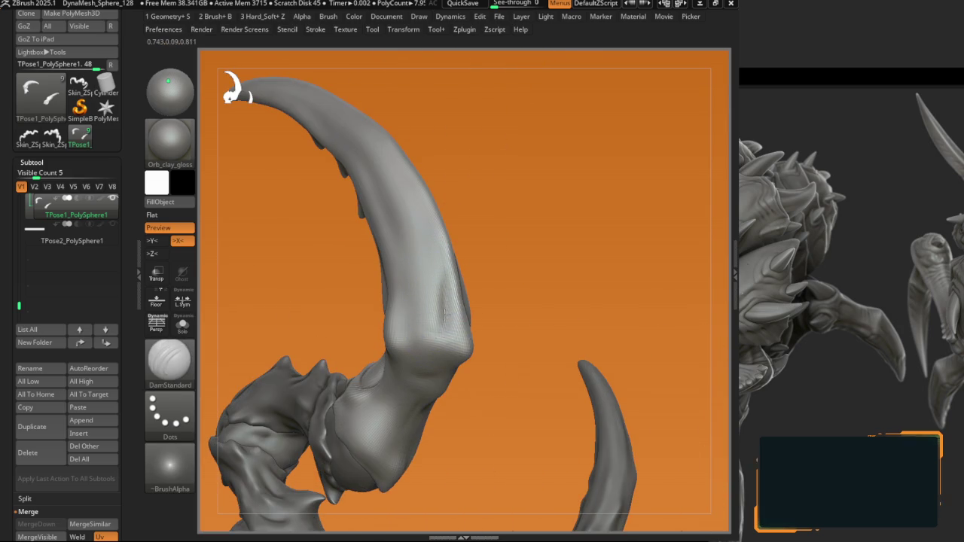
Step: Pinch and curve the claw and jaw profiles with the Move brush
{"action": "key", "text": "b"}
{"action": "key", "text": "m"}
{"action": "key", "text": "v"}
{"action": "mouse_move", "coordinate": [445, 315]}
{"action": "right_mouse_down"}
{"action": "mouse_move", "coordinate": [422, 297]}
{"action": "mouse_move", "coordinate": [490, 274]}
{"action": "mouse_move", "coordinate": [494, 256]}
{"action": "right_mouse_up"}
{"action": "mouse_move", "coordinate": [536, 220]}
{"action": "right_mouse_down"}
{"action": "mouse_move", "coordinate": [445, 298]}
{"action": "mouse_move", "coordinate": [478, 288]}
{"action": "mouse_move", "coordinate": [454, 319]}
{"action": "right_mouse_up"}
{"action": "mouse_move", "coordinate": [458, 357]}
{"action": "right_mouse_down"}
{"action": "mouse_move", "coordinate": [508, 350]}
{"action": "mouse_move", "coordinate": [473, 344]}
{"action": "mouse_move", "coordinate": [405, 387]}
{"action": "mouse_move", "coordinate": [445, 329]}
{"action": "mouse_move", "coordinate": [406, 354]}
{"action": "mouse_move", "coordinate": [383, 351]}
{"action": "mouse_move", "coordinate": [420, 317]}
{"action": "mouse_move", "coordinate": [420, 337]}
{"action": "mouse_move", "coordinate": [376, 333]}
{"action": "mouse_move", "coordinate": [426, 361]}
{"action": "mouse_move", "coordinate": [421, 329]}
{"action": "mouse_move", "coordinate": [494, 334]}
{"action": "mouse_move", "coordinate": [471, 324]}
{"action": "mouse_move", "coordinate": [436, 329]}
{"action": "mouse_move", "coordinate": [427, 247]}
{"action": "right_mouse_up"}
{"action": "key", "text": "b"}
{"action": "key", "text": "m"}
{"action": "key", "text": "v"}
{"action": "key", "text": "b"}
{"action": "key", "text": "m"}
{"action": "key", "text": "v"}
{"action": "key", "text": "b"}
{"action": "key", "text": "m"}
{"action": "key", "text": "v"}
Step: Carve a hollow along the side of the claw segment below the knuckle with DamStandard
{"action": "key", "text": "b"}
{"action": "key", "text": "d"}
{"action": "key", "text": "s"}
{"action": "key", "text": "b"}
{"action": "key", "text": "d"}
{"action": "key", "text": "s"}
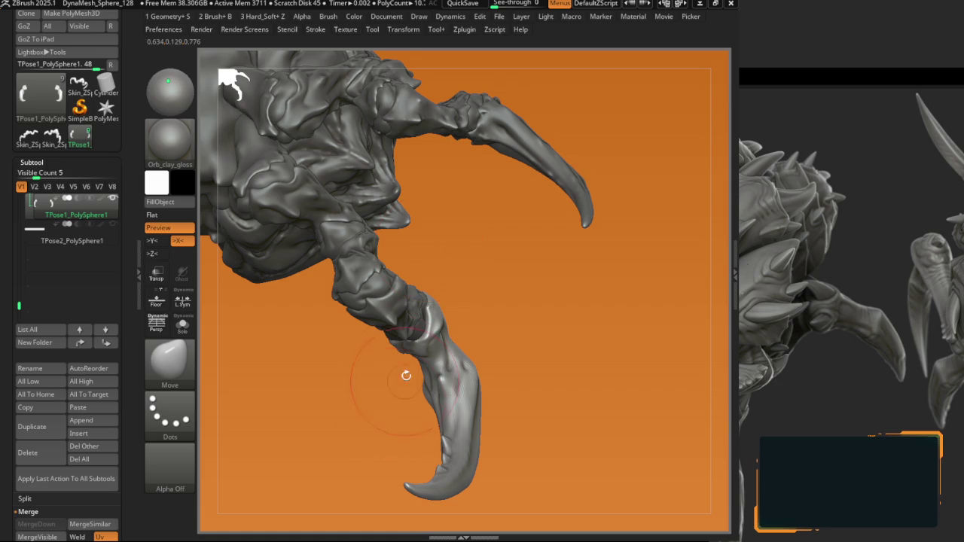
Step: Build up mass on the claw's upper bend with ClayBuildup, adjusting Draw Size
{"action": "right_click_drag", "start_coordinate": [406, 375], "coordinate": [426, 268]}
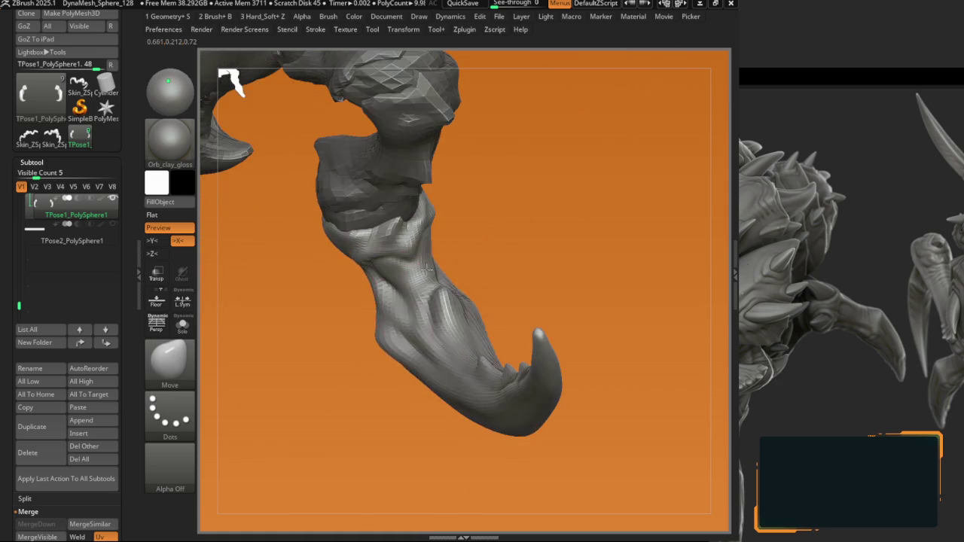
{"action": "key", "text": "b"}
{"action": "key", "text": "c"}
{"action": "key", "text": "b"}
{"action": "key", "text": "space"}
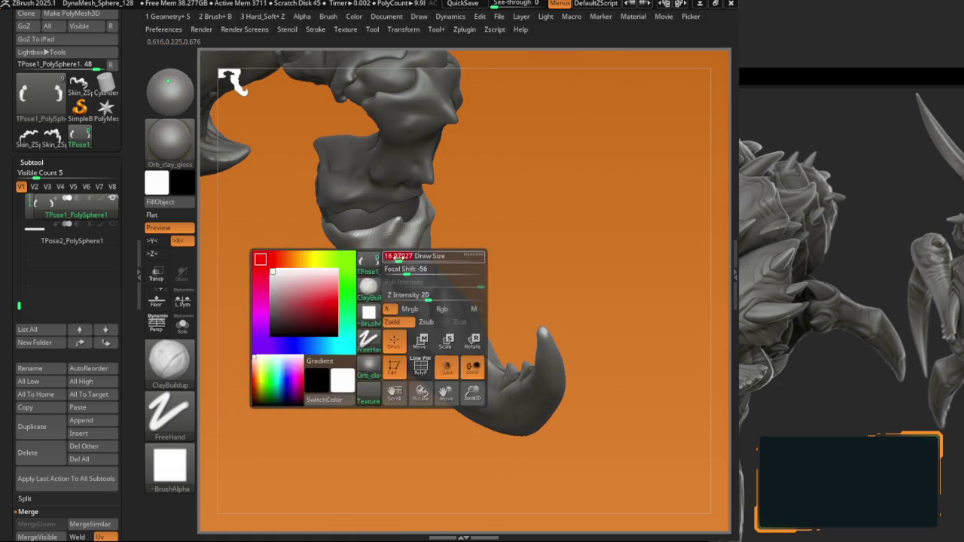
{"action": "mouse_move", "coordinate": [439, 256]}
{"action": "right_mouse_down"}
{"action": "mouse_move", "coordinate": [415, 244]}
{"action": "mouse_move", "coordinate": [440, 267]}
{"action": "right_mouse_up"}
{"action": "key", "text": "b"}
{"action": "key", "text": "d"}
{"action": "key", "text": "s"}
{"action": "key", "text": "b"}
{"action": "key", "text": "c"}
{"action": "key", "text": "b"}
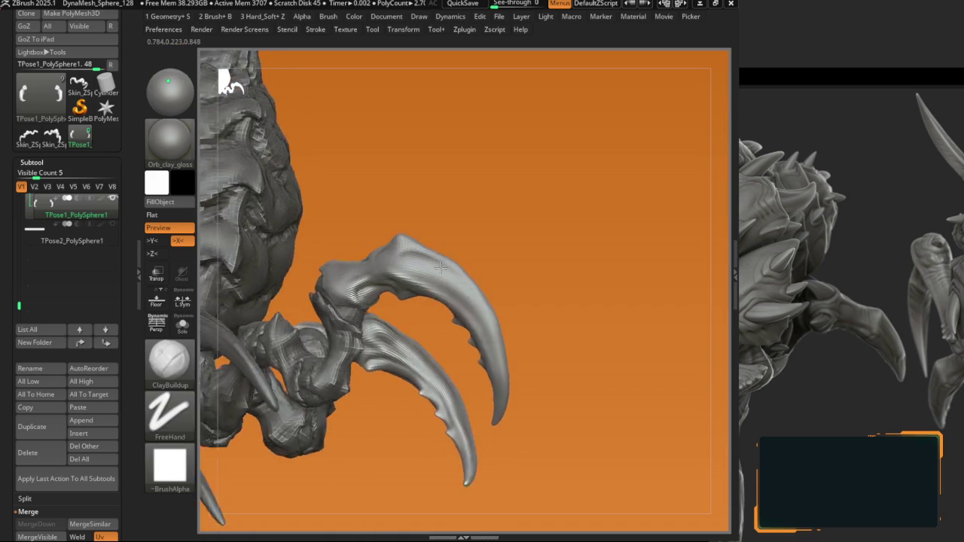
Step: Set Draw Size and Focal Shift, then alternate DamStandard creases and ClayBuildup on the knuckle
{"action": "key", "text": "f"}
{"action": "right_click_drag", "start_coordinate": [440, 267], "coordinate": [399, 270], "text": "ctrl"}
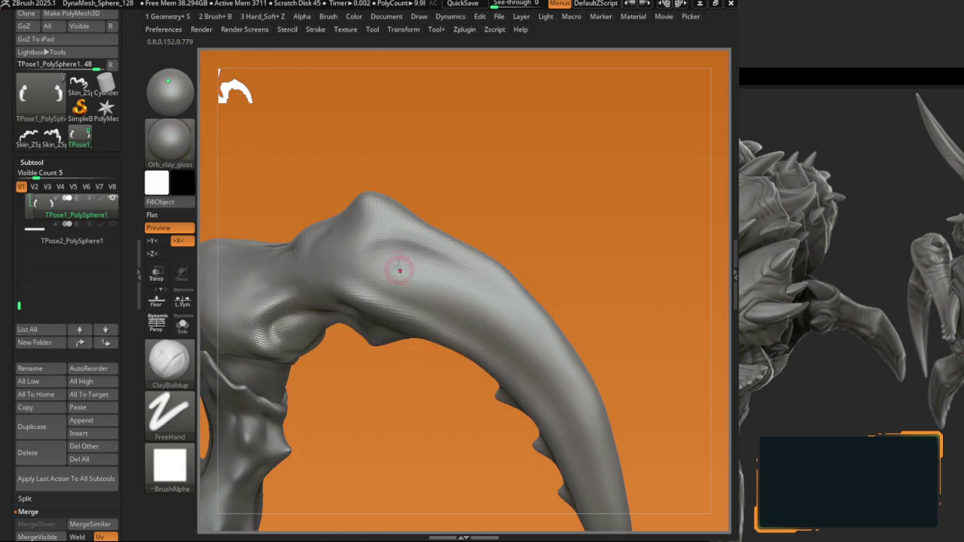
{"action": "key", "text": "space"}
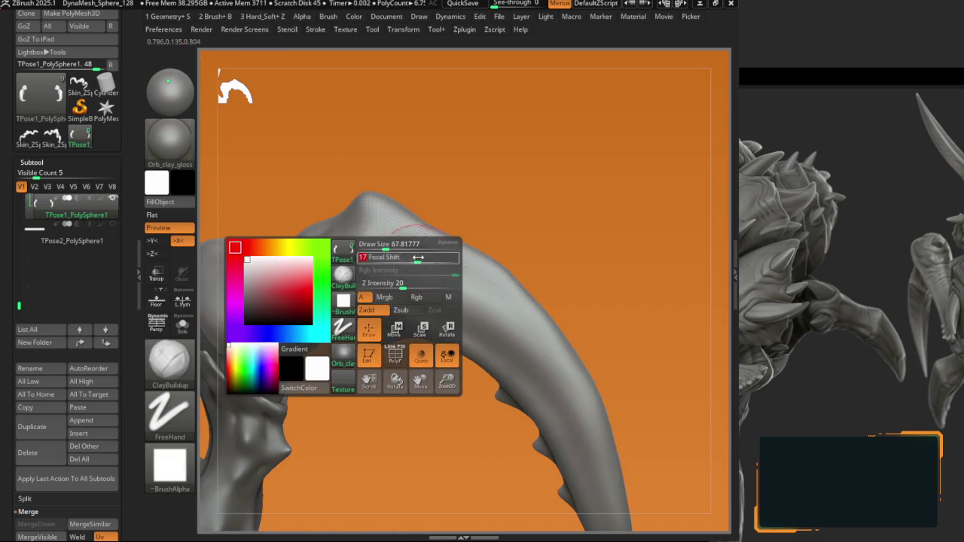
{"action": "key", "text": "b"}
{"action": "key", "text": "d"}
{"action": "key", "text": "s"}
{"action": "key", "text": "b"}
{"action": "key", "text": "c"}
Step: Sharpen the knuckle's upper ridges with B1_Krabi_edges and DamStandard
{"action": "key", "text": "b"}
{"action": "right_click_drag", "start_coordinate": [360, 275], "coordinate": [333, 219]}
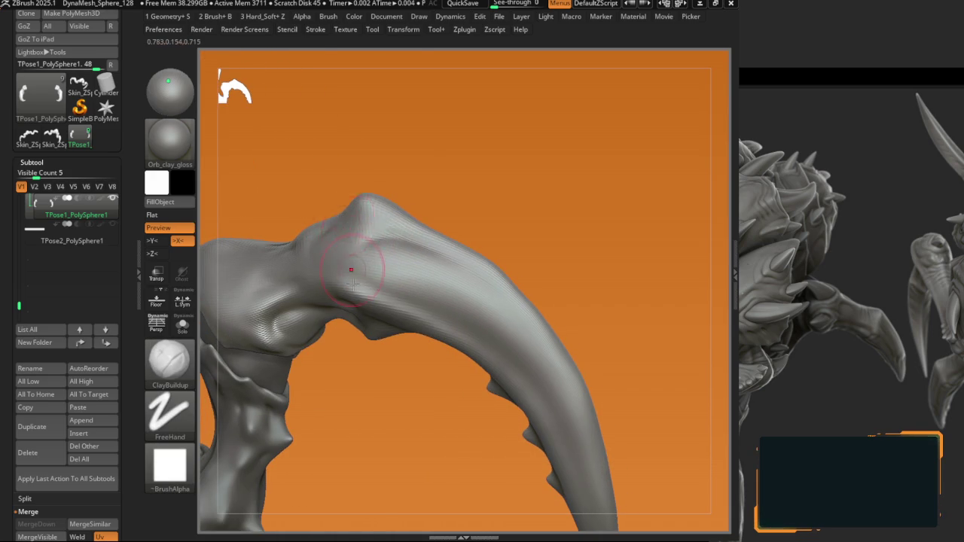
{"action": "key", "text": "b"}
{"action": "left_click", "coordinate": [317, 359]}
{"action": "mouse_move", "coordinate": [333, 272]}
{"action": "right_mouse_down"}
{"action": "mouse_move", "coordinate": [361, 275]}
{"action": "mouse_move", "coordinate": [345, 261]}
{"action": "mouse_move", "coordinate": [450, 328]}
{"action": "right_mouse_up"}
{"action": "key", "text": "b"}
{"action": "key", "text": "d"}
{"action": "key", "text": "s"}
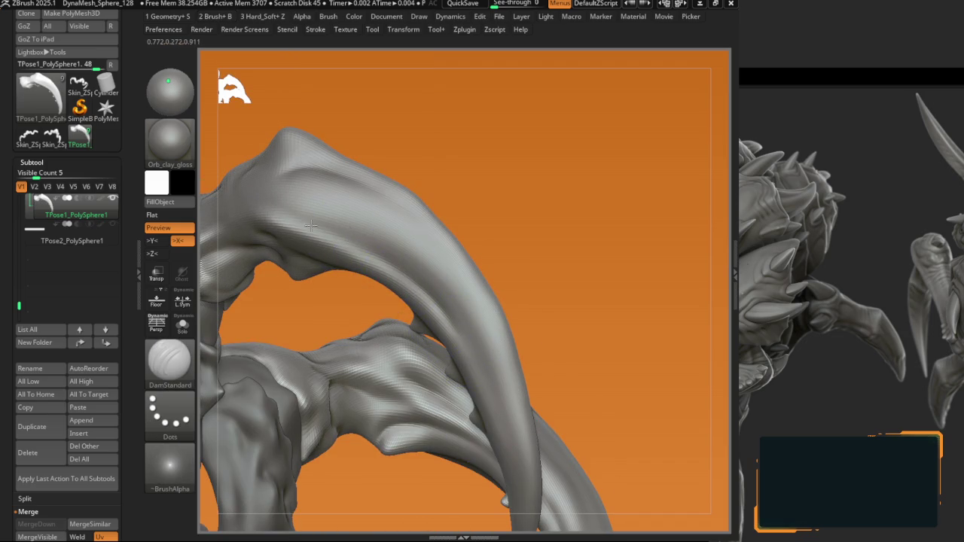
Step: Select B1_Krabi_edges, isolate the claw arc with Ctrl+Shift-click, then unhide all parts
{"action": "key", "text": "b"}
{"action": "key", "text": "b"}
{"action": "key", "text": "1"}
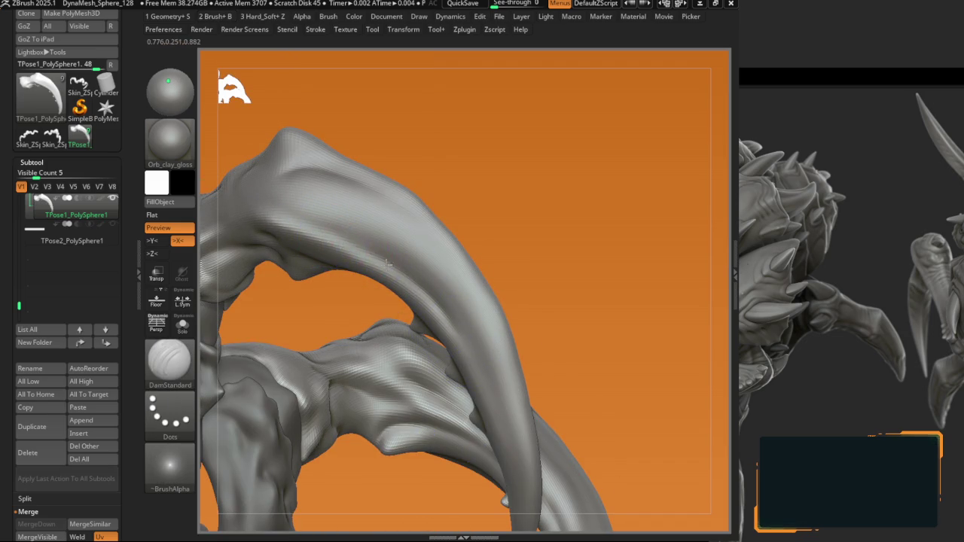
{"action": "key", "text": "b"}
{"action": "key", "text": "b"}
{"action": "key", "text": "1"}
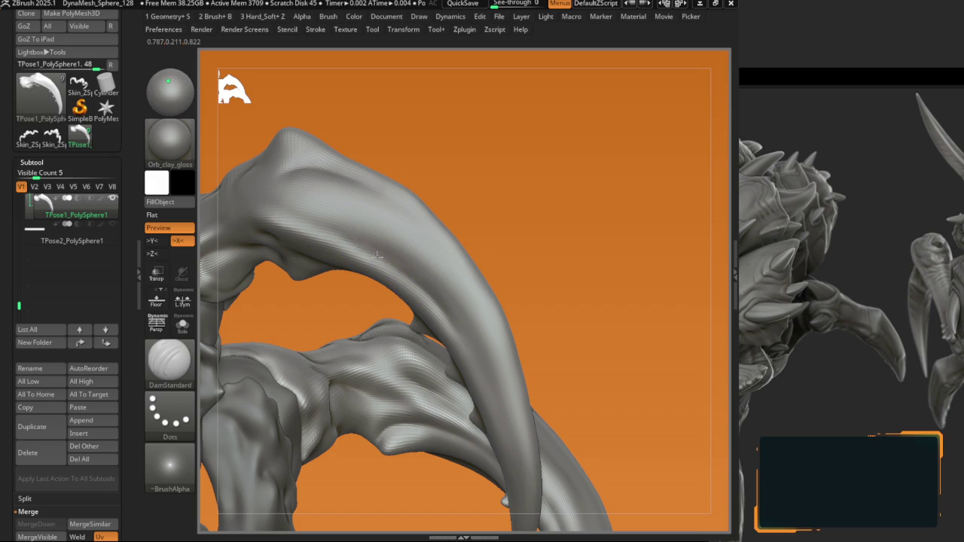
{"action": "left_click", "coordinate": [391, 249], "text": "ctrl+shift"}
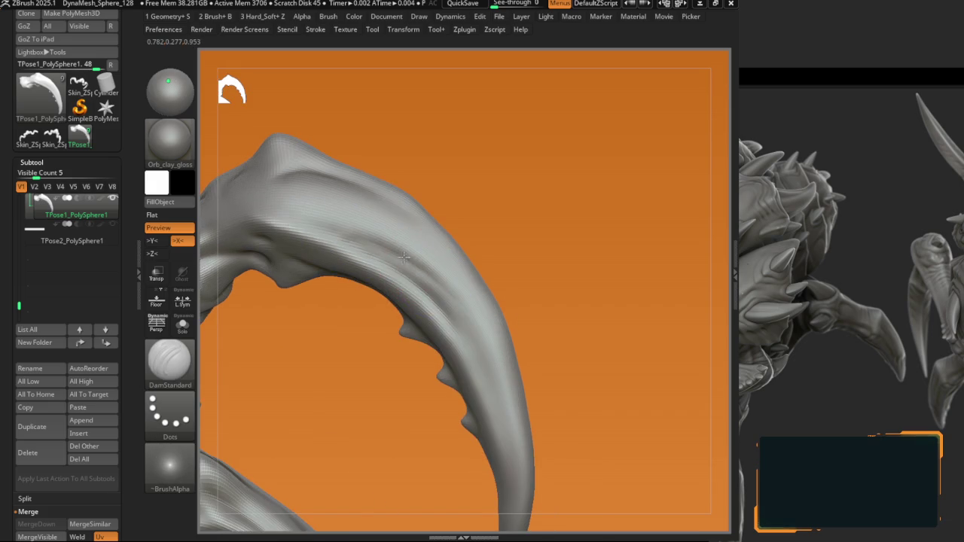
{"action": "left_click", "coordinate": [373, 258], "text": "ctrl+shift"}
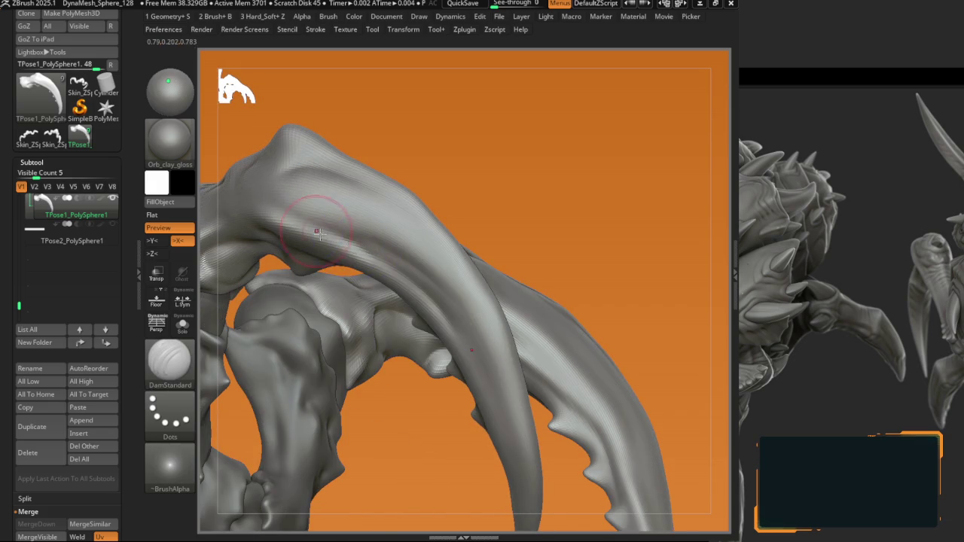
{"action": "left_click", "coordinate": [317, 232], "text": "ctrl+shift"}
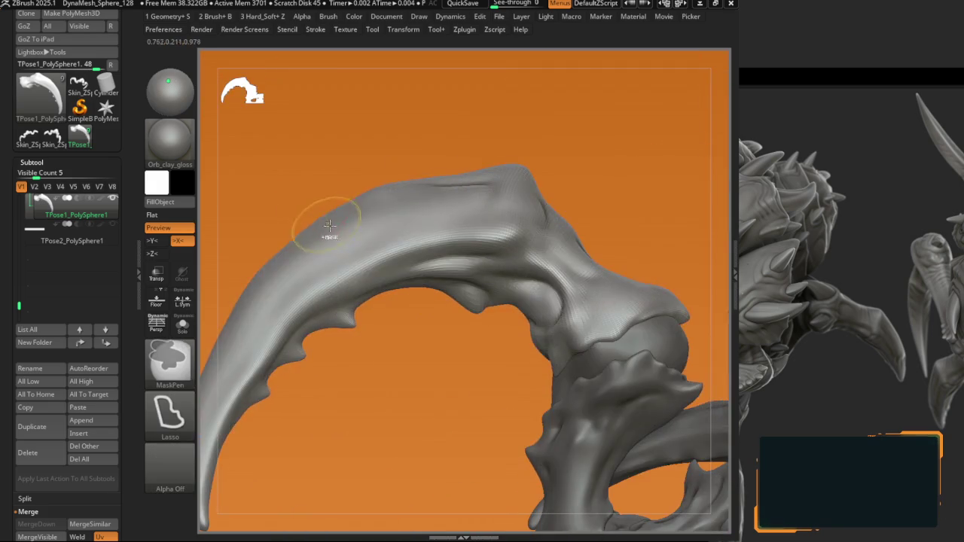
{"action": "mouse_move", "coordinate": [452, 136]}
{"action": "left_mouse_down"}
{"action": "mouse_move", "coordinate": [422, 188]}
{"action": "mouse_move", "coordinate": [399, 292]}
{"action": "mouse_move", "coordinate": [365, 256]}
{"action": "left_mouse_up"}
{"action": "left_click", "coordinate": [421, 188], "text": "ctrl+shift"}
Step: Sharpen the row of small spikes along the claw's inner curve
{"action": "right_click_drag", "start_coordinate": [349, 273], "coordinate": [402, 290], "text": "ctrl"}
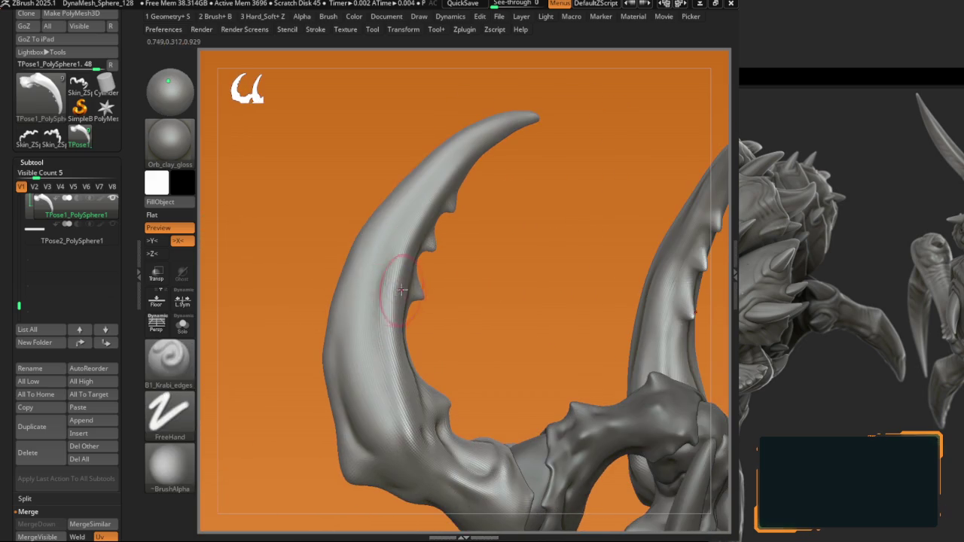
{"action": "right_click_drag", "start_coordinate": [385, 325], "coordinate": [363, 376]}
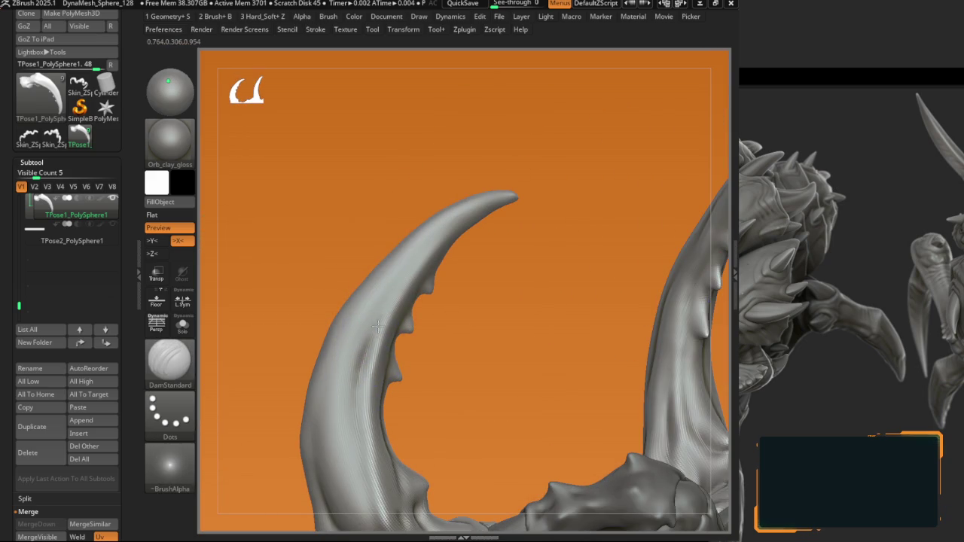
{"action": "mouse_move", "coordinate": [397, 284]}
{"action": "right_mouse_down"}
{"action": "mouse_move", "coordinate": [362, 291]}
{"action": "mouse_move", "coordinate": [375, 384]}
{"action": "right_mouse_up"}
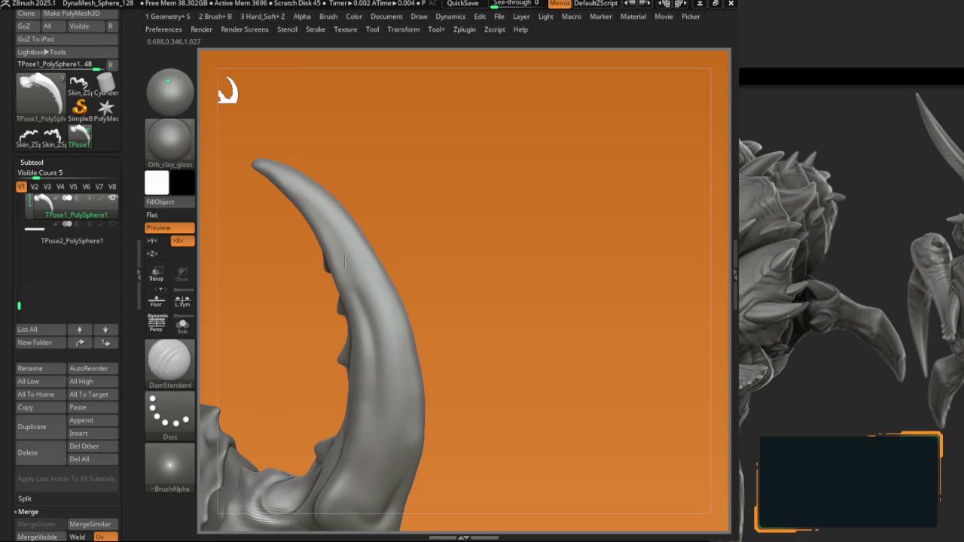
{"action": "mouse_move", "coordinate": [321, 267]}
{"action": "right_mouse_down"}
{"action": "mouse_move", "coordinate": [370, 262]}
{"action": "mouse_move", "coordinate": [407, 289]}
{"action": "mouse_move", "coordinate": [402, 299]}
{"action": "mouse_move", "coordinate": [355, 301]}
{"action": "mouse_move", "coordinate": [381, 223]}
{"action": "mouse_move", "coordinate": [394, 244]}
{"action": "right_mouse_up"}
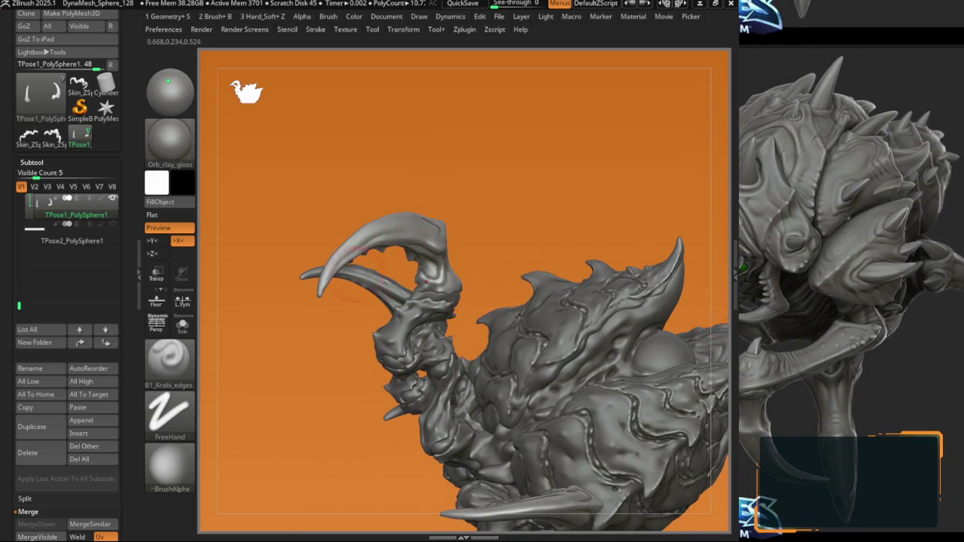
{"action": "mouse_move", "coordinate": [354, 288]}
{"action": "right_mouse_down", "text": "ctrl"}
{"action": "mouse_move", "coordinate": [364, 259]}
{"action": "mouse_move", "coordinate": [446, 233]}
{"action": "mouse_move", "coordinate": [369, 273]}
{"action": "mouse_move", "coordinate": [419, 319]}
{"action": "mouse_move", "coordinate": [420, 297]}
{"action": "mouse_move", "coordinate": [460, 319]}
{"action": "right_mouse_up", "text": "ctrl"}
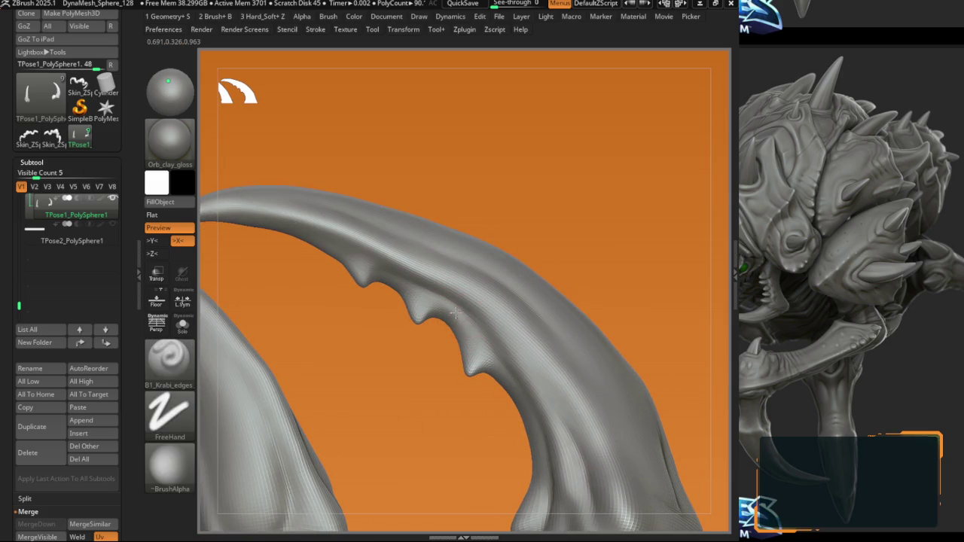
Step: Smooth the spikes along the lower claw's inner edge with the Smooth brush
{"action": "right_click_drag", "start_coordinate": [465, 326], "coordinate": [462, 311]}
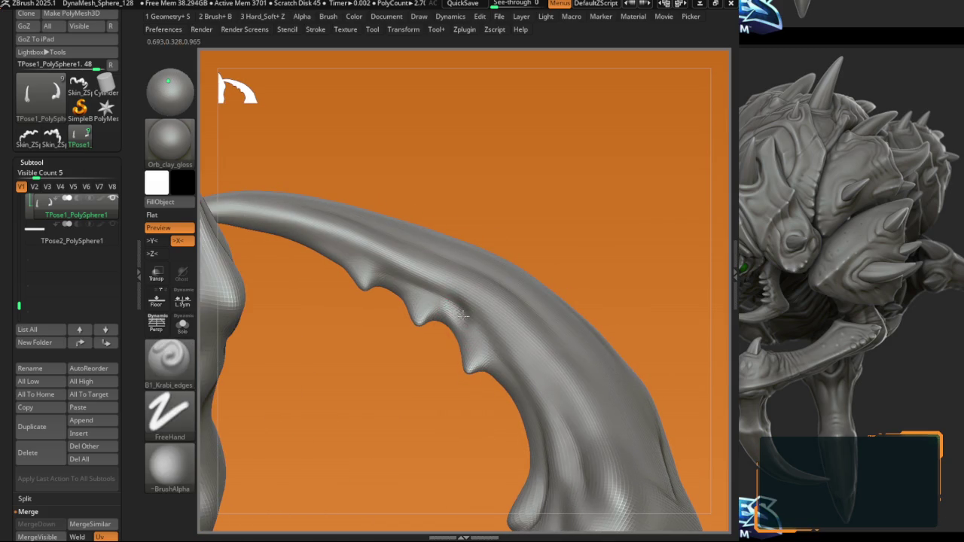
{"action": "right_click_drag", "start_coordinate": [413, 278], "coordinate": [339, 245]}
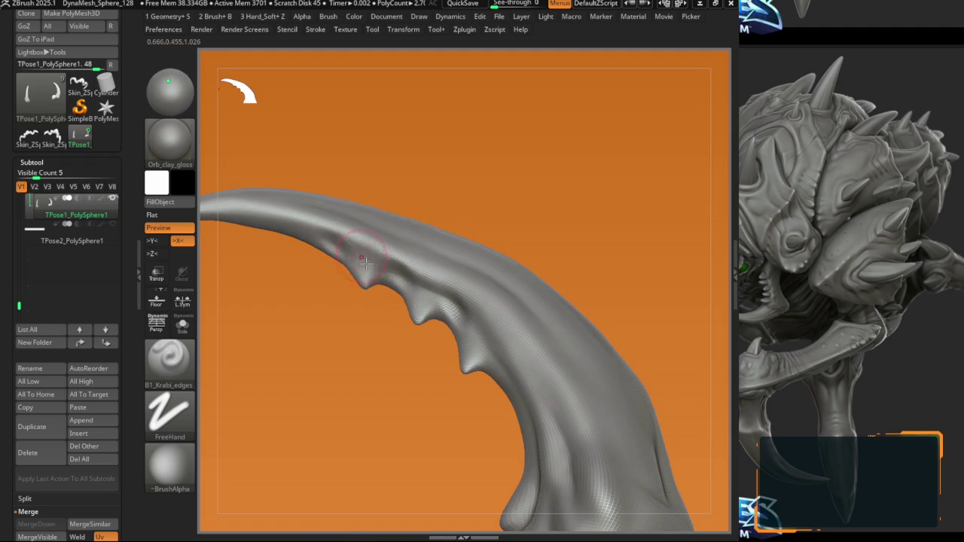
{"action": "key", "text": "b"}
{"action": "key", "text": "s"}
{"action": "key", "text": "m"}
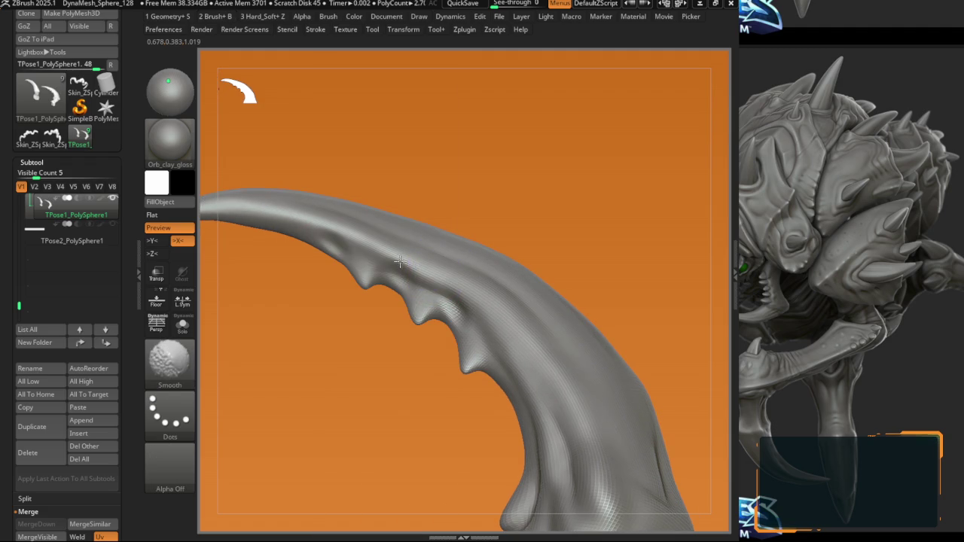
{"action": "key", "text": "shift"}
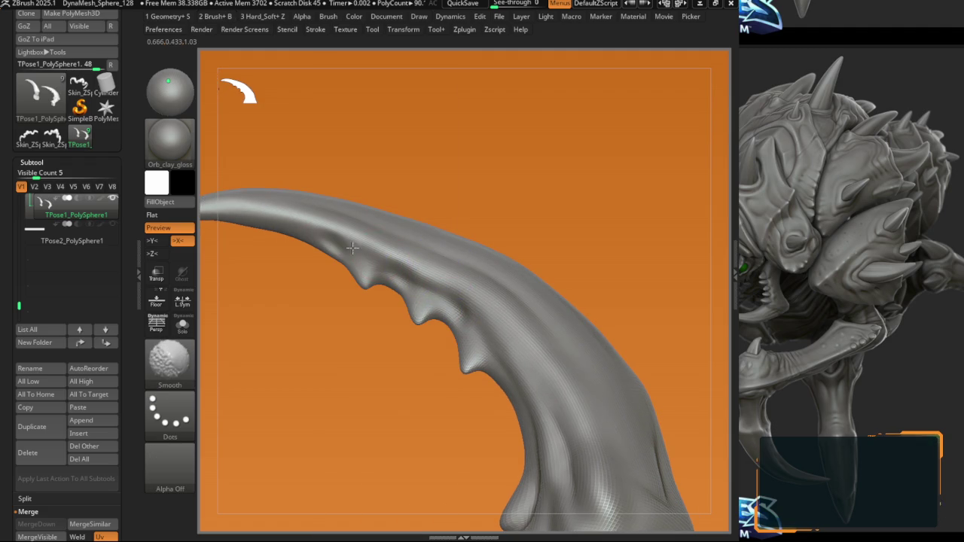
Step: Sharpen the spikes with B1_Krabi_edges, adjusting its brush size and intensity
{"action": "mouse_move", "coordinate": [325, 242]}
{"action": "right_mouse_down"}
{"action": "mouse_move", "coordinate": [381, 312]}
{"action": "mouse_move", "coordinate": [337, 250]}
{"action": "mouse_move", "coordinate": [446, 359]}
{"action": "mouse_move", "coordinate": [432, 339]}
{"action": "right_mouse_up"}
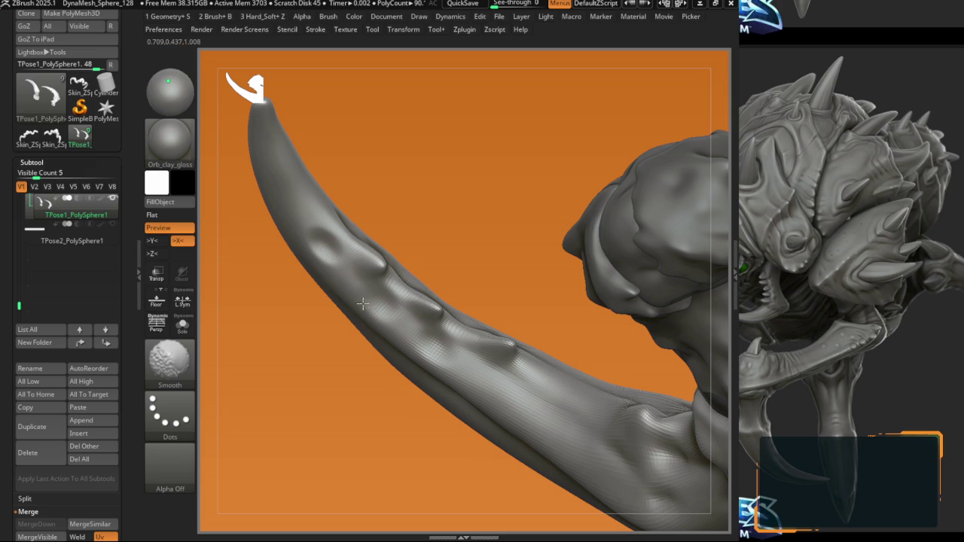
{"action": "mouse_move", "coordinate": [319, 238]}
{"action": "right_mouse_down", "text": "alt"}
{"action": "mouse_move", "coordinate": [362, 214]}
{"action": "mouse_move", "coordinate": [346, 259]}
{"action": "mouse_move", "coordinate": [366, 215]}
{"action": "mouse_move", "coordinate": [373, 280]}
{"action": "mouse_move", "coordinate": [399, 276]}
{"action": "mouse_move", "coordinate": [365, 273]}
{"action": "mouse_move", "coordinate": [383, 217]}
{"action": "mouse_move", "coordinate": [392, 232]}
{"action": "right_mouse_up", "text": "alt"}
{"action": "key", "text": "b"}
{"action": "left_click", "coordinate": [409, 226]}
{"action": "key", "text": "space"}
Step: Carve bumps along the claw's underside, alternating DamStandard with B1_Krabi_edges
{"action": "key", "text": "b"}
{"action": "key", "text": "d"}
{"action": "key", "text": "s"}
{"action": "key", "text": "b"}
{"action": "key", "text": "k"}
{"action": "key", "text": "b"}
{"action": "key", "text": "d"}
{"action": "key", "text": "s"}
{"action": "key", "text": "b"}
{"action": "key", "text": "k"}
{"action": "key", "text": "b"}
{"action": "key", "text": "d"}
{"action": "key", "text": "s"}
{"action": "mouse_move", "coordinate": [389, 271]}
{"action": "right_mouse_down"}
{"action": "mouse_move", "coordinate": [389, 367]}
{"action": "mouse_move", "coordinate": [362, 369]}
{"action": "mouse_move", "coordinate": [348, 356]}
{"action": "mouse_move", "coordinate": [370, 280]}
{"action": "right_mouse_up"}
Step: Continue carving underside bumps with DamStandard while turning the claw tip upward
{"action": "key", "text": "b"}
{"action": "key", "text": "k"}
{"action": "key", "text": "b"}
{"action": "key", "text": "d"}
{"action": "key", "text": "s"}
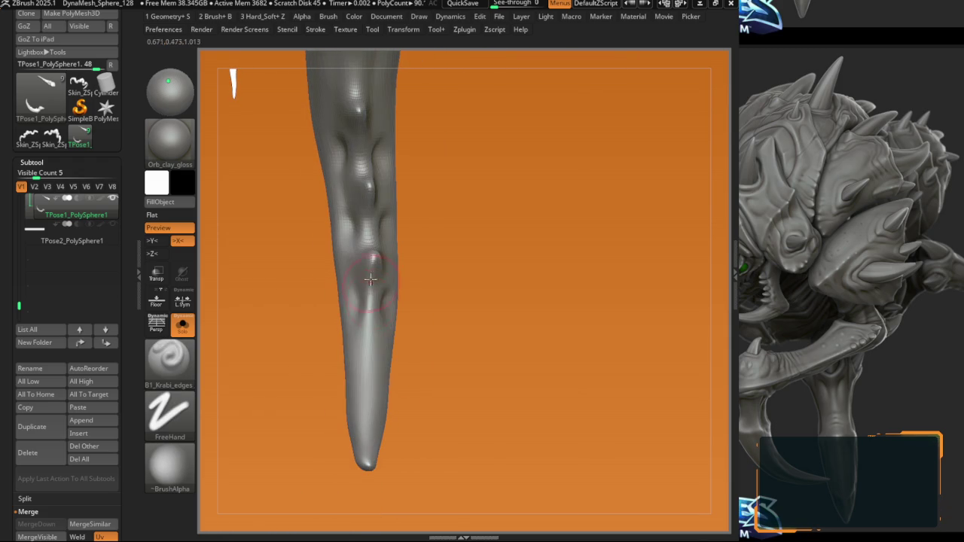
{"action": "mouse_move", "coordinate": [363, 374]}
{"action": "right_mouse_down"}
{"action": "mouse_move", "coordinate": [366, 281]}
{"action": "mouse_move", "coordinate": [427, 249]}
{"action": "right_mouse_up"}
{"action": "right_click_drag", "start_coordinate": [408, 216], "coordinate": [452, 226]}
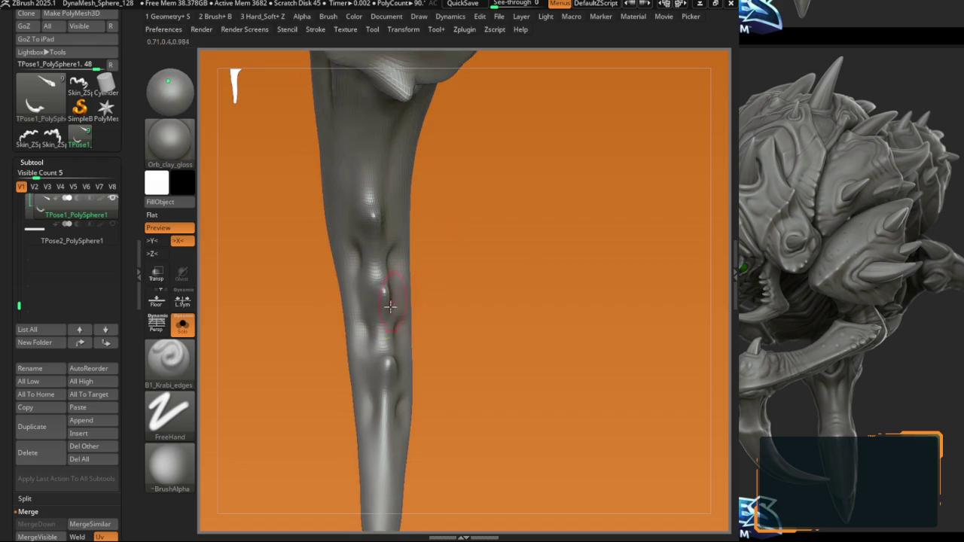
Step: Tweak the spike shapes with the Move brush, checking the claw side-on
{"action": "key", "text": "b"}
{"action": "key", "text": "m"}
{"action": "key", "text": "v"}
{"action": "mouse_move", "coordinate": [516, 249]}
{"action": "right_mouse_down"}
{"action": "mouse_move", "coordinate": [376, 333]}
{"action": "mouse_move", "coordinate": [395, 362]}
{"action": "mouse_move", "coordinate": [376, 344]}
{"action": "mouse_move", "coordinate": [392, 352]}
{"action": "right_mouse_up"}
{"action": "mouse_move", "coordinate": [384, 396]}
{"action": "right_mouse_down"}
{"action": "mouse_move", "coordinate": [345, 329]}
{"action": "mouse_move", "coordinate": [381, 331]}
{"action": "right_mouse_up"}
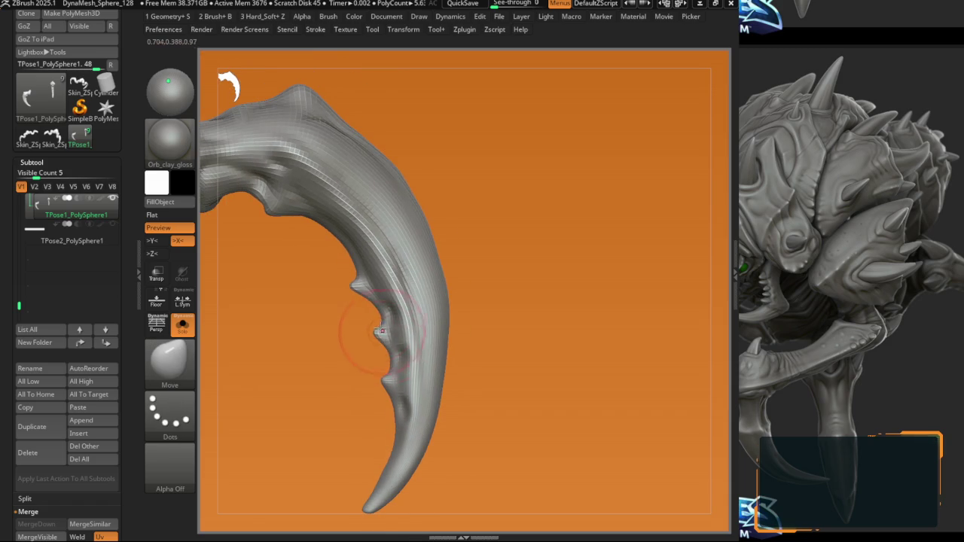
{"action": "mouse_move", "coordinate": [371, 289]}
{"action": "right_mouse_down"}
{"action": "mouse_move", "coordinate": [362, 276]}
{"action": "mouse_move", "coordinate": [333, 290]}
{"action": "mouse_move", "coordinate": [343, 302]}
{"action": "mouse_move", "coordinate": [369, 271]}
{"action": "mouse_move", "coordinate": [383, 228]}
{"action": "mouse_move", "coordinate": [377, 291]}
{"action": "mouse_move", "coordinate": [366, 254]}
{"action": "mouse_move", "coordinate": [409, 258]}
{"action": "mouse_move", "coordinate": [324, 211]}
{"action": "mouse_move", "coordinate": [407, 226]}
{"action": "right_mouse_up"}
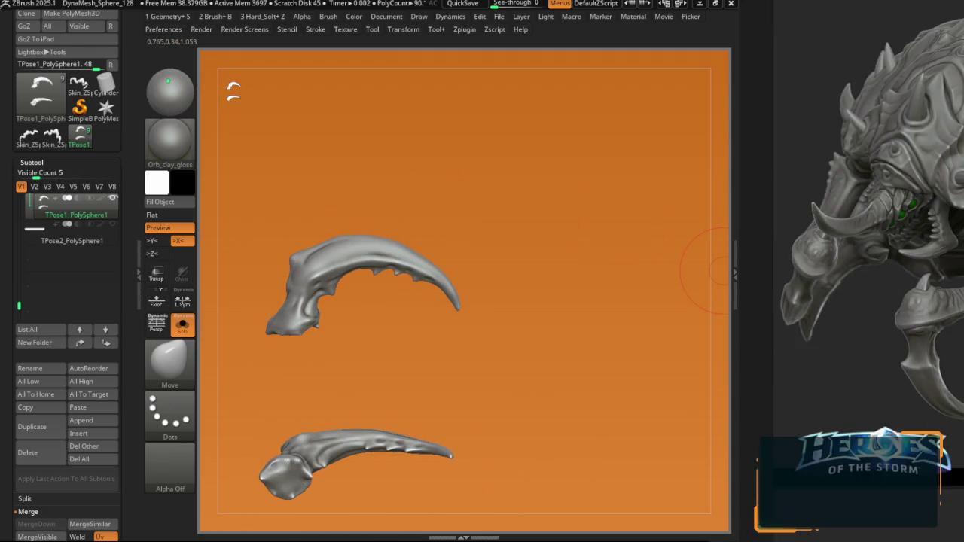
Step: Refine the claw with B1_Krabi_edges and B2_Krabi_Highlight, adjusting brush size and intensity
{"action": "mouse_move", "coordinate": [536, 260]}
{"action": "right_mouse_down", "text": "ctrl"}
{"action": "mouse_move", "coordinate": [331, 278]}
{"action": "mouse_move", "coordinate": [324, 271]}
{"action": "mouse_move", "coordinate": [365, 277]}
{"action": "right_mouse_up", "text": "ctrl"}
{"action": "key", "text": "b"}
{"action": "left_click", "coordinate": [323, 180]}
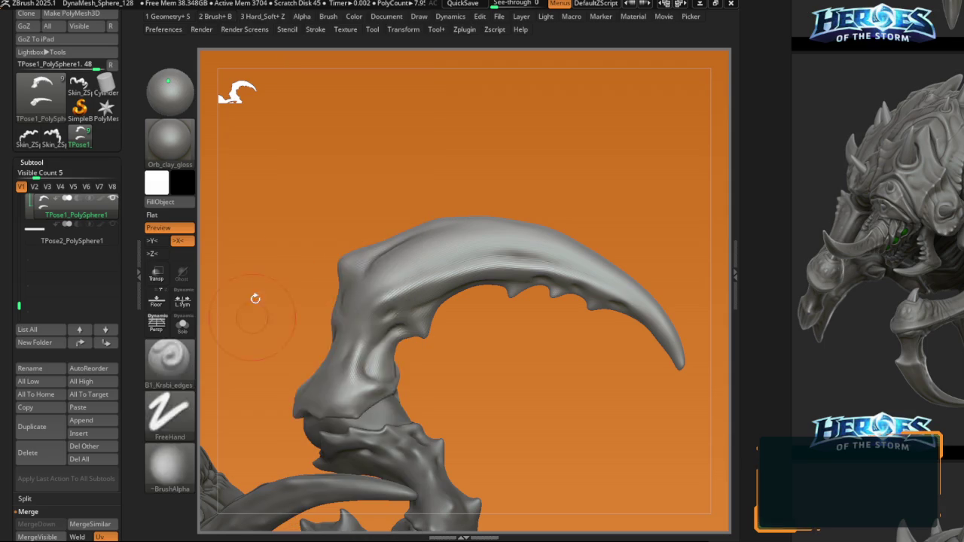
{"action": "left_click", "coordinate": [324, 362]}
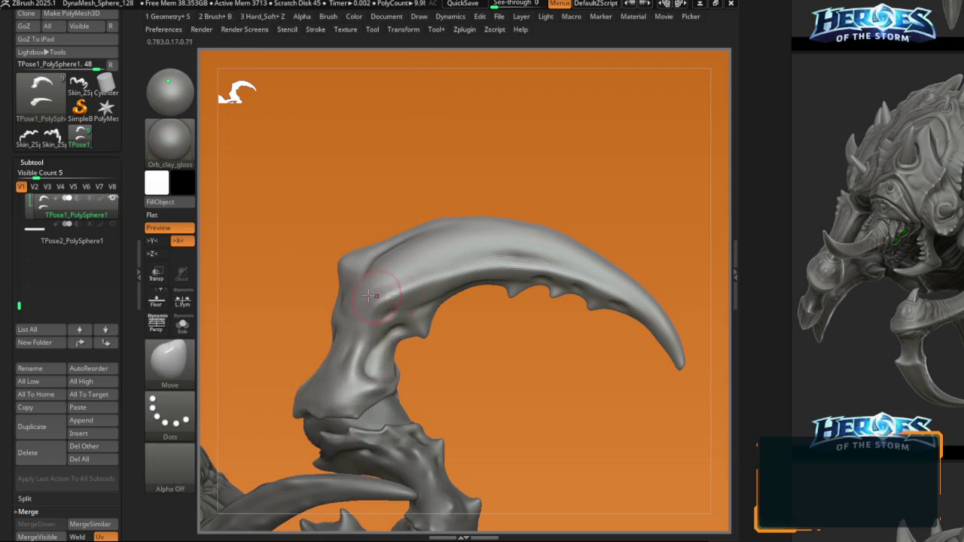
{"action": "key", "text": "space"}
Step: Reshape the knuckle at the claw's base with the Move brush
{"action": "left_click", "coordinate": [326, 325]}
{"action": "mouse_move", "coordinate": [387, 279]}
{"action": "right_mouse_down"}
{"action": "mouse_move", "coordinate": [325, 265]}
{"action": "mouse_move", "coordinate": [317, 251]}
{"action": "right_mouse_up"}
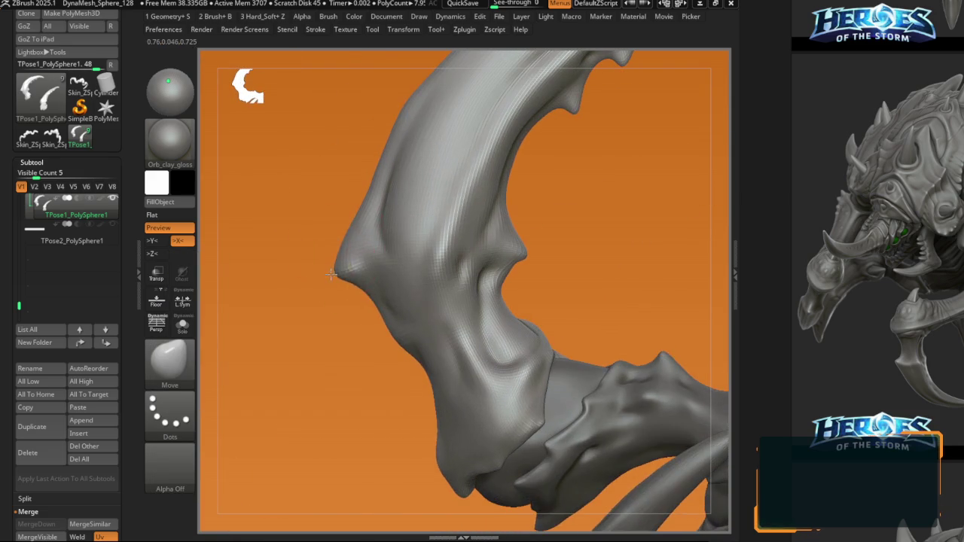
{"action": "right_click_drag", "start_coordinate": [330, 275], "coordinate": [385, 306], "text": "ctrl"}
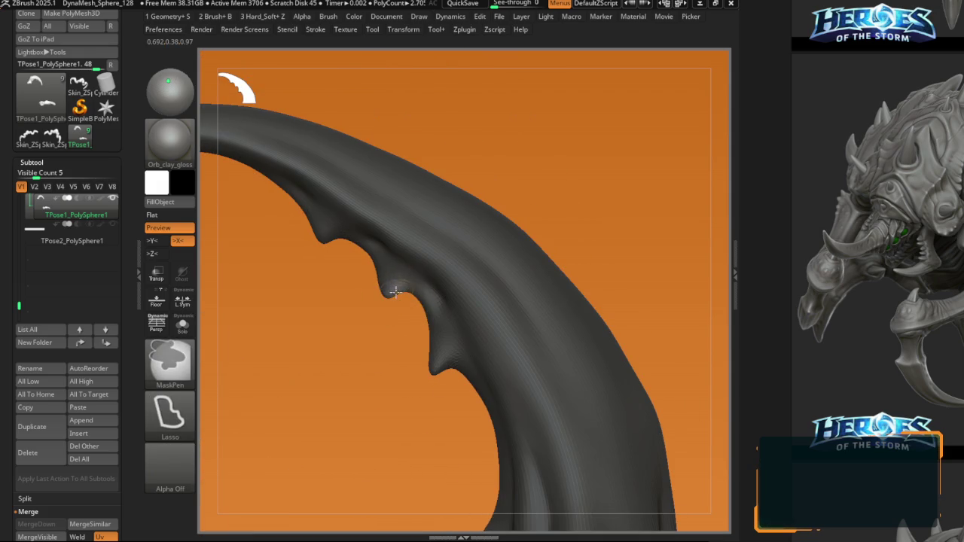
Step: Clear the mask and sculpt small sharp spikes along the smaller claw's inner curve
{"action": "left_click", "coordinate": [384, 299], "text": "ctrl"}
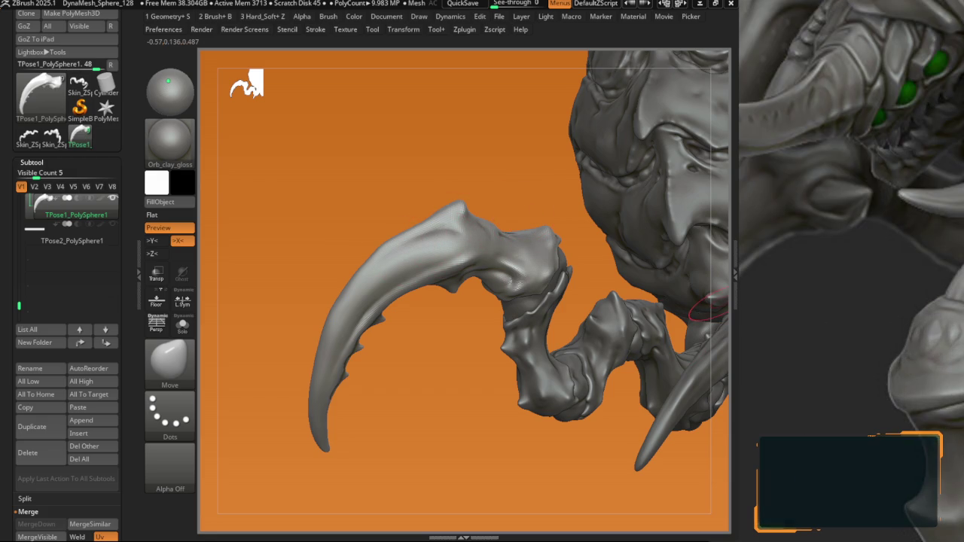
{"action": "mouse_move", "coordinate": [707, 309]}
{"action": "left_mouse_down"}
{"action": "mouse_move", "coordinate": [497, 250]}
{"action": "mouse_move", "coordinate": [509, 278]}
{"action": "mouse_move", "coordinate": [521, 251]}
{"action": "mouse_move", "coordinate": [465, 250]}
{"action": "mouse_move", "coordinate": [476, 257]}
{"action": "left_mouse_up"}
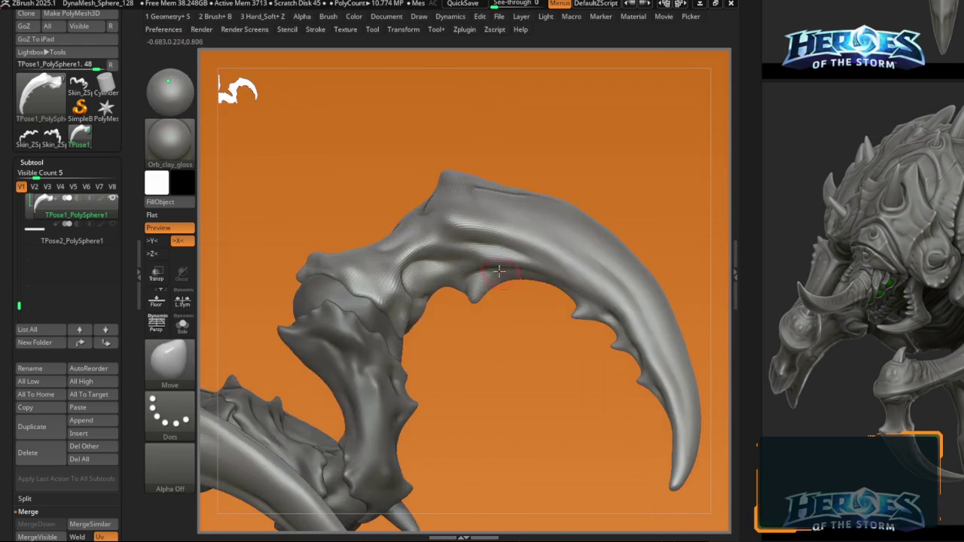
{"action": "right_click_drag", "start_coordinate": [490, 257], "coordinate": [520, 261]}
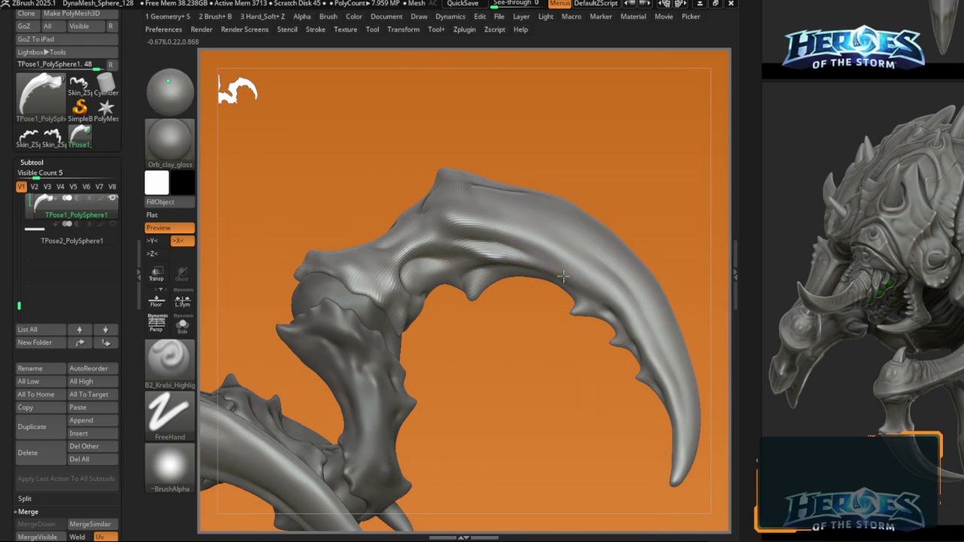
{"action": "right_click_drag", "start_coordinate": [585, 291], "coordinate": [482, 303]}
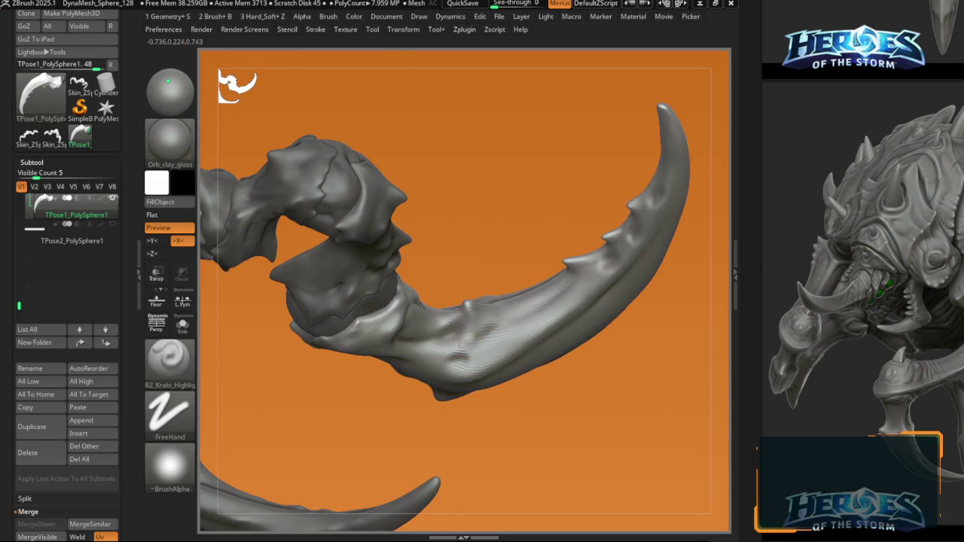
{"action": "right_click_drag", "start_coordinate": [490, 330], "coordinate": [501, 326]}
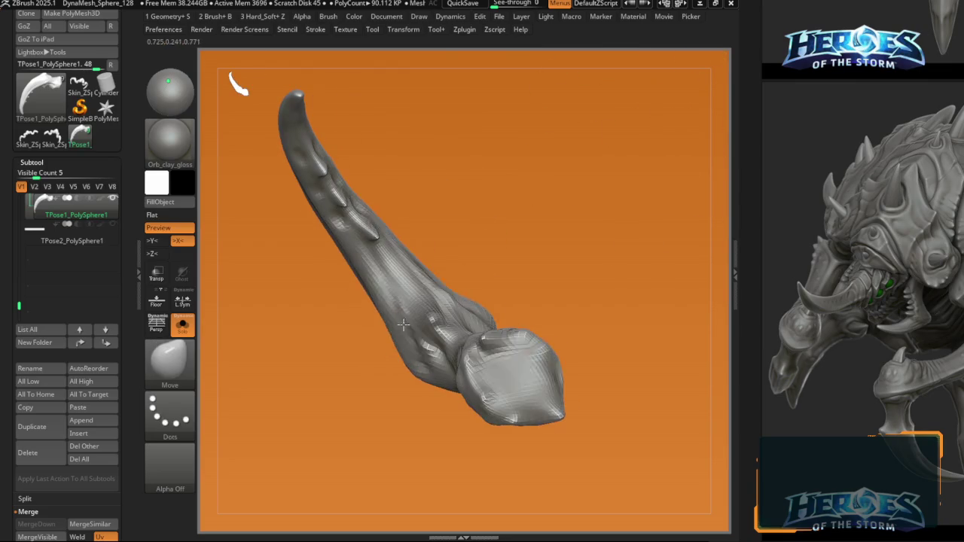
{"action": "right_click_drag", "start_coordinate": [381, 265], "coordinate": [445, 301]}
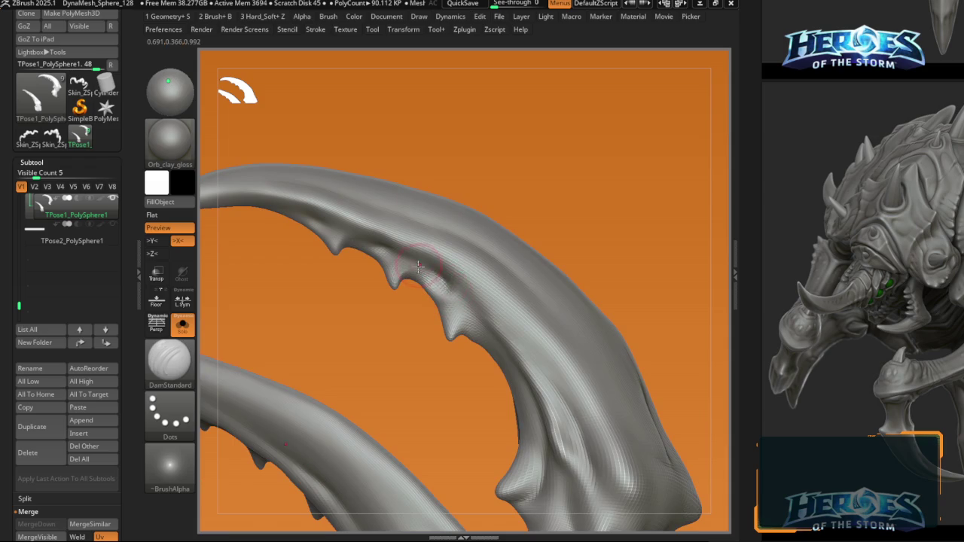
{"action": "mouse_move", "coordinate": [418, 265]}
{"action": "right_mouse_down"}
{"action": "mouse_move", "coordinate": [386, 250]}
{"action": "mouse_move", "coordinate": [441, 268]}
{"action": "mouse_move", "coordinate": [475, 329]}
{"action": "mouse_move", "coordinate": [446, 323]}
{"action": "mouse_move", "coordinate": [384, 250]}
{"action": "right_mouse_up"}
{"action": "key", "text": "1"}
{"action": "key", "text": "1"}
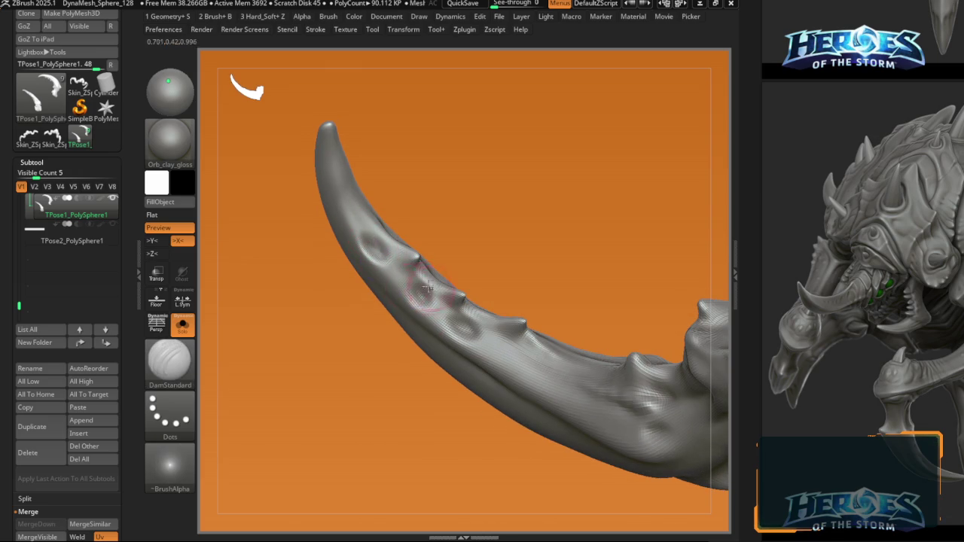
Step: Carve shallow grooves and rounded plating into the claw's knuckle, lasso-masking where needed
{"action": "right_click_drag", "start_coordinate": [373, 242], "coordinate": [375, 247]}
{"action": "key", "text": "1"}
{"action": "key", "text": "1"}
{"action": "key", "text": "1"}
{"action": "key", "text": "1"}
{"action": "mouse_move", "coordinate": [452, 324]}
{"action": "right_mouse_down"}
{"action": "mouse_move", "coordinate": [484, 312]}
{"action": "mouse_move", "coordinate": [458, 275]}
{"action": "mouse_move", "coordinate": [447, 280]}
{"action": "mouse_move", "coordinate": [522, 380]}
{"action": "mouse_move", "coordinate": [499, 324]}
{"action": "mouse_move", "coordinate": [438, 316]}
{"action": "mouse_move", "coordinate": [419, 275]}
{"action": "mouse_move", "coordinate": [452, 316]}
{"action": "right_mouse_up"}
{"action": "key", "text": "1"}
{"action": "key", "text": "1"}
{"action": "key", "text": "1"}
{"action": "key", "text": "1"}
{"action": "key", "text": "1"}
{"action": "key", "text": "1"}
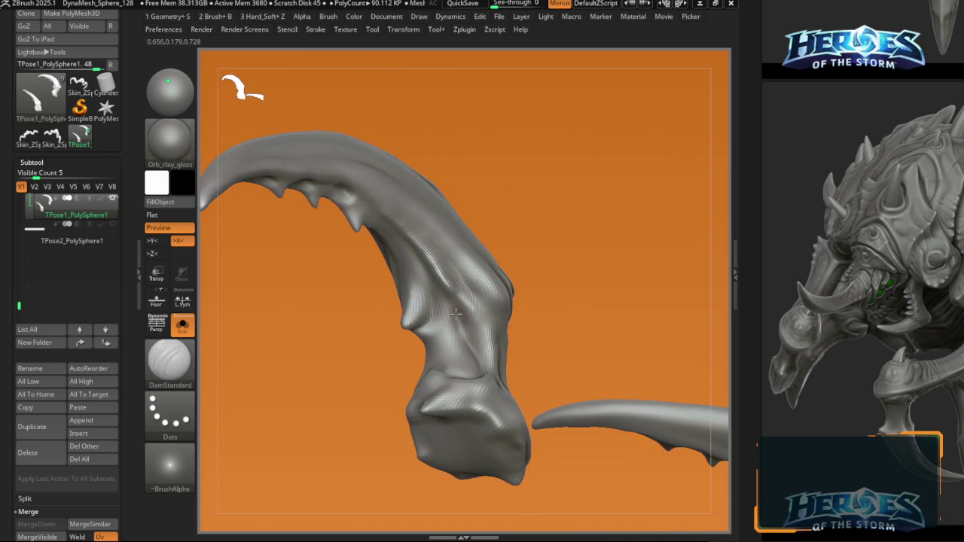
{"action": "mouse_move", "coordinate": [467, 318]}
{"action": "right_mouse_down"}
{"action": "mouse_move", "coordinate": [461, 310]}
{"action": "mouse_move", "coordinate": [469, 322]}
{"action": "right_mouse_up"}
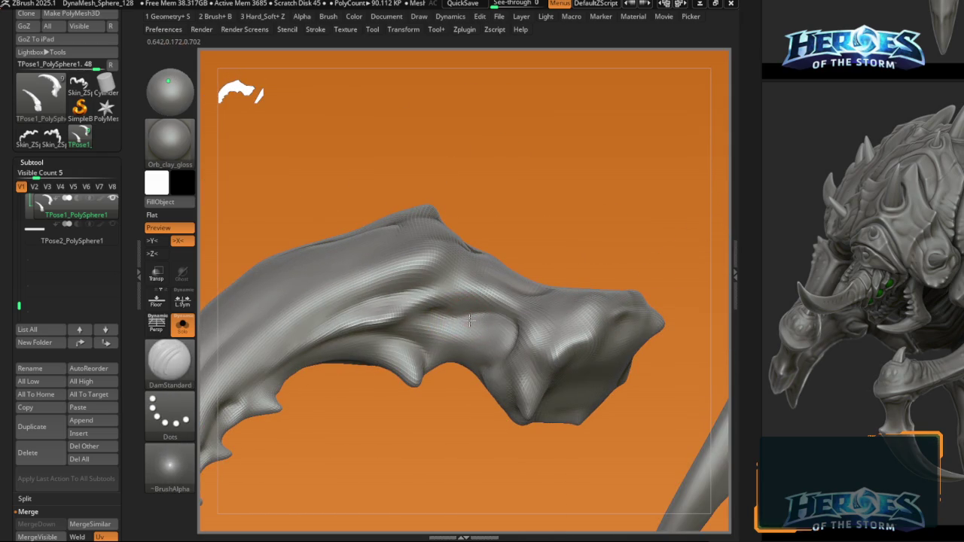
{"action": "right_click_drag", "start_coordinate": [508, 322], "coordinate": [491, 282]}
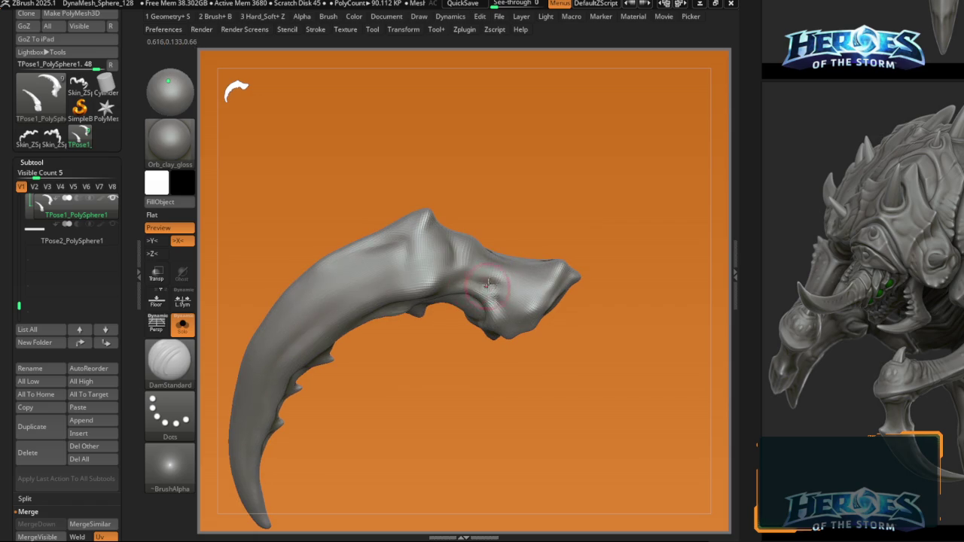
{"action": "mouse_move", "coordinate": [467, 261]}
{"action": "right_mouse_down"}
{"action": "mouse_move", "coordinate": [447, 251]}
{"action": "mouse_move", "coordinate": [449, 302]}
{"action": "mouse_move", "coordinate": [427, 269]}
{"action": "mouse_move", "coordinate": [441, 250]}
{"action": "mouse_move", "coordinate": [485, 264]}
{"action": "mouse_move", "coordinate": [446, 210]}
{"action": "mouse_move", "coordinate": [409, 209]}
{"action": "mouse_move", "coordinate": [460, 230]}
{"action": "right_mouse_up"}
{"action": "key", "text": "ctrl"}
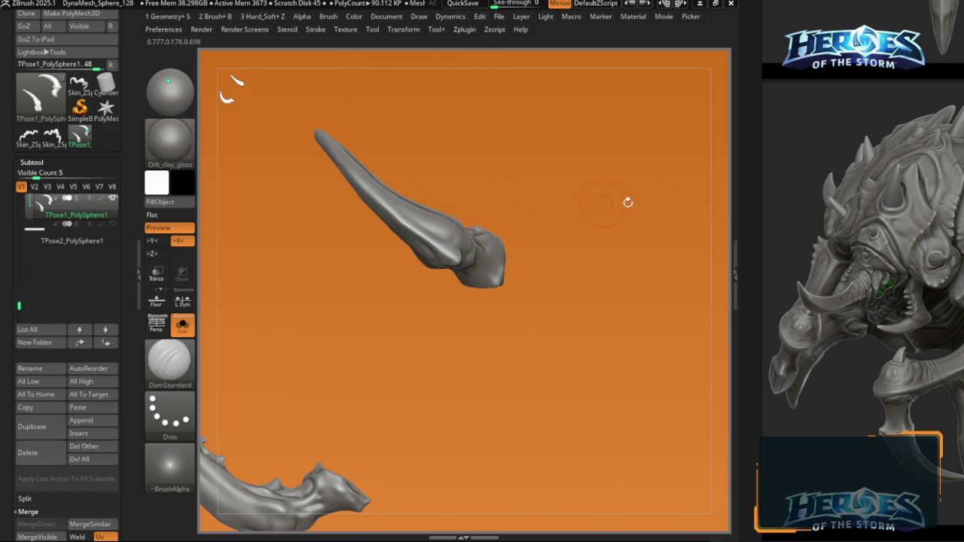
{"action": "right_click_drag", "start_coordinate": [512, 214], "coordinate": [484, 209]}
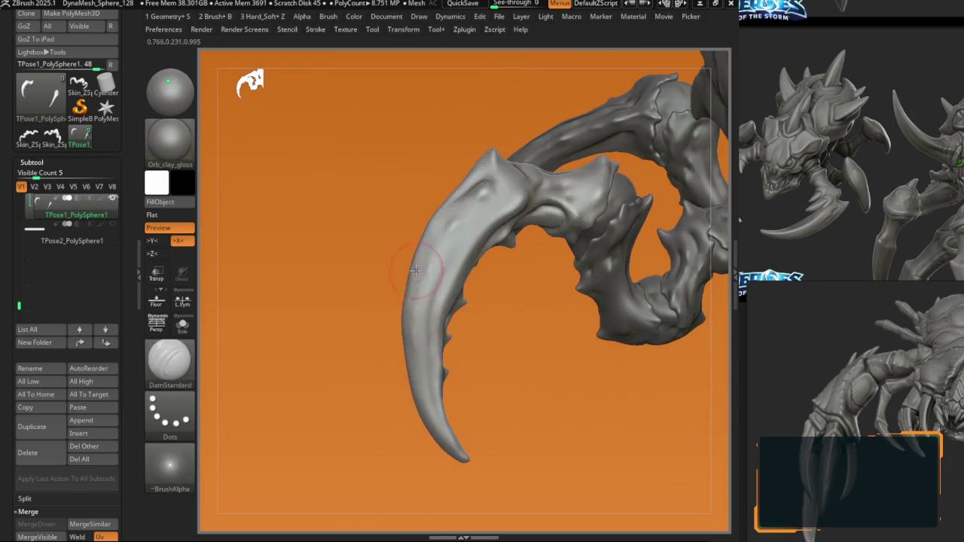
Step: Smooth the tusk, then sharpen its edges with B2_Krabi_Highlight
{"action": "left_click", "coordinate": [414, 261]}
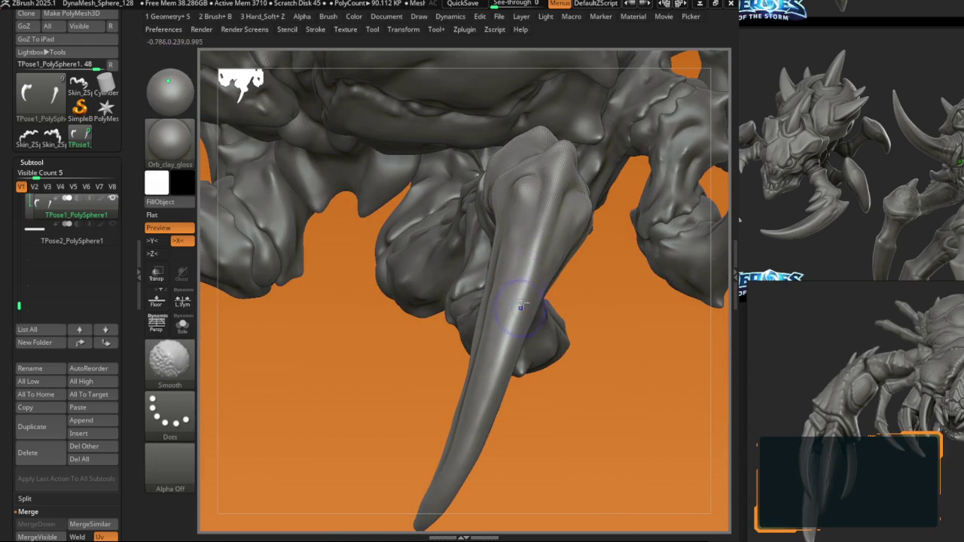
{"action": "key", "text": "b"}
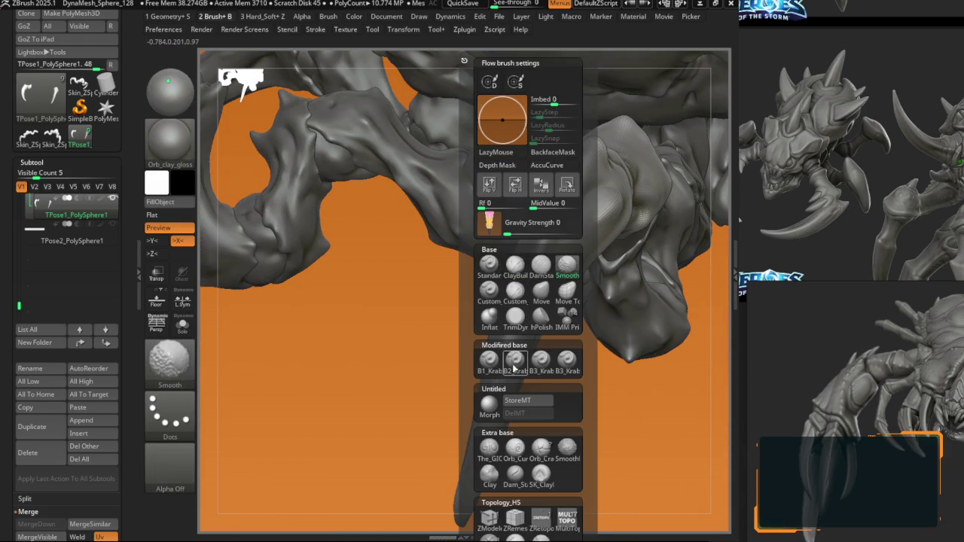
{"action": "left_click", "coordinate": [514, 360]}
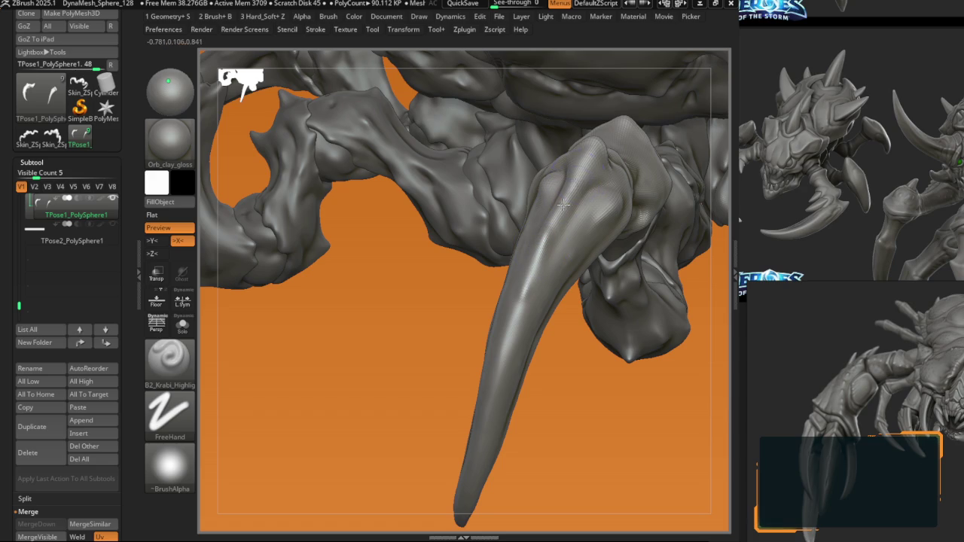
{"action": "left_click_drag", "start_coordinate": [587, 158], "coordinate": [528, 242]}
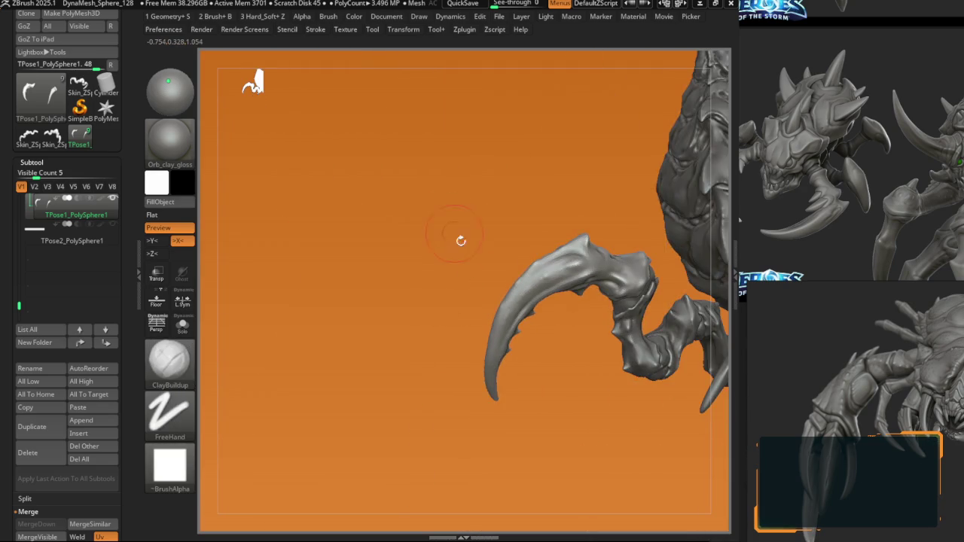
{"action": "left_click_drag", "start_coordinate": [458, 241], "coordinate": [409, 238]}
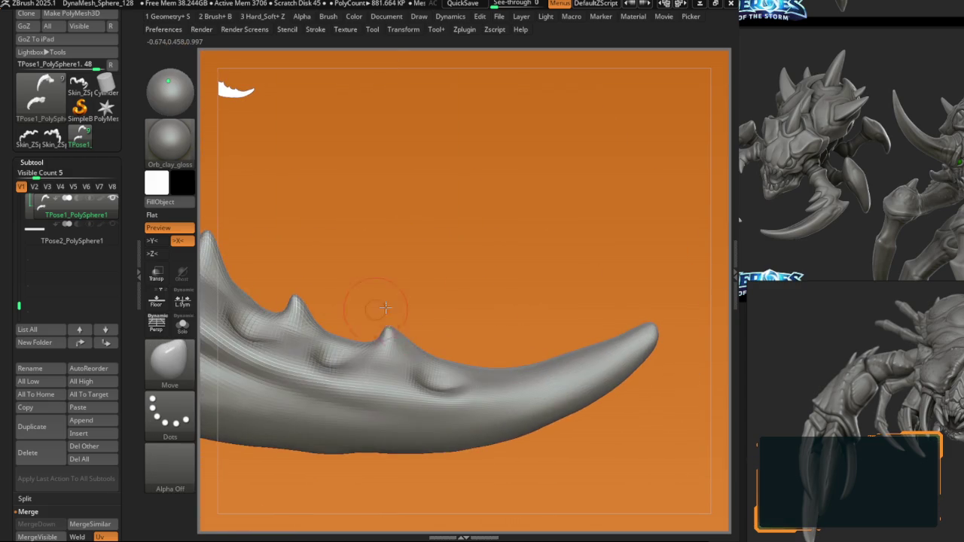
Step: Pull the claw's inner spikes taller with the Move brush
{"action": "mouse_move", "coordinate": [420, 336]}
{"action": "left_mouse_down"}
{"action": "mouse_move", "coordinate": [426, 319]}
{"action": "mouse_move", "coordinate": [415, 332]}
{"action": "mouse_move", "coordinate": [355, 279]}
{"action": "mouse_move", "coordinate": [364, 290]}
{"action": "left_mouse_up"}
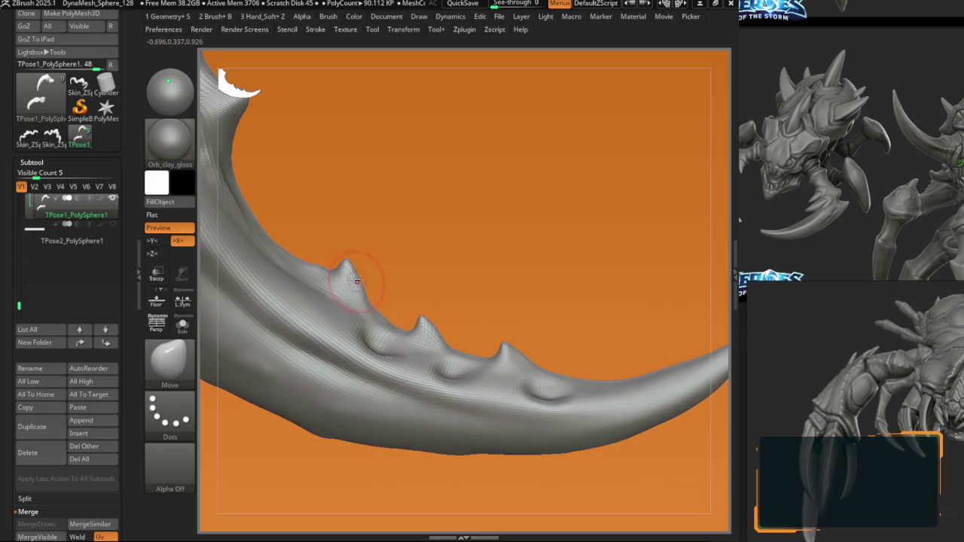
{"action": "mouse_move", "coordinate": [334, 265]}
{"action": "right_mouse_down"}
{"action": "mouse_move", "coordinate": [361, 185]}
{"action": "mouse_move", "coordinate": [366, 204]}
{"action": "mouse_move", "coordinate": [343, 231]}
{"action": "mouse_move", "coordinate": [331, 217]}
{"action": "right_mouse_up"}
{"action": "mouse_move", "coordinate": [343, 182]}
{"action": "right_mouse_down"}
{"action": "mouse_move", "coordinate": [377, 217]}
{"action": "mouse_move", "coordinate": [398, 183]}
{"action": "mouse_move", "coordinate": [382, 175]}
{"action": "mouse_move", "coordinate": [344, 204]}
{"action": "mouse_move", "coordinate": [376, 222]}
{"action": "mouse_move", "coordinate": [362, 211]}
{"action": "mouse_move", "coordinate": [390, 253]}
{"action": "mouse_move", "coordinate": [386, 230]}
{"action": "right_mouse_up"}
{"action": "key", "text": "b"}
{"action": "key", "text": "m"}
{"action": "key", "text": "v"}
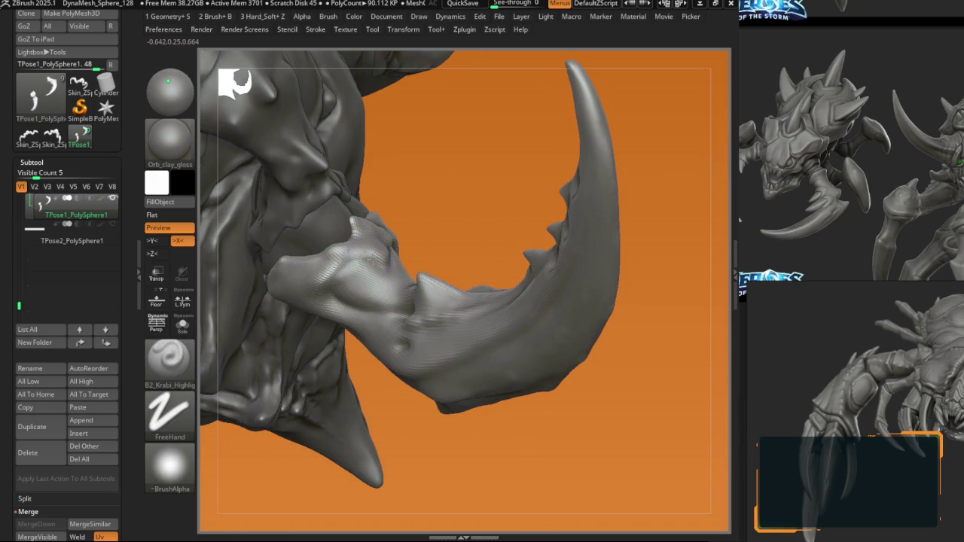
{"action": "mouse_move", "coordinate": [316, 286]}
{"action": "right_mouse_down"}
{"action": "mouse_move", "coordinate": [324, 211]}
{"action": "mouse_move", "coordinate": [397, 208]}
{"action": "mouse_move", "coordinate": [391, 198]}
{"action": "mouse_move", "coordinate": [387, 227]}
{"action": "mouse_move", "coordinate": [364, 253]}
{"action": "mouse_move", "coordinate": [364, 245]}
{"action": "right_mouse_up"}
{"action": "key", "text": "b"}
{"action": "key", "text": "m"}
{"action": "key", "text": "v"}
Step: Sharpen the spike edges with B1_Krabi_edges, switching back to Move to reshape them
{"action": "key", "text": "1"}
{"action": "key", "text": "b"}
{"action": "key", "text": "m"}
{"action": "key", "text": "v"}
{"action": "mouse_move", "coordinate": [384, 202]}
{"action": "right_mouse_down"}
{"action": "mouse_move", "coordinate": [377, 245]}
{"action": "mouse_move", "coordinate": [402, 189]}
{"action": "mouse_move", "coordinate": [382, 204]}
{"action": "mouse_move", "coordinate": [427, 172]}
{"action": "right_mouse_up"}
{"action": "key", "text": "b"}
{"action": "key", "text": "m"}
{"action": "key", "text": "v"}
Step: Keep pulling spikes with Move at an adjusted brush size, then view the claw with the body
{"action": "key", "text": "b"}
{"action": "key", "text": "m"}
{"action": "key", "text": "v"}
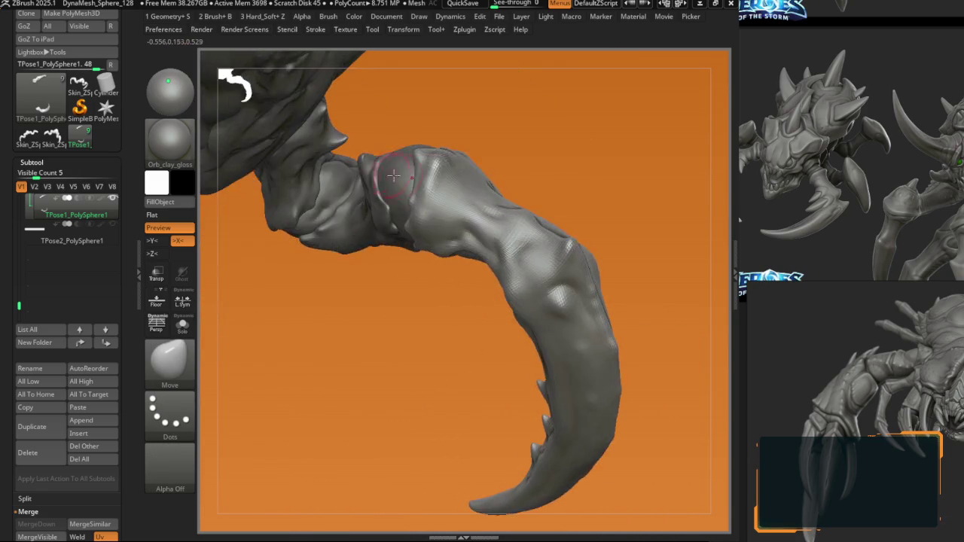
{"action": "mouse_move", "coordinate": [473, 148]}
{"action": "right_mouse_down"}
{"action": "mouse_move", "coordinate": [437, 239]}
{"action": "mouse_move", "coordinate": [467, 222]}
{"action": "mouse_move", "coordinate": [460, 276]}
{"action": "mouse_move", "coordinate": [444, 253]}
{"action": "mouse_move", "coordinate": [454, 319]}
{"action": "mouse_move", "coordinate": [424, 276]}
{"action": "mouse_move", "coordinate": [468, 252]}
{"action": "mouse_move", "coordinate": [467, 214]}
{"action": "mouse_move", "coordinate": [490, 226]}
{"action": "mouse_move", "coordinate": [424, 152]}
{"action": "mouse_move", "coordinate": [448, 175]}
{"action": "right_mouse_up"}
{"action": "key", "text": "space"}
{"action": "key", "text": "b"}
{"action": "key", "text": "m"}
{"action": "key", "text": "v"}
{"action": "right_click_drag", "start_coordinate": [429, 215], "coordinate": [416, 198], "text": "ctrl"}
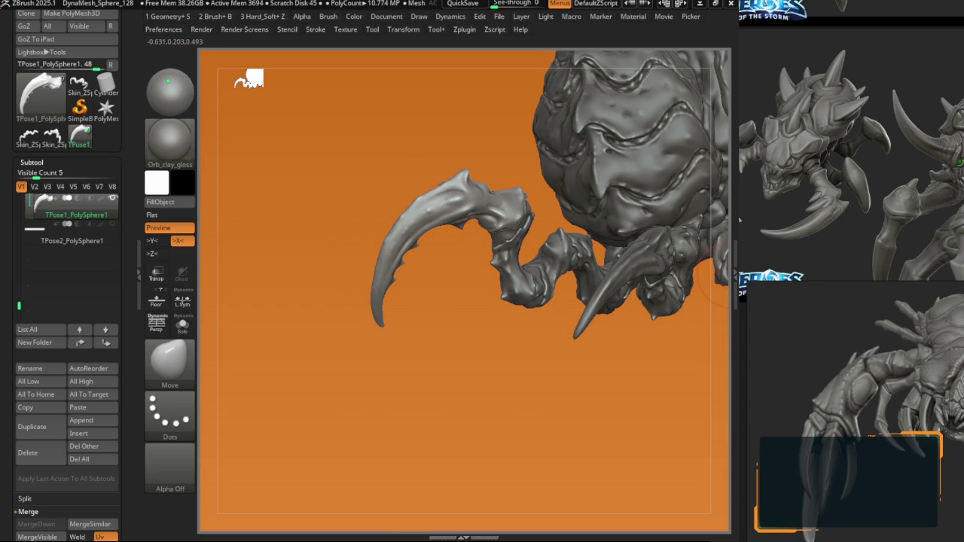
Step: Sharpen the upper claw's spikes and inner curve with B2_Krabi_Highlight from several angles
{"action": "mouse_move", "coordinate": [446, 228]}
{"action": "right_mouse_down"}
{"action": "mouse_move", "coordinate": [392, 244]}
{"action": "mouse_move", "coordinate": [364, 181]}
{"action": "mouse_move", "coordinate": [370, 223]}
{"action": "mouse_move", "coordinate": [498, 270]}
{"action": "right_mouse_up"}
{"action": "key", "text": "1"}
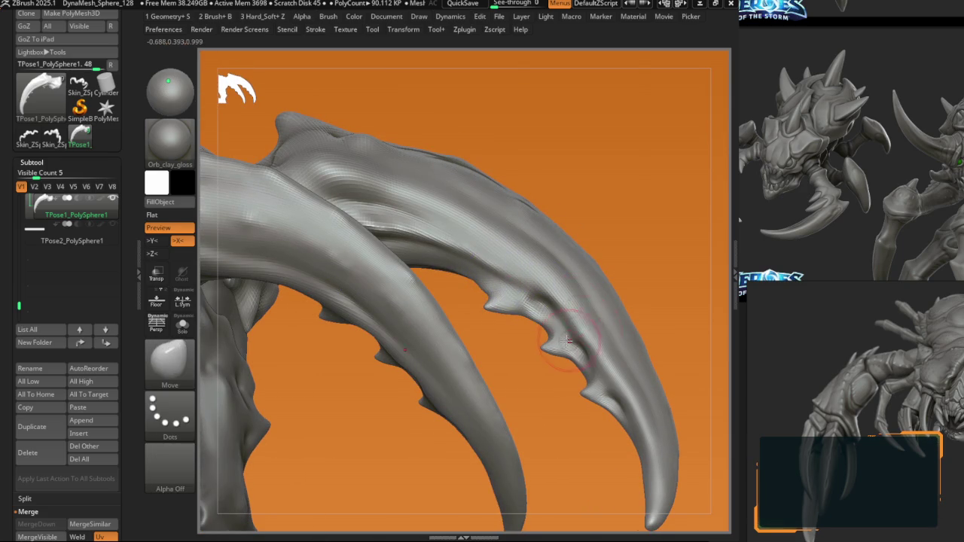
{"action": "right_click", "coordinate": [572, 319]}
{"action": "right_click_drag", "start_coordinate": [561, 309], "coordinate": [553, 305], "text": "ctrl"}
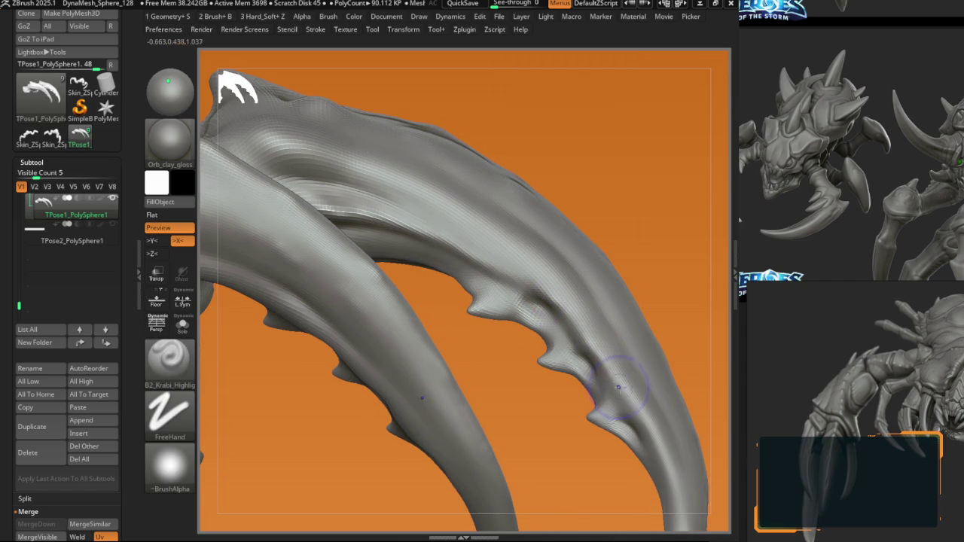
{"action": "right_click_drag", "start_coordinate": [617, 387], "coordinate": [610, 383]}
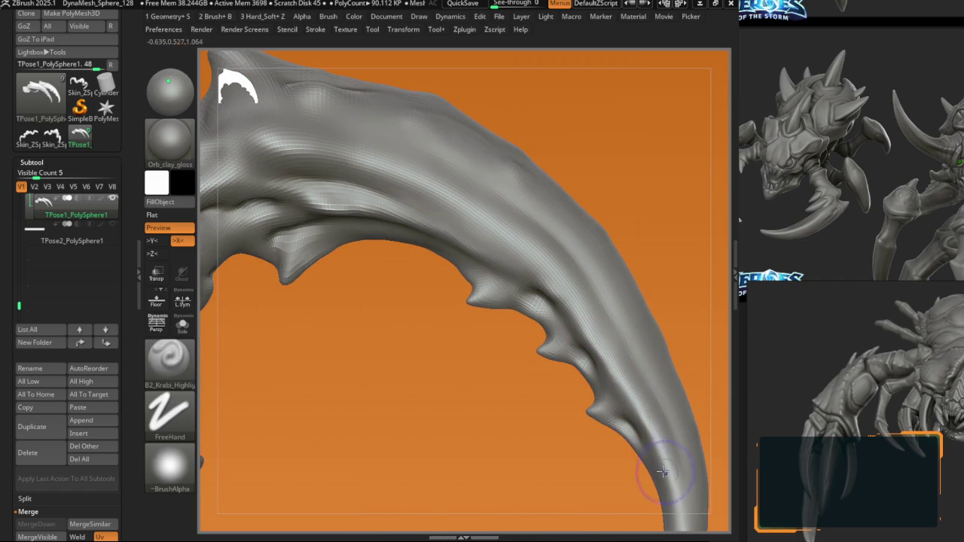
{"action": "right_click_drag", "start_coordinate": [662, 471], "coordinate": [610, 388]}
{"action": "right_click_drag", "start_coordinate": [632, 488], "coordinate": [540, 354]}
{"action": "right_click_drag", "start_coordinate": [512, 269], "coordinate": [524, 380]}
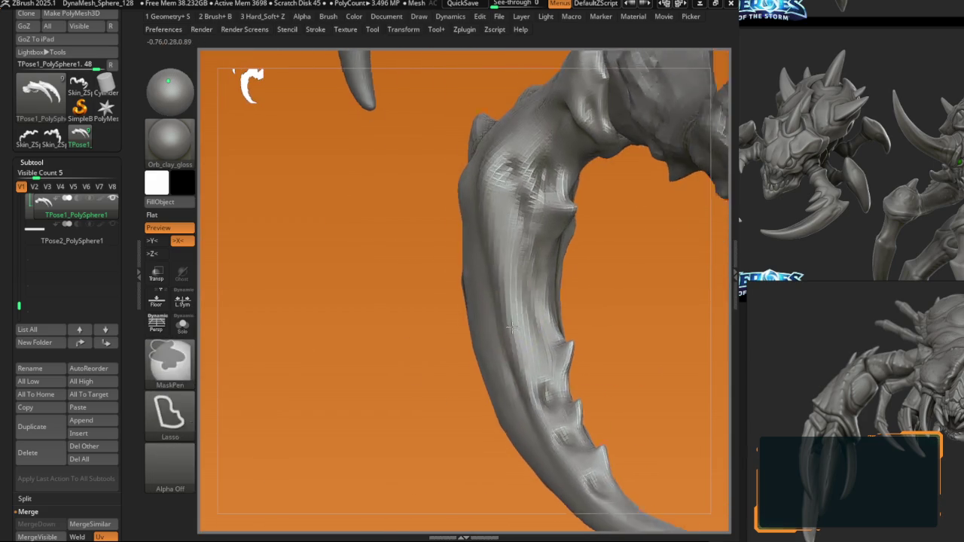
{"action": "mouse_move", "coordinate": [509, 277]}
{"action": "right_mouse_down"}
{"action": "mouse_move", "coordinate": [506, 315]}
{"action": "mouse_move", "coordinate": [532, 297]}
{"action": "mouse_move", "coordinate": [521, 344]}
{"action": "mouse_move", "coordinate": [482, 283]}
{"action": "mouse_move", "coordinate": [343, 351]}
{"action": "mouse_move", "coordinate": [451, 439]}
{"action": "right_mouse_up"}
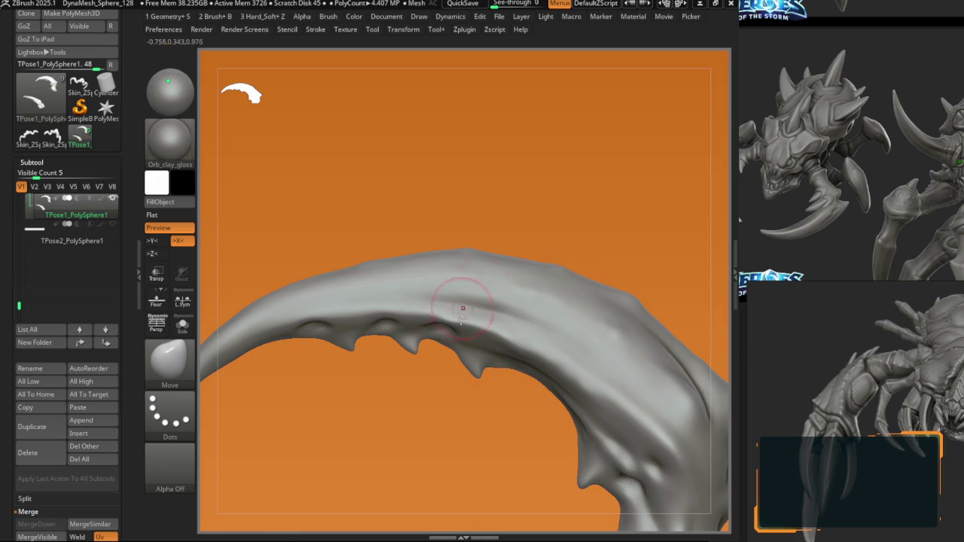
Step: Subdivide the claw mesh, drop a subdivision level and select the Move brush
{"action": "right_click_drag", "start_coordinate": [462, 308], "coordinate": [464, 324]}
{"action": "key", "text": "F1"}
{"action": "left_click", "coordinate": [465, 325]}
{"action": "mouse_move", "coordinate": [417, 347]}
{"action": "right_mouse_down"}
{"action": "mouse_move", "coordinate": [469, 326]}
{"action": "mouse_move", "coordinate": [507, 364]}
{"action": "right_mouse_up"}
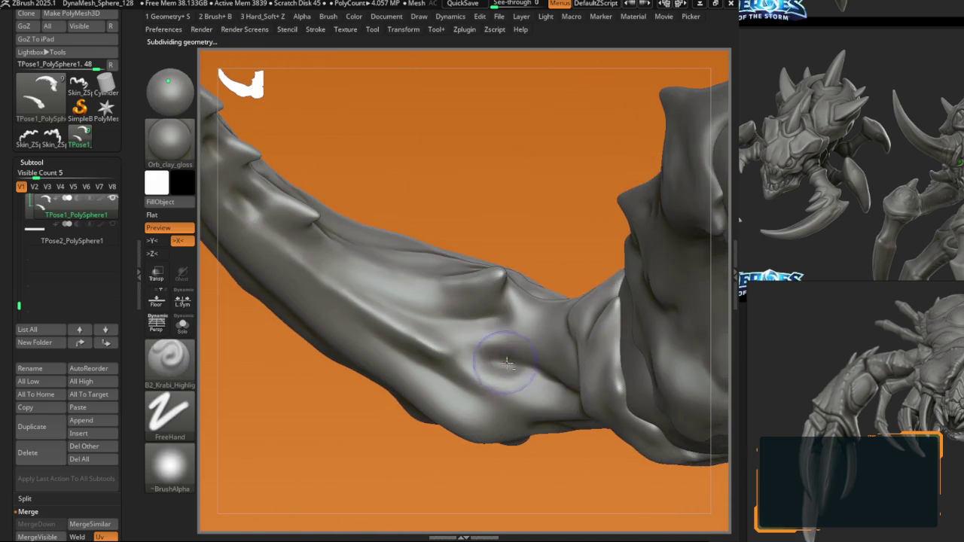
{"action": "key", "text": "shift+d"}
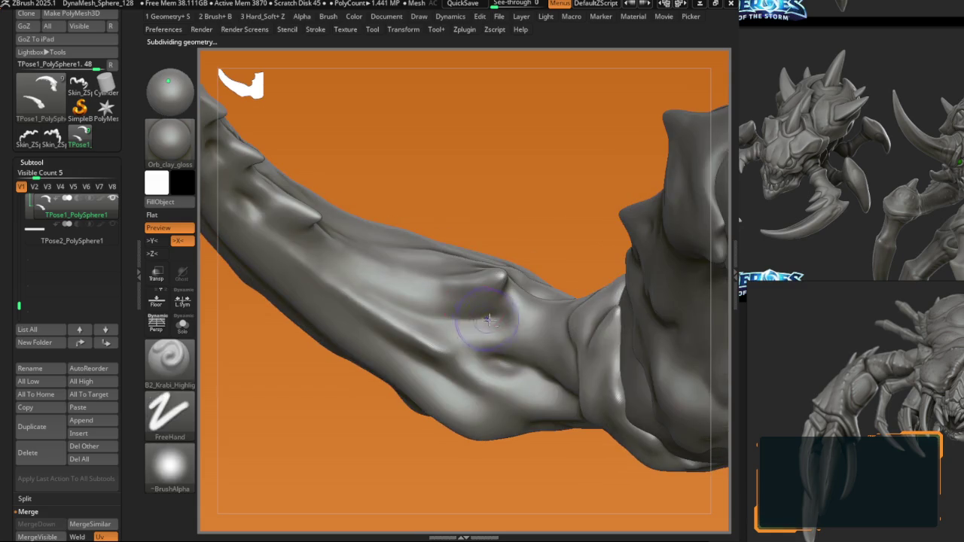
{"action": "key", "text": "b"}
{"action": "key", "text": "m"}
{"action": "key", "text": "v"}
Step: Switch to DamStandard, then brush B2, and sculpt a short stroke over the limb's bump
{"action": "key", "text": "b"}
{"action": "key", "text": "d"}
{"action": "key", "text": "s"}
{"action": "key", "text": "d"}
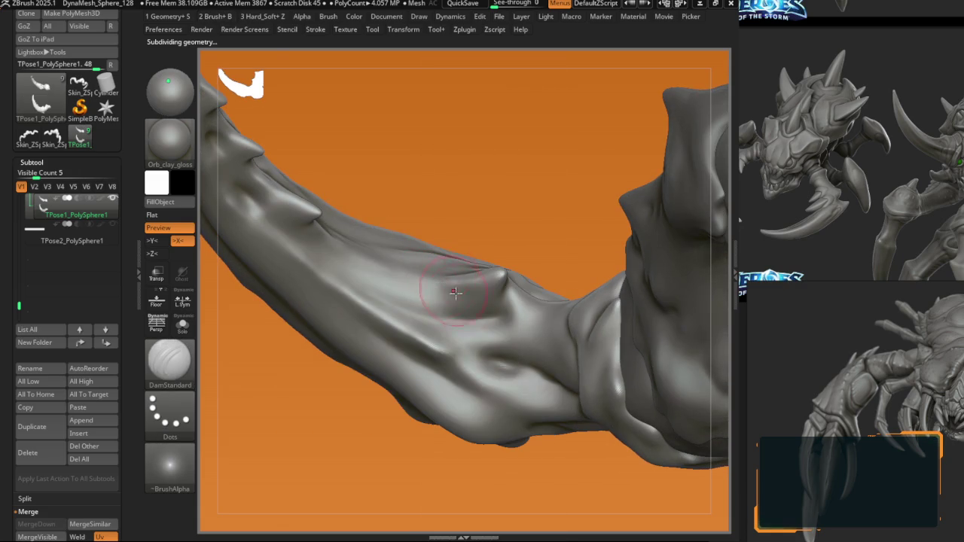
{"action": "right_click_drag", "start_coordinate": [489, 311], "coordinate": [503, 304]}
{"action": "key", "text": "b"}
{"action": "key", "text": "b"}
{"action": "key", "text": "2"}
{"action": "left_click_drag", "start_coordinate": [488, 326], "coordinate": [512, 299]}
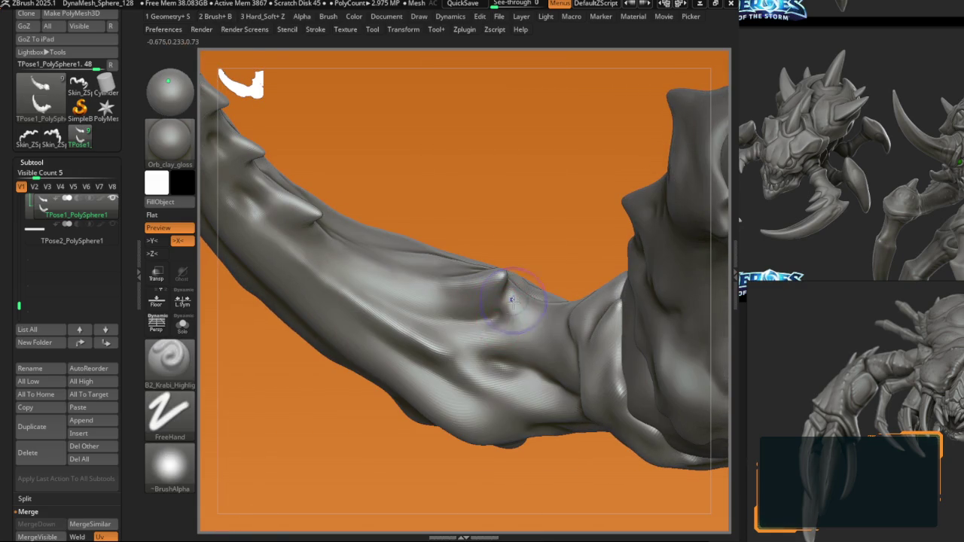
Step: Switch to B1_Krabi_edges, then DamStandard, stepping up and down a subdivision level
{"action": "key", "text": "b"}
{"action": "key", "text": "b"}
{"action": "key", "text": "1"}
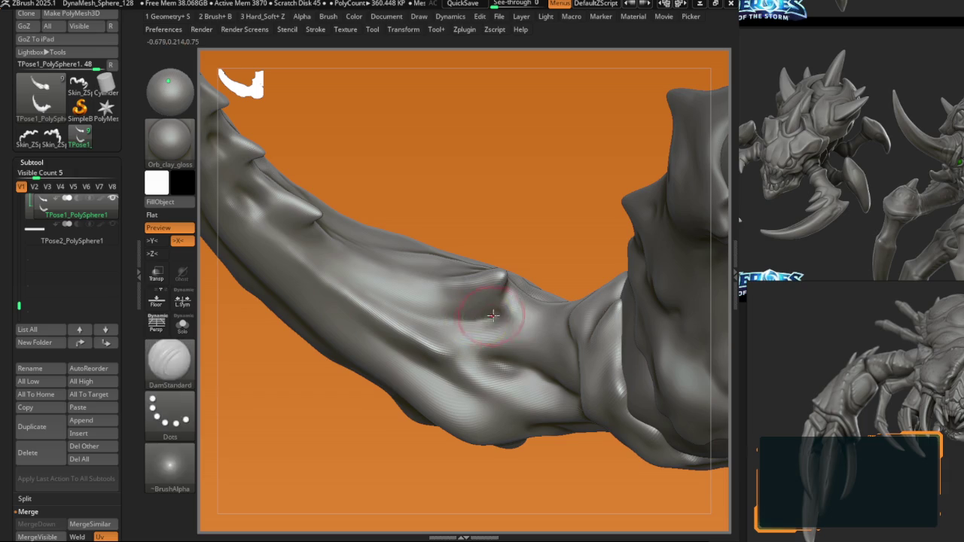
{"action": "key", "text": "b"}
{"action": "key", "text": "d"}
{"action": "key", "text": "s"}
{"action": "mouse_move", "coordinate": [491, 323]}
{"action": "right_mouse_down"}
{"action": "mouse_move", "coordinate": [481, 304]}
{"action": "mouse_move", "coordinate": [538, 331]}
{"action": "right_mouse_up"}
{"action": "key", "text": "d"}
{"action": "key", "text": "shift+d"}
{"action": "mouse_move", "coordinate": [478, 274]}
{"action": "right_mouse_down"}
{"action": "mouse_move", "coordinate": [490, 273]}
{"action": "mouse_move", "coordinate": [517, 300]}
{"action": "mouse_move", "coordinate": [501, 286]}
{"action": "mouse_move", "coordinate": [539, 264]}
{"action": "mouse_move", "coordinate": [495, 256]}
{"action": "mouse_move", "coordinate": [468, 235]}
{"action": "mouse_move", "coordinate": [380, 254]}
{"action": "mouse_move", "coordinate": [434, 287]}
{"action": "right_mouse_up"}
Step: Toggle between the Krabi edges and DamStandard brushes while sculpting the limb
{"action": "key", "text": "b"}
{"action": "key", "text": "k"}
{"action": "key", "text": "r"}
{"action": "key", "text": "b"}
{"action": "key", "text": "d"}
{"action": "key", "text": "s"}
{"action": "key", "text": "b"}
{"action": "key", "text": "k"}
{"action": "key", "text": "r"}
Step: Step the limb between its highest and lowest subdivision levels with Krabi edges active
{"action": "key", "text": "b"}
{"action": "key", "text": "d"}
{"action": "key", "text": "s"}
{"action": "key", "text": "shift+d"}
{"action": "key", "text": "b"}
{"action": "key", "text": "k"}
{"action": "key", "text": "r"}
{"action": "key", "text": "d"}
{"action": "key", "text": "shift+d"}
{"action": "key", "text": "b"}
Step: Select DamStandard and frame the arm, stepping up then down to the lowest subdivision level
{"action": "key", "text": "d"}
{"action": "key", "text": "s"}
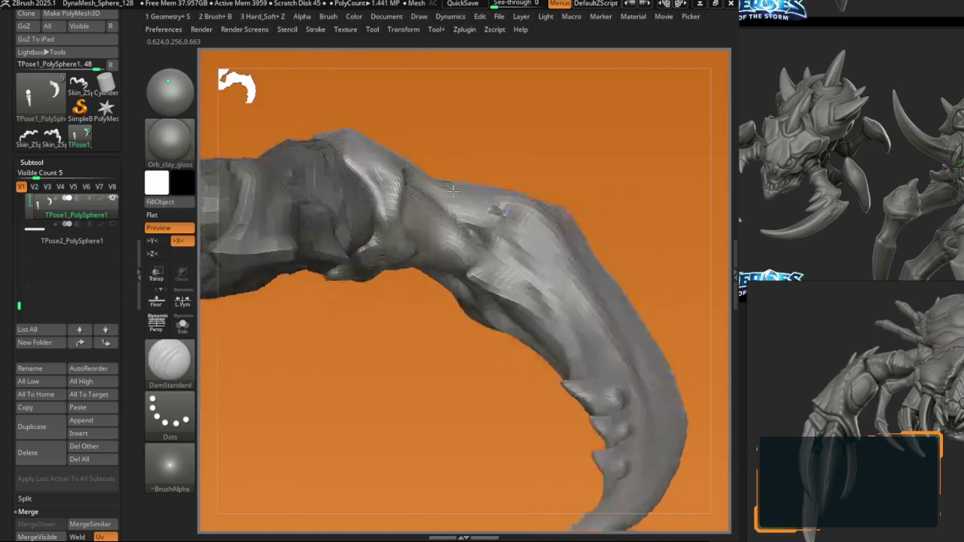
{"action": "key", "text": "ctrl"}
{"action": "key", "text": "d"}
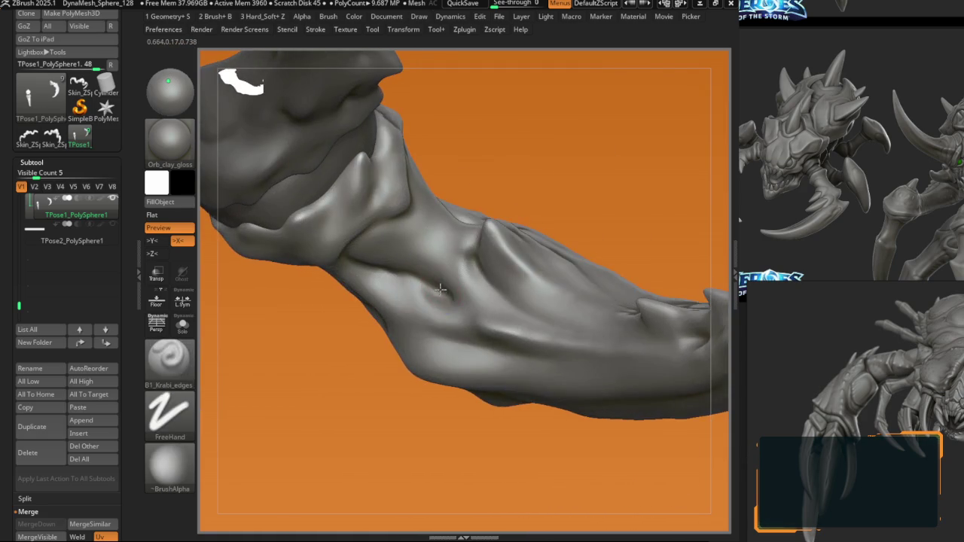
{"action": "mouse_move", "coordinate": [434, 288]}
{"action": "right_mouse_down"}
{"action": "mouse_move", "coordinate": [468, 308]}
{"action": "mouse_move", "coordinate": [445, 301]}
{"action": "mouse_move", "coordinate": [472, 294]}
{"action": "mouse_move", "coordinate": [465, 298]}
{"action": "right_mouse_up"}
{"action": "key", "text": "shift+d"}
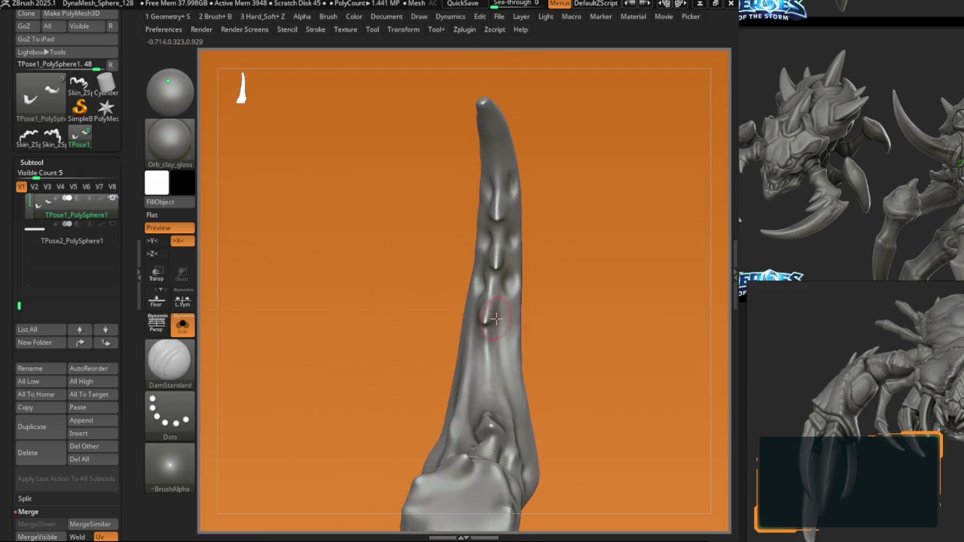
Step: Pick the Krabi edges brush, then Move, and orbit from the claw's side to the whole creature
{"action": "key", "text": "b"}
{"action": "left_click", "coordinate": [514, 296]}
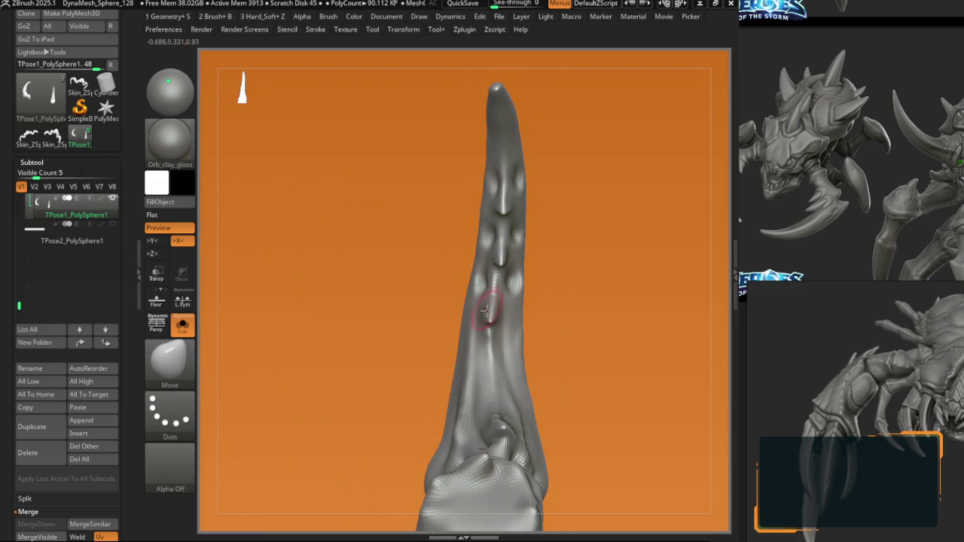
{"action": "key", "text": "space"}
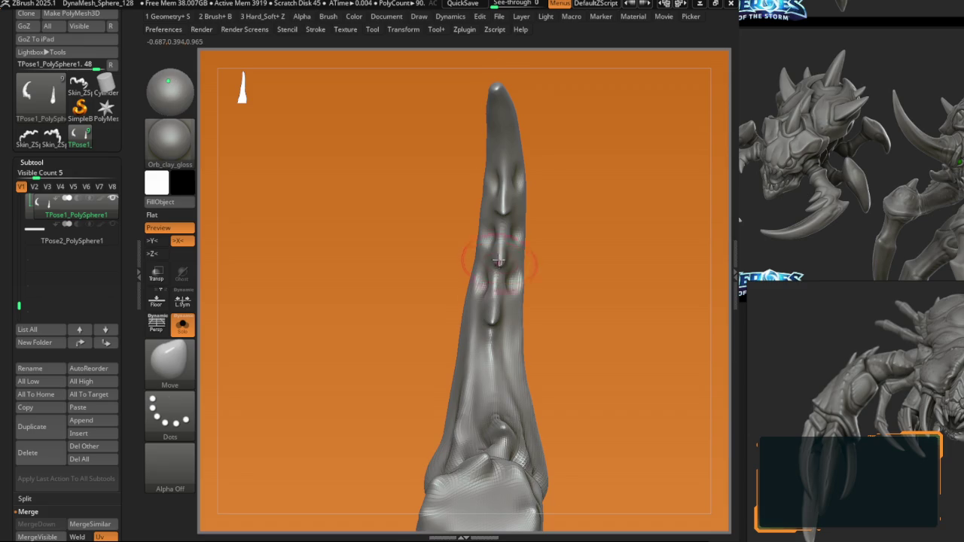
{"action": "scroll", "coordinate": [499, 261], "scroll_direction": "up", "scroll_amount": 2}
{"action": "scroll", "coordinate": [500, 266], "scroll_direction": "up", "scroll_amount": 2}
{"action": "scroll", "coordinate": [489, 258], "scroll_direction": "down", "scroll_amount": 2}
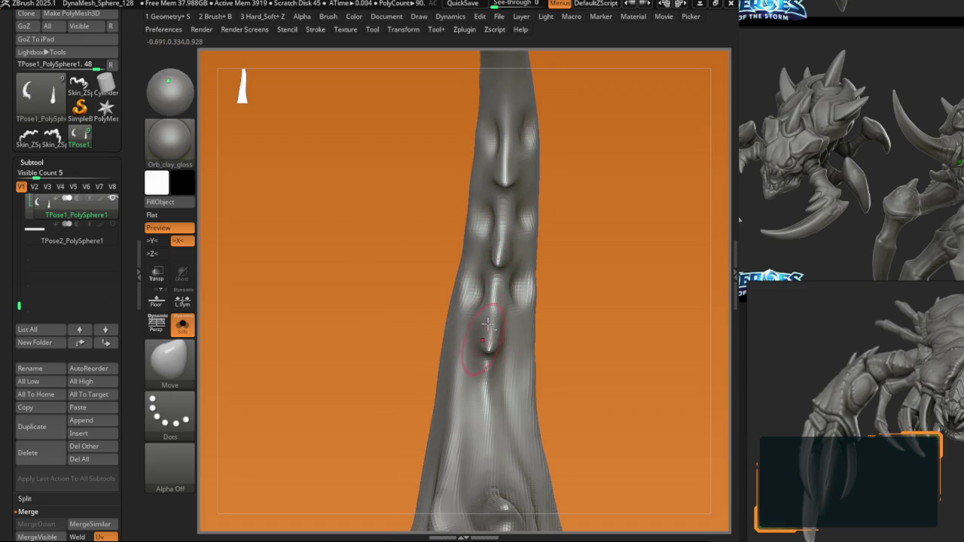
{"action": "scroll", "coordinate": [500, 265], "scroll_direction": "down", "scroll_amount": 2}
{"action": "mouse_move", "coordinate": [493, 256]}
{"action": "right_mouse_down"}
{"action": "mouse_move", "coordinate": [509, 238]}
{"action": "mouse_move", "coordinate": [502, 216]}
{"action": "mouse_move", "coordinate": [477, 224]}
{"action": "mouse_move", "coordinate": [509, 290]}
{"action": "mouse_move", "coordinate": [486, 222]}
{"action": "mouse_move", "coordinate": [467, 217]}
{"action": "mouse_move", "coordinate": [479, 224]}
{"action": "right_mouse_up"}
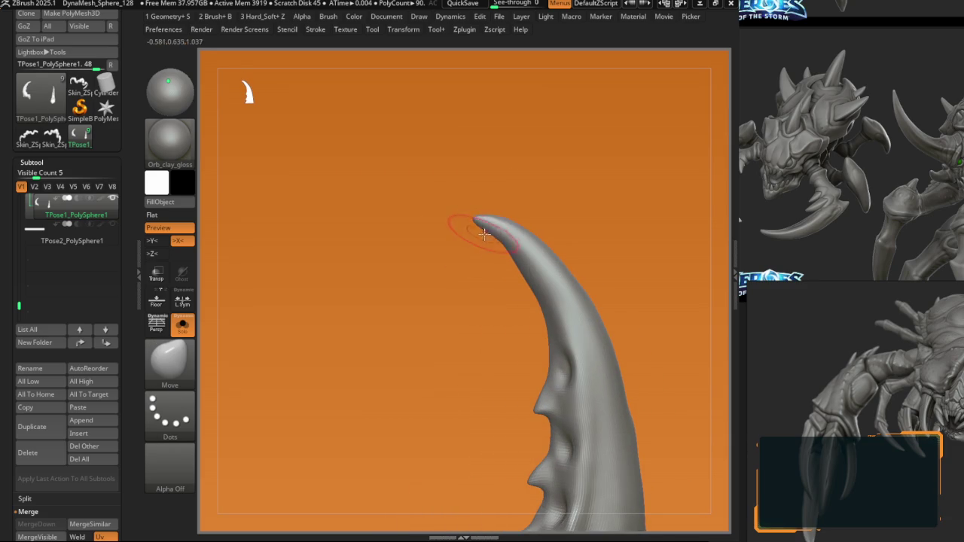
{"action": "mouse_move", "coordinate": [528, 284]}
{"action": "right_mouse_down"}
{"action": "mouse_move", "coordinate": [479, 216]}
{"action": "mouse_move", "coordinate": [512, 228]}
{"action": "mouse_move", "coordinate": [470, 320]}
{"action": "mouse_move", "coordinate": [489, 301]}
{"action": "mouse_move", "coordinate": [514, 237]}
{"action": "mouse_move", "coordinate": [452, 279]}
{"action": "mouse_move", "coordinate": [471, 304]}
{"action": "right_mouse_up"}
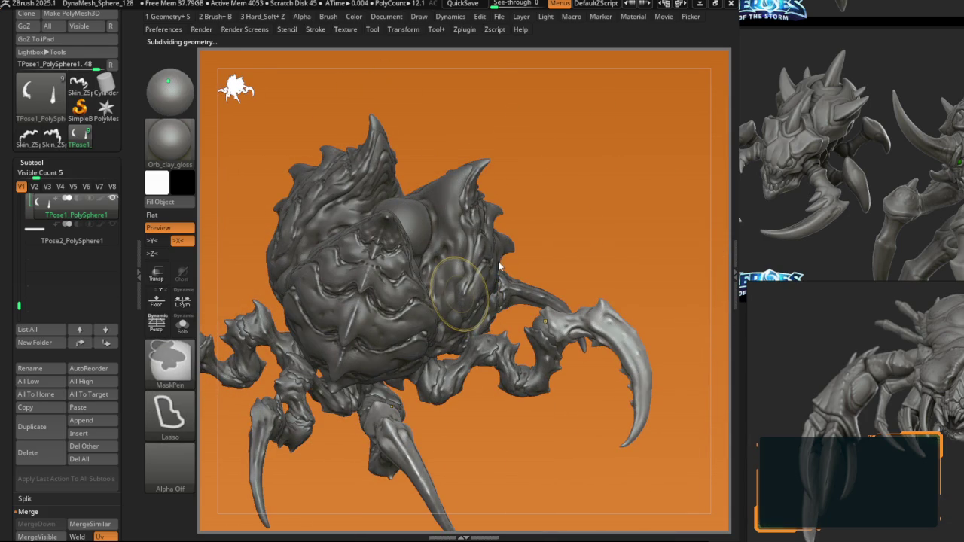
Step: Save the creature project with Ctrl+S, briefly checking the Transform and Render menus
{"action": "key", "text": "ctrl+s"}
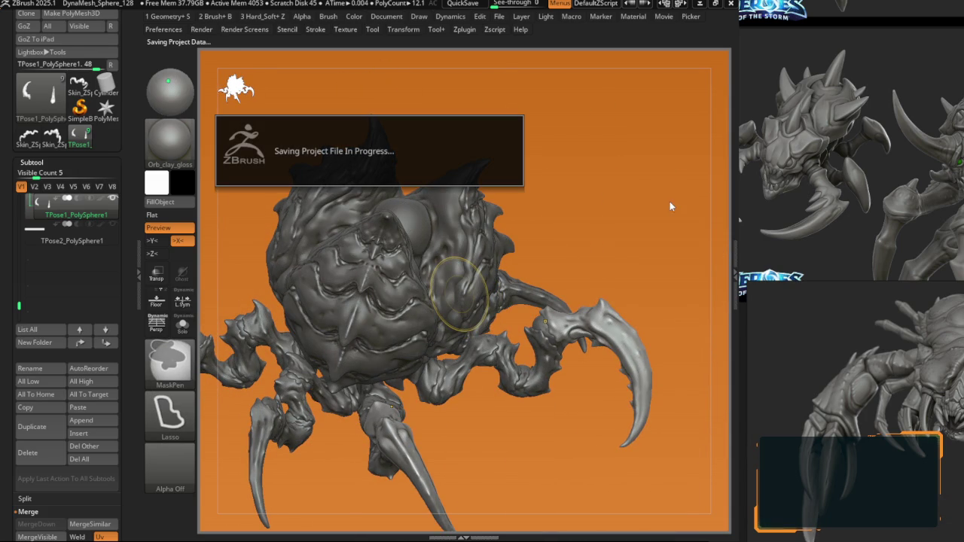
{"action": "left_click", "coordinate": [392, 34]}
{"action": "left_click", "coordinate": [245, 28]}
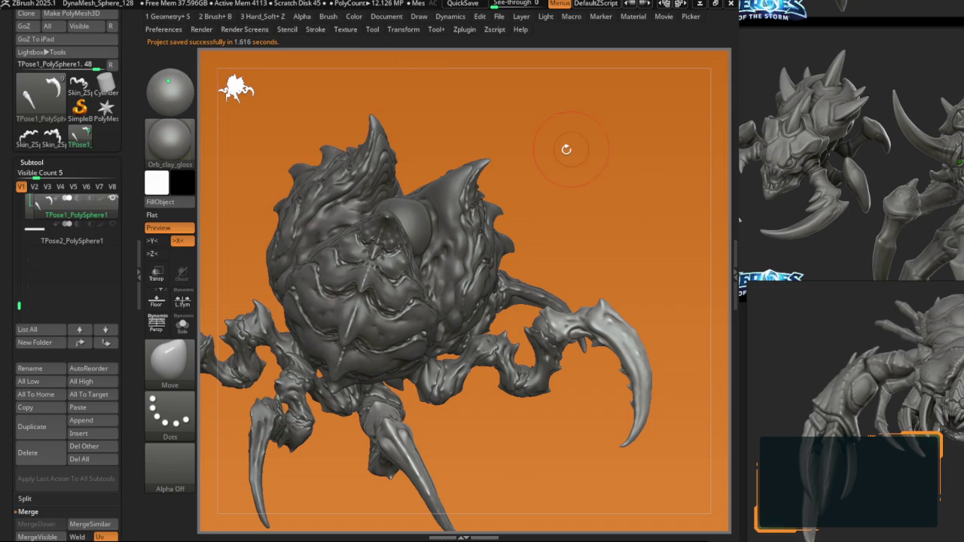
{"action": "key", "text": "comma"}
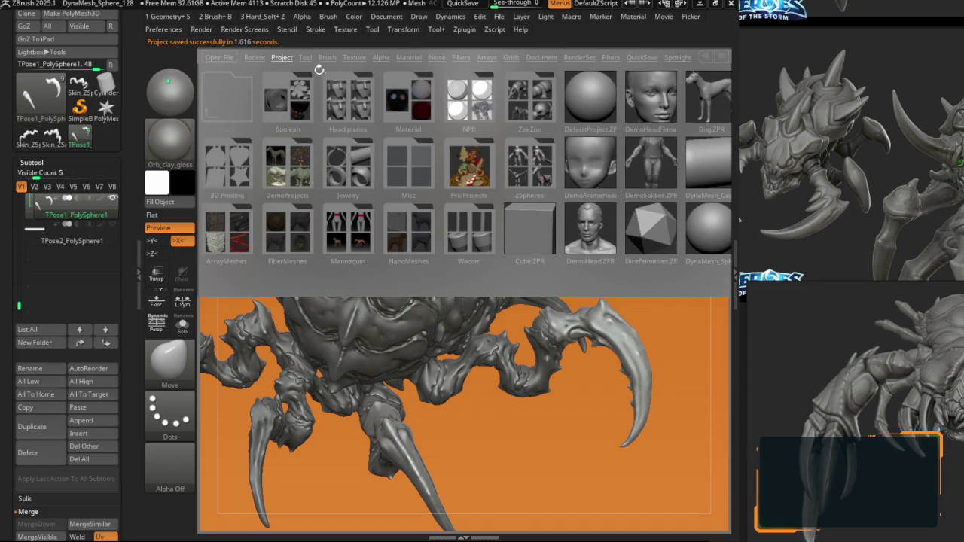
Step: Switch LightBox to the Brush tab and browse folders like Clay, Curves and Flatten before closing it
{"action": "left_click", "coordinate": [324, 59]}
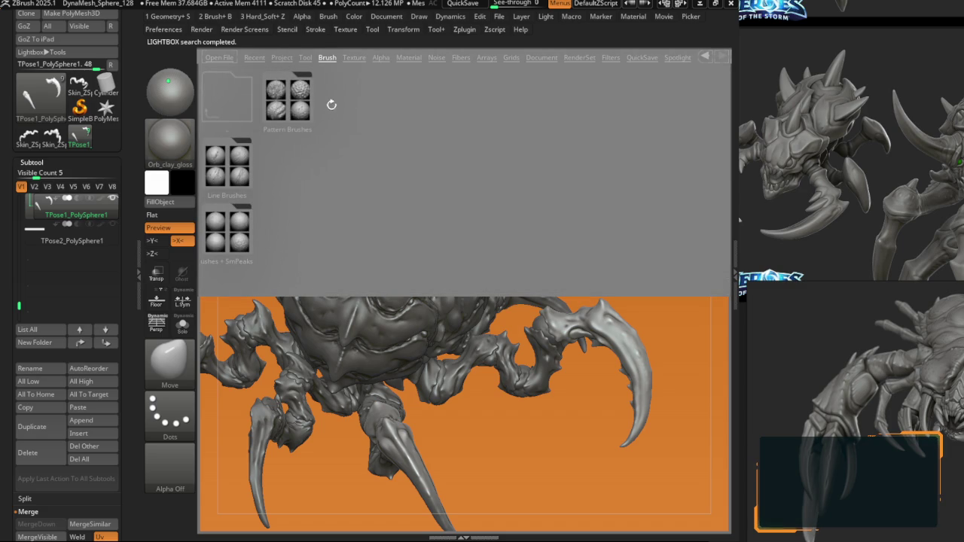
{"action": "left_click", "coordinate": [327, 57]}
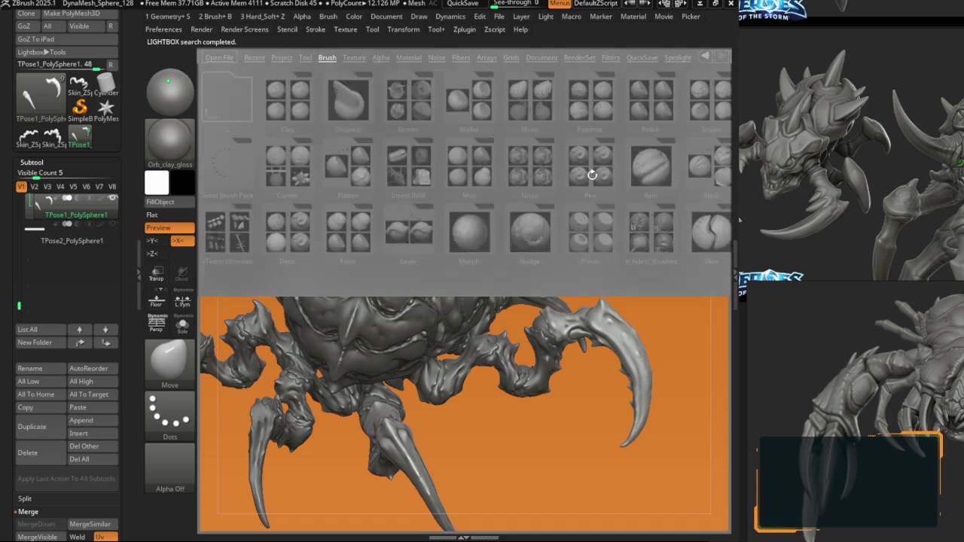
{"action": "left_click_drag", "start_coordinate": [539, 194], "coordinate": [612, 211]}
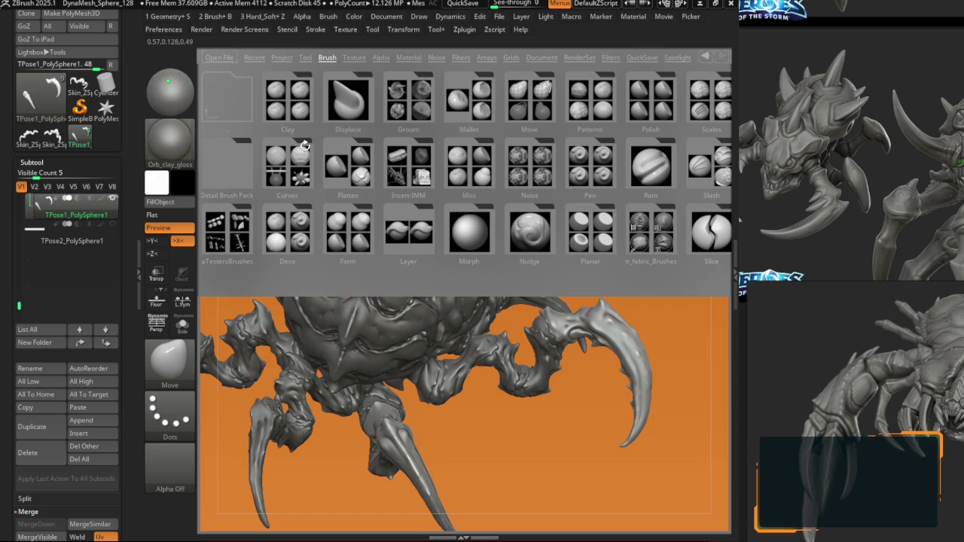
{"action": "key", "text": "Escape"}
Step: Load Orb_Cracks3_SmoothEdge from LightBox's 0_EXTRA > Orb brush pack folder
{"action": "key", "text": "b"}
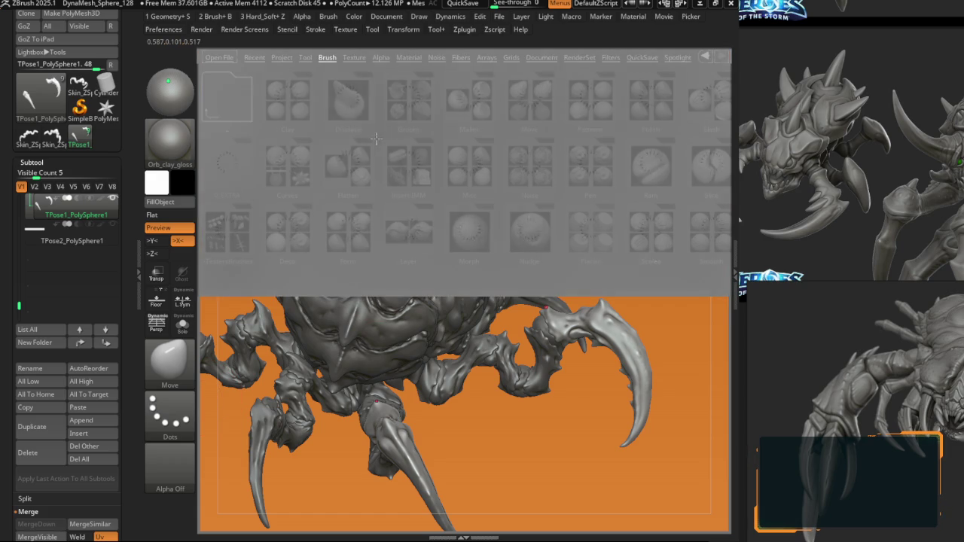
{"action": "left_click", "coordinate": [232, 167]}
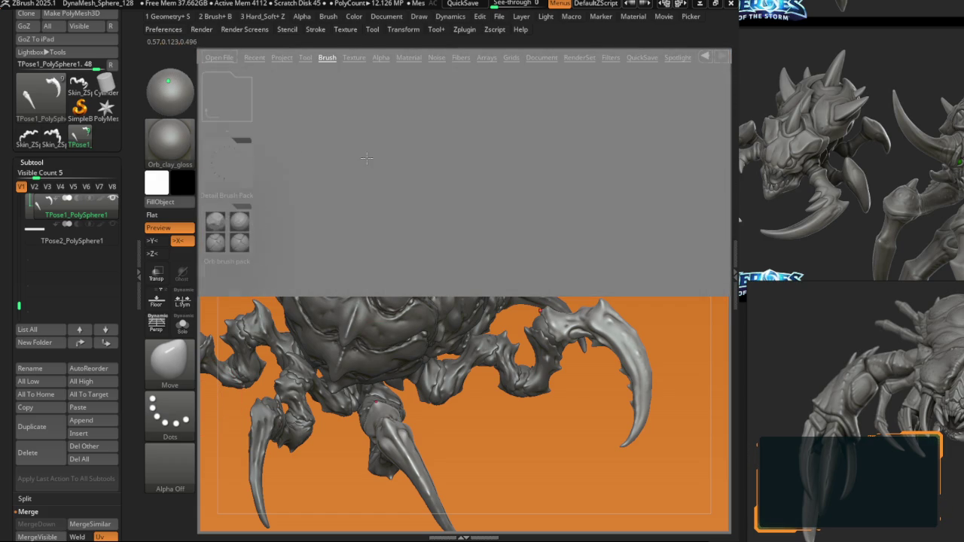
{"action": "left_click", "coordinate": [236, 236]}
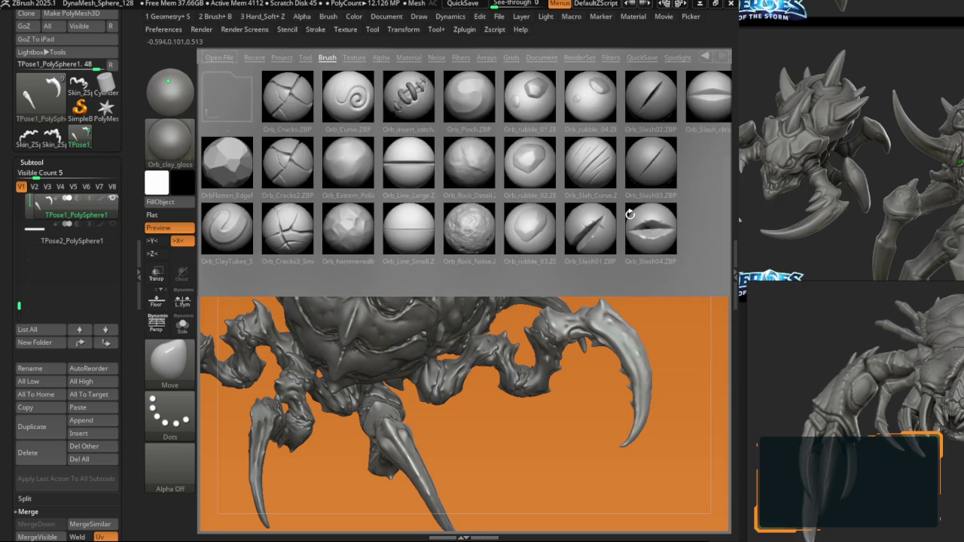
{"action": "key", "text": "ctrl"}
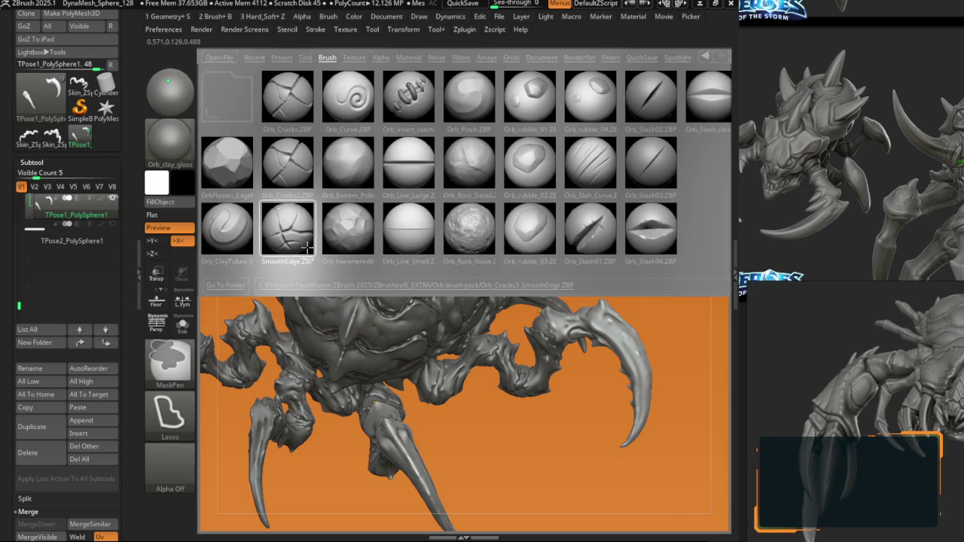
{"action": "left_click", "coordinate": [325, 269]}
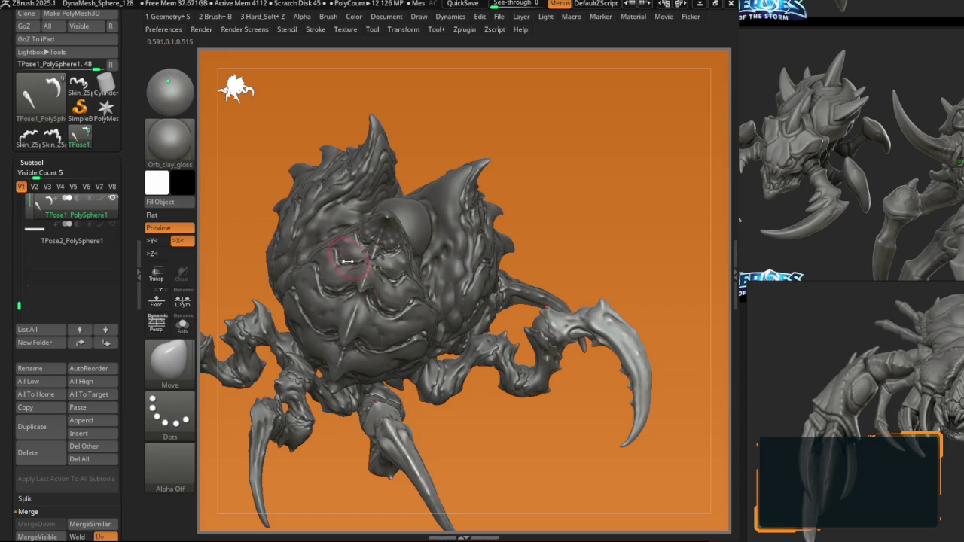
{"action": "key", "text": "comma"}
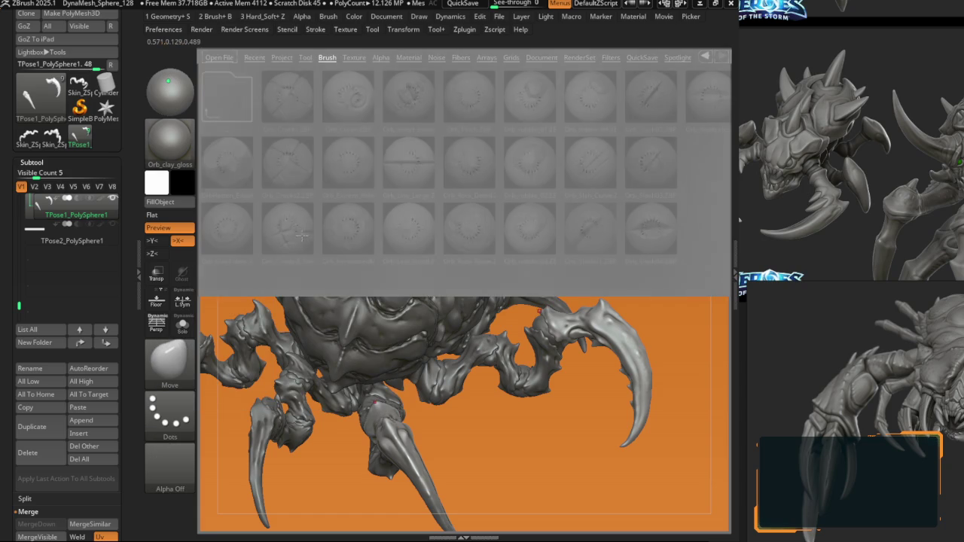
{"action": "left_click", "coordinate": [288, 239]}
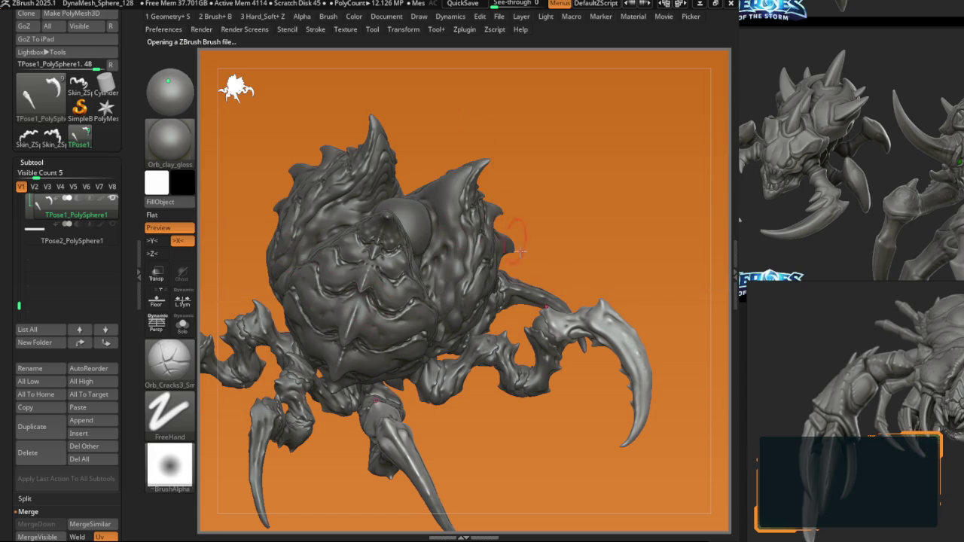
{"action": "left_click_drag", "start_coordinate": [552, 282], "coordinate": [469, 185], "text": "alt"}
Step: In the Tool palette, expand Layers and Morph Target and click StoreMT
{"action": "scroll", "coordinate": [44, 166], "scroll_direction": "down", "scroll_amount": 10}
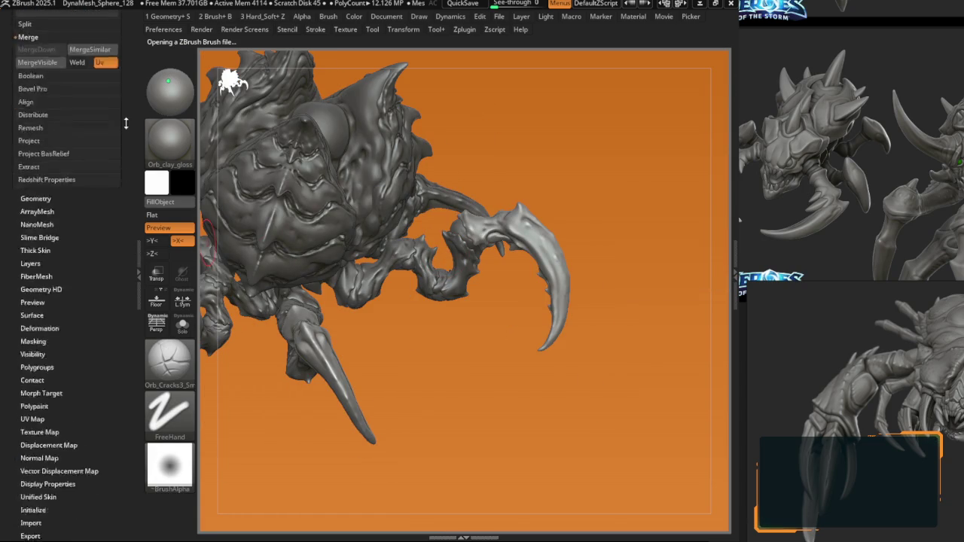
{"action": "left_click", "coordinate": [34, 155]}
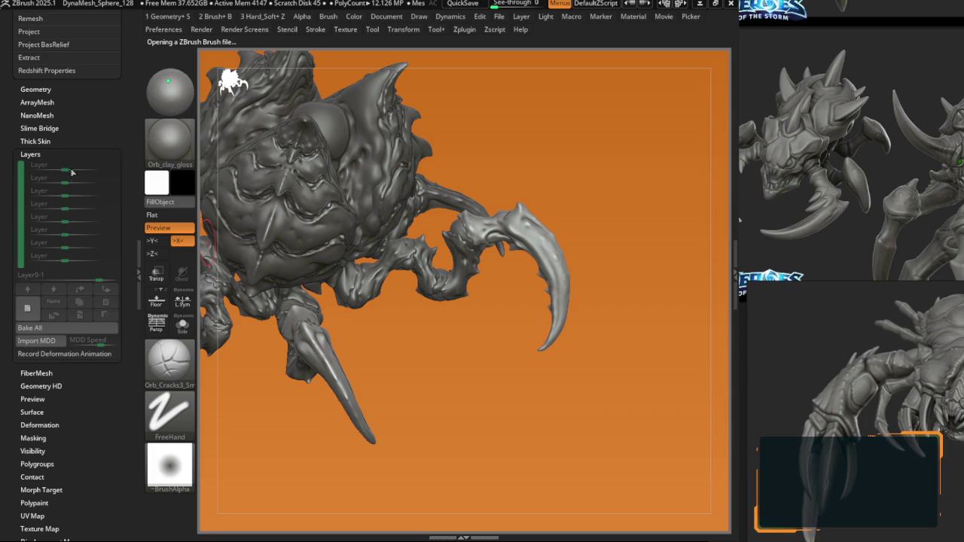
{"action": "left_click", "coordinate": [51, 154]}
{"action": "left_click", "coordinate": [39, 283]}
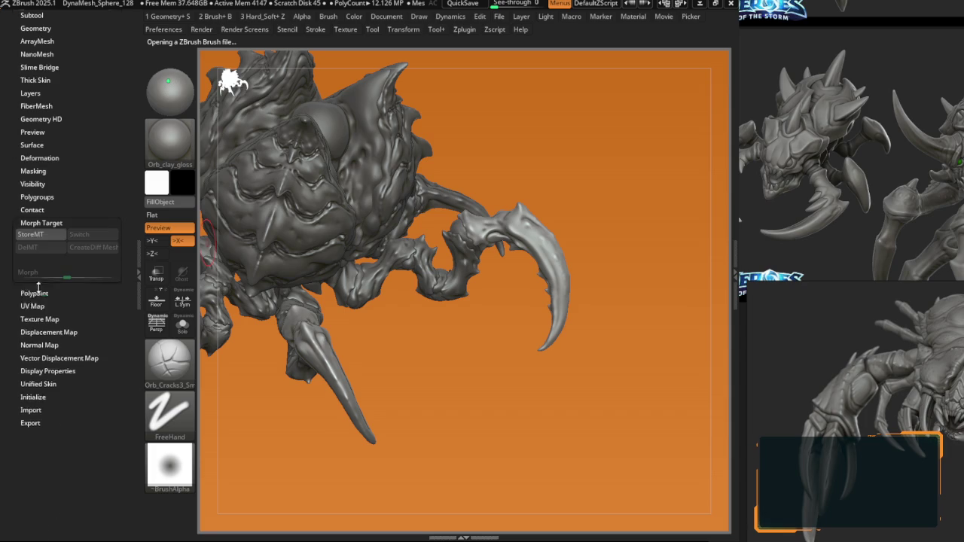
{"action": "left_click", "coordinate": [41, 235]}
{"action": "scroll", "coordinate": [45, 256], "scroll_direction": "up", "scroll_amount": 10}
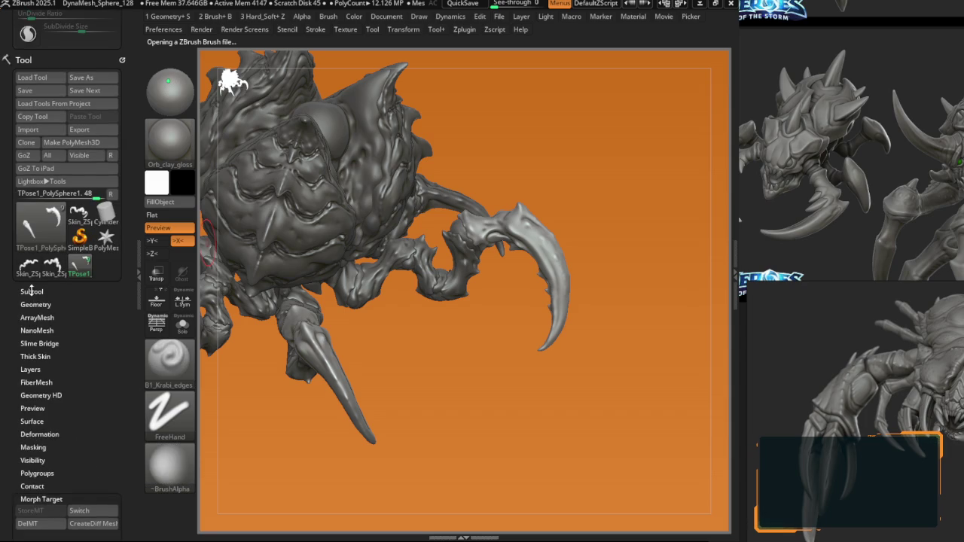
{"action": "left_click", "coordinate": [59, 280]}
{"action": "scroll", "coordinate": [129, 274], "scroll_direction": "down", "scroll_amount": 3}
{"action": "scroll", "coordinate": [129, 274], "scroll_direction": "down", "scroll_amount": 3}
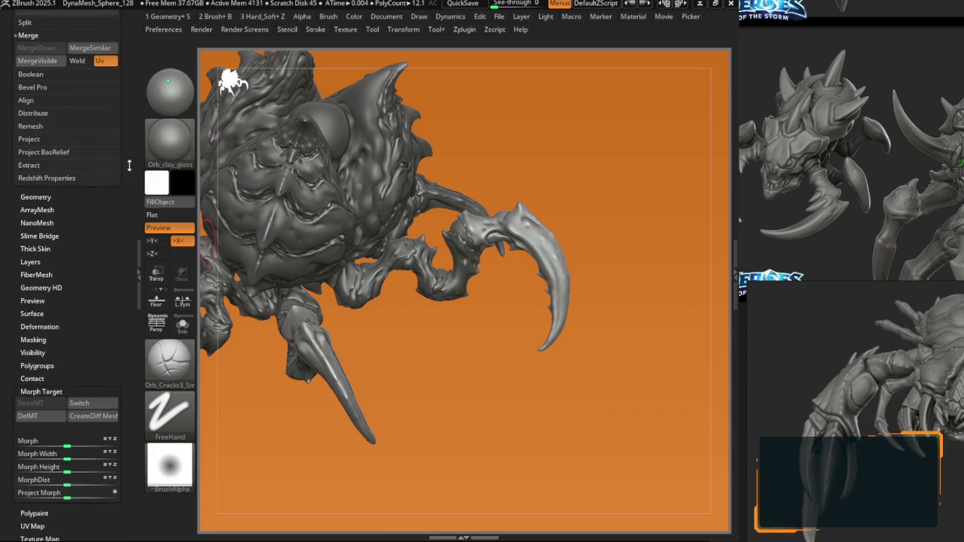
{"action": "scroll", "coordinate": [129, 273], "scroll_direction": "down", "scroll_amount": 3}
{"action": "key", "text": "space"}
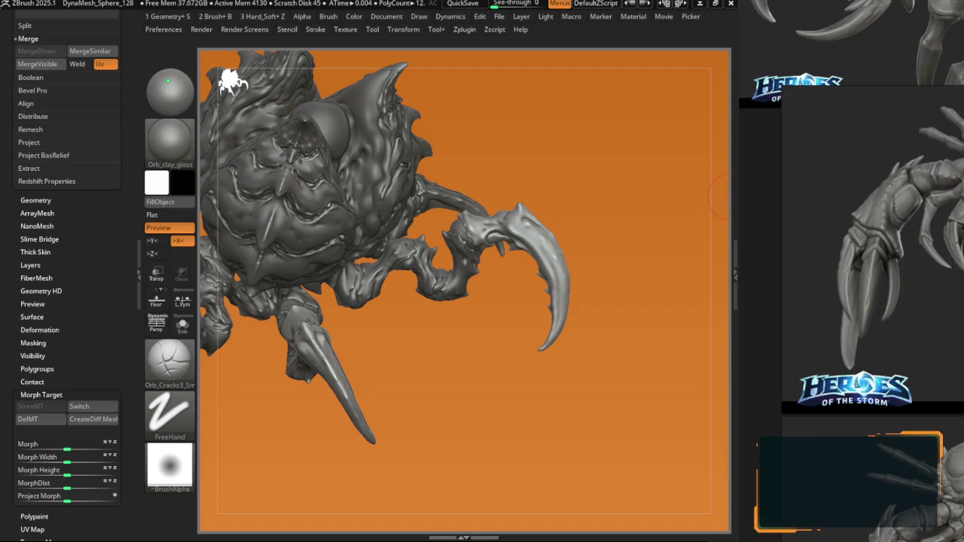
Step: Apply the Orb_clay material and zoom onto the claw at its highest subdivision level
{"action": "left_click", "coordinate": [169, 151]}
{"action": "left_click", "coordinate": [256, 195]}
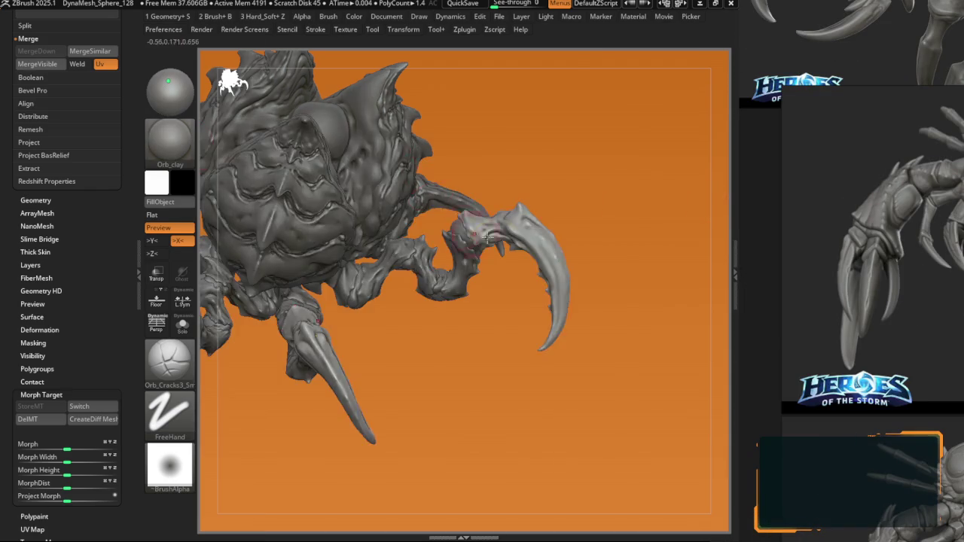
{"action": "scroll", "coordinate": [575, 284], "scroll_direction": "up", "scroll_amount": 5}
{"action": "key", "text": "space"}
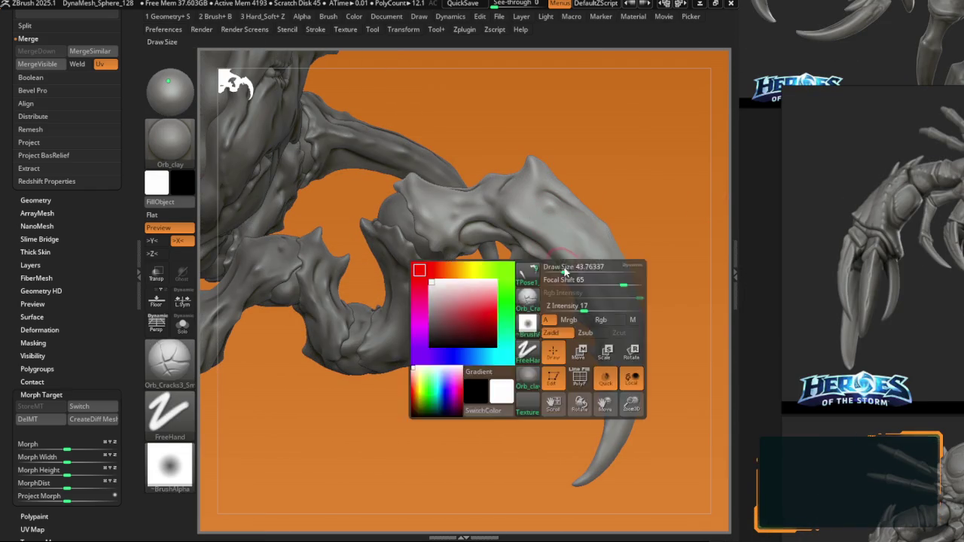
{"action": "left_click_drag", "start_coordinate": [566, 266], "coordinate": [580, 312]}
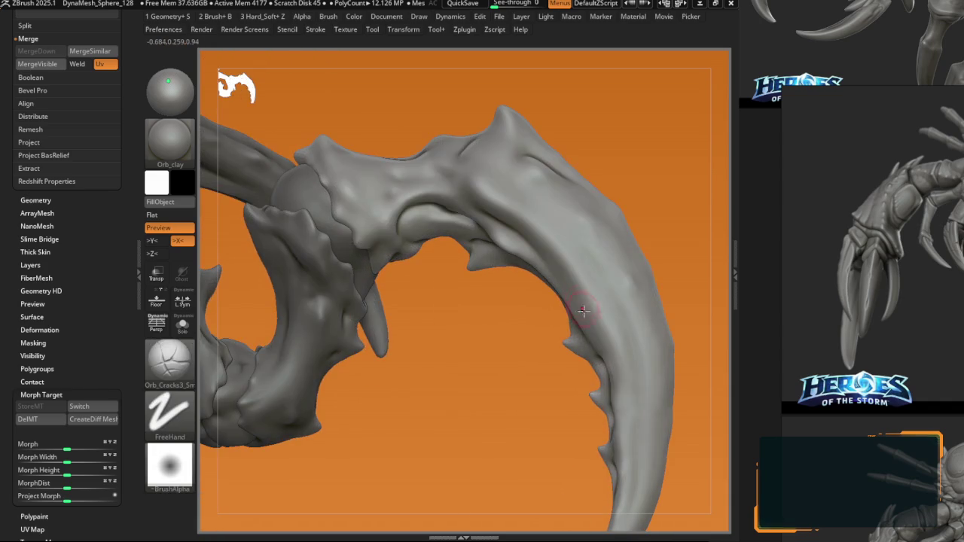
{"action": "key", "text": "shift+d"}
{"action": "right_click_drag", "start_coordinate": [508, 183], "coordinate": [417, 266], "text": "ctrl"}
{"action": "key", "text": "d"}
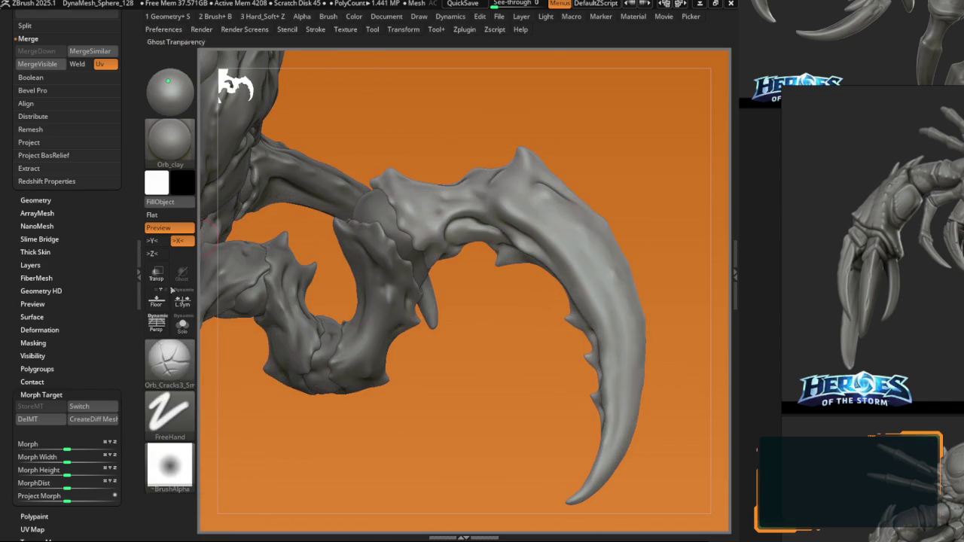
Step: Load the Orb_Cracks brush from LightBox, raise the subdivision level and frame the claw arm
{"action": "key", "text": "comma"}
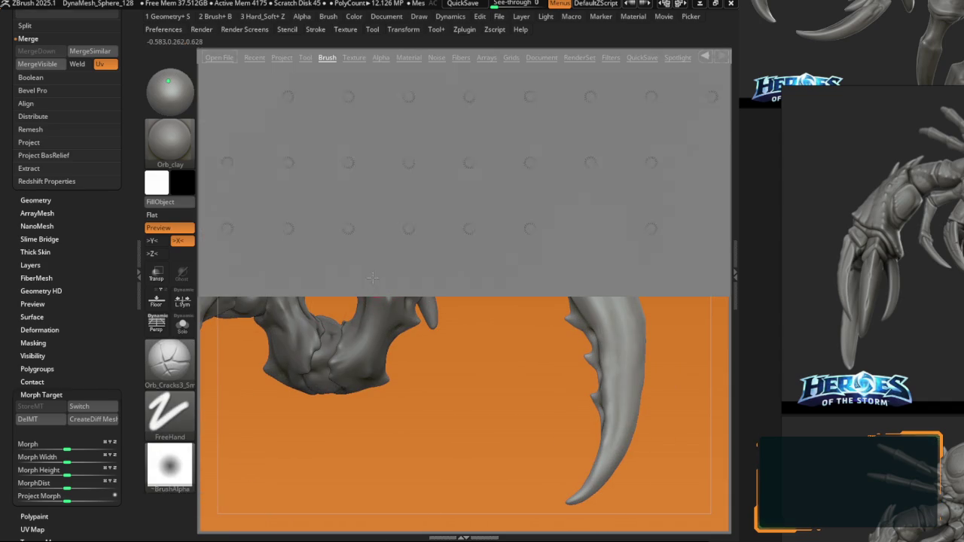
{"action": "double_click", "coordinate": [294, 114]}
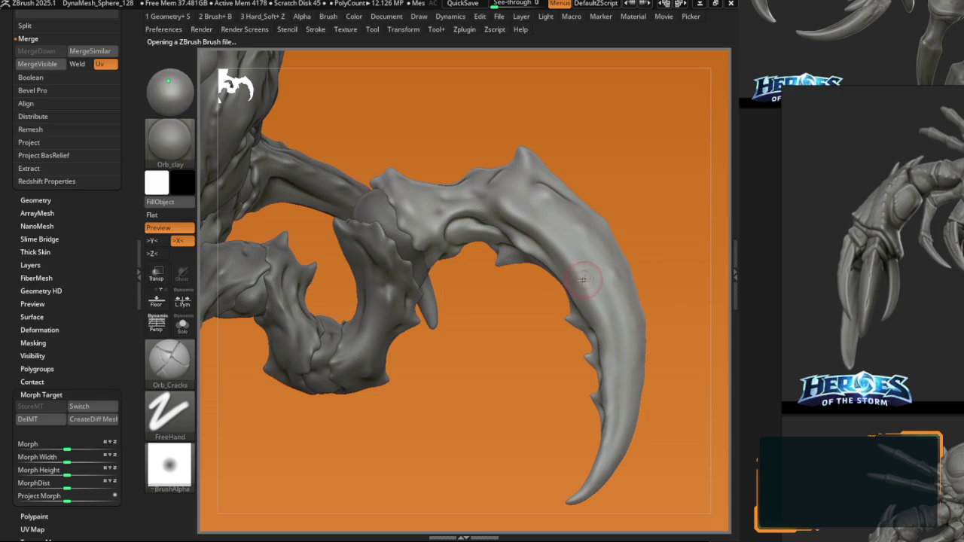
{"action": "scroll", "coordinate": [579, 293], "scroll_direction": "up", "scroll_amount": 1}
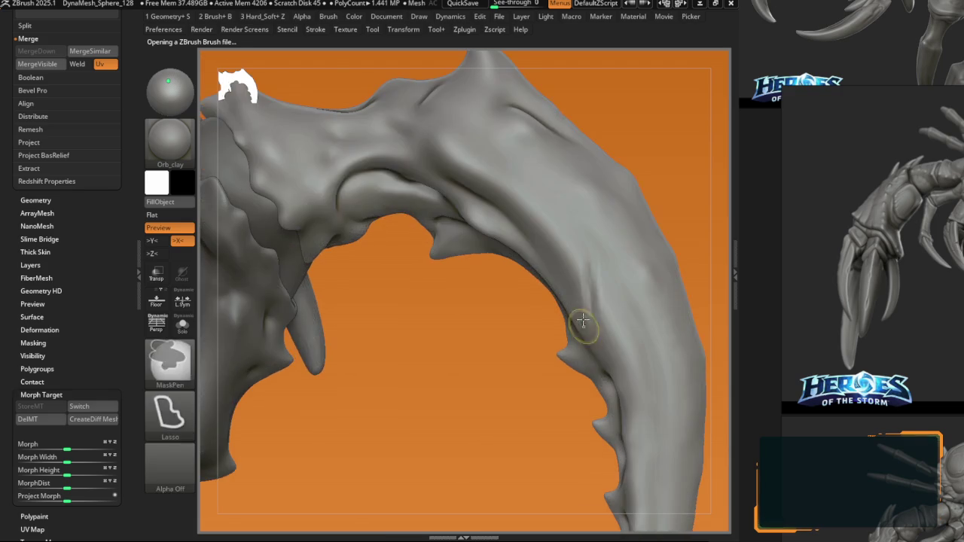
{"action": "scroll", "coordinate": [574, 291], "scroll_direction": "up", "scroll_amount": 1}
{"action": "key", "text": "ctrl+d"}
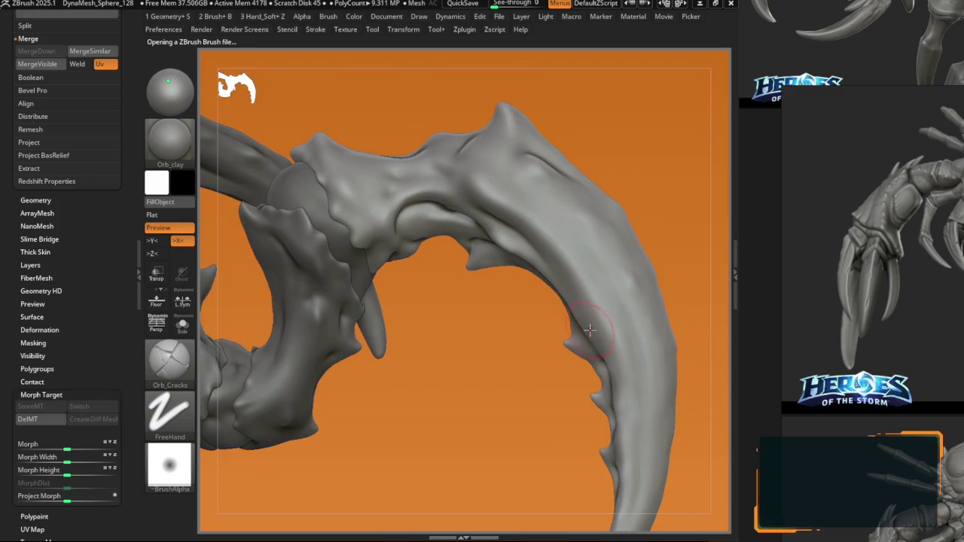
{"action": "scroll", "coordinate": [583, 279], "scroll_direction": "down", "scroll_amount": 1}
{"action": "scroll", "coordinate": [578, 260], "scroll_direction": "down", "scroll_amount": 1}
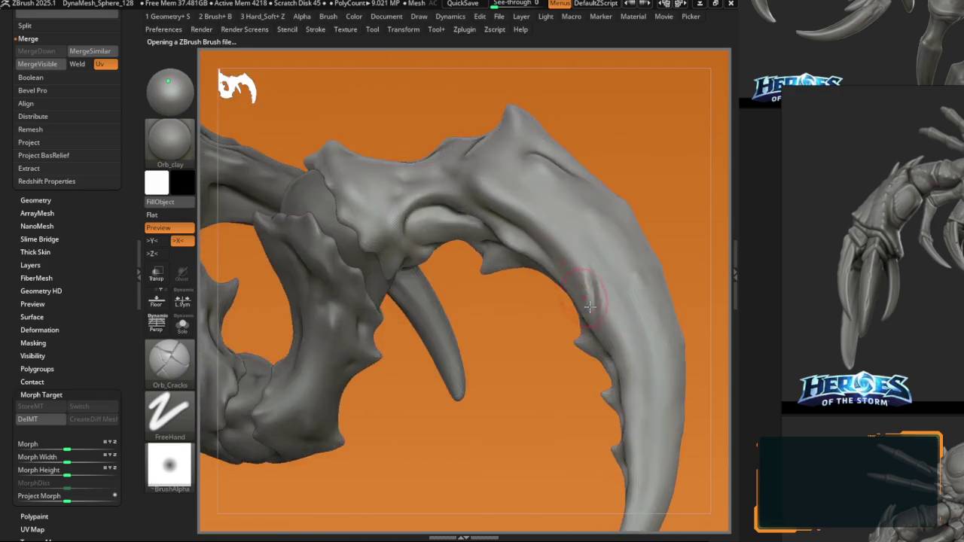
{"action": "scroll", "coordinate": [574, 242], "scroll_direction": "down", "scroll_amount": 1}
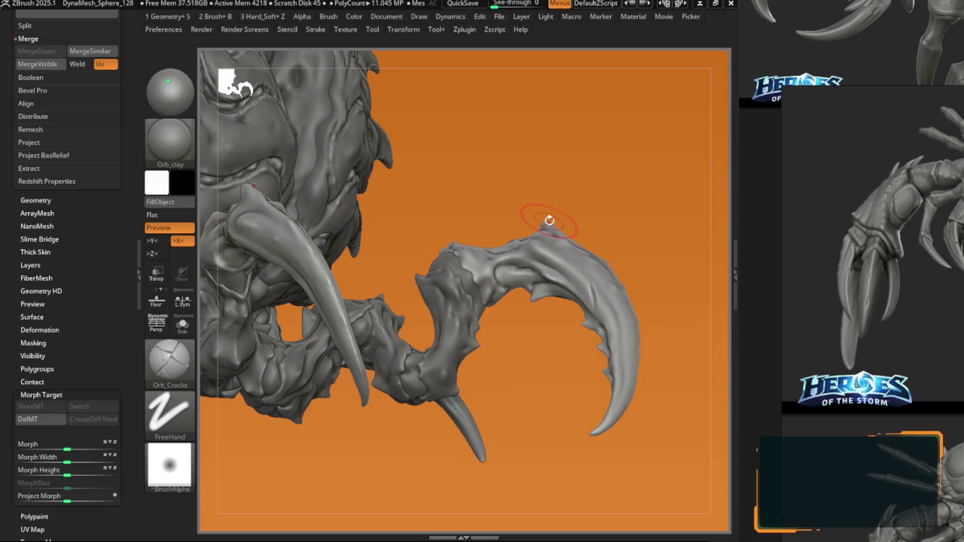
{"action": "left_click_drag", "start_coordinate": [527, 351], "coordinate": [547, 327]}
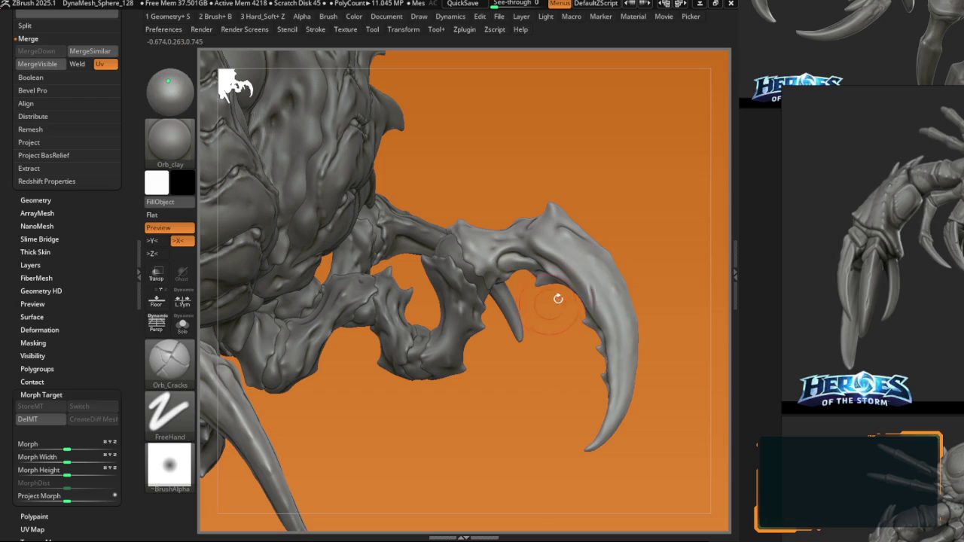
{"action": "scroll", "coordinate": [527, 286], "scroll_direction": "up", "scroll_amount": 3}
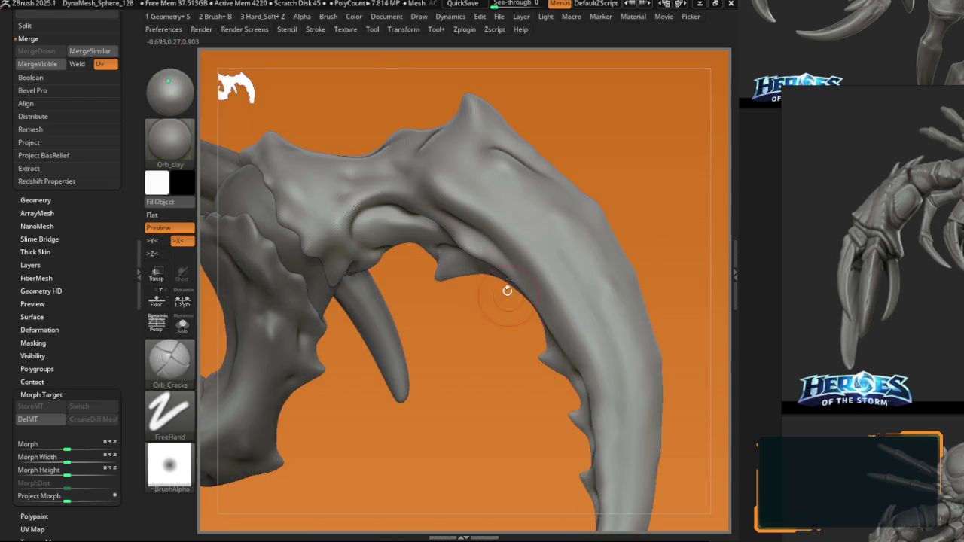
{"action": "left_click_drag", "start_coordinate": [506, 286], "coordinate": [505, 253]}
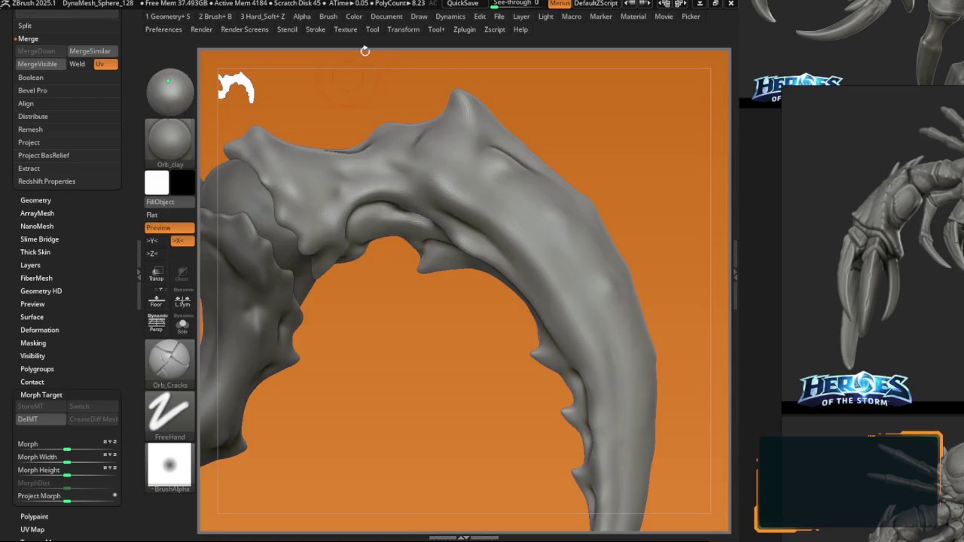
{"action": "key", "text": "comma"}
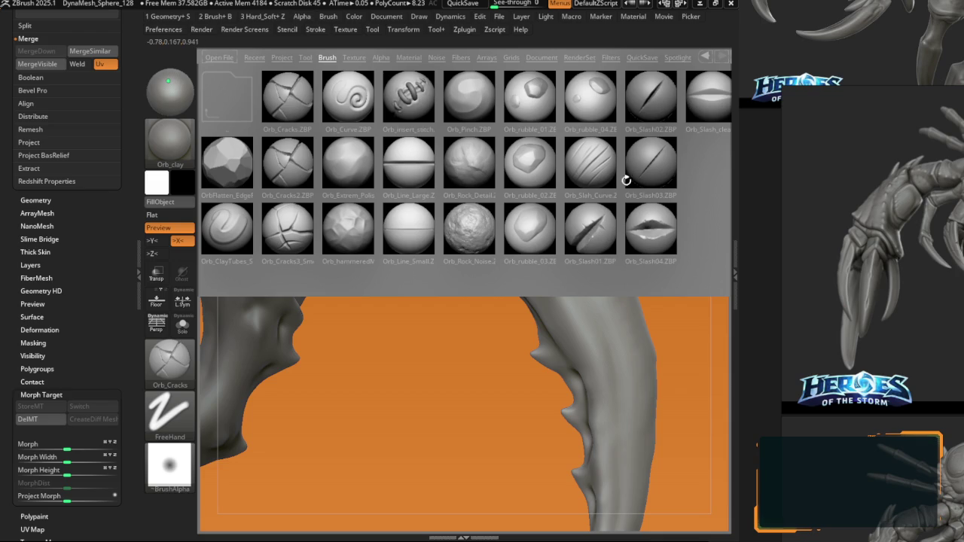
Step: Load Orb_Slash01, then Orb_Cracks2, and raise Z Intensity from 17 to 23
{"action": "double_click", "coordinate": [599, 236]}
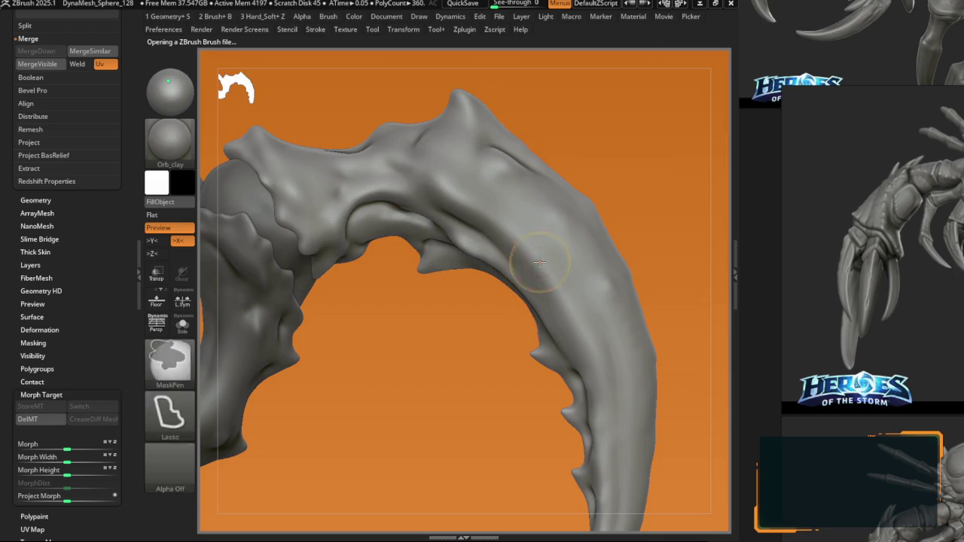
{"action": "key", "text": "comma"}
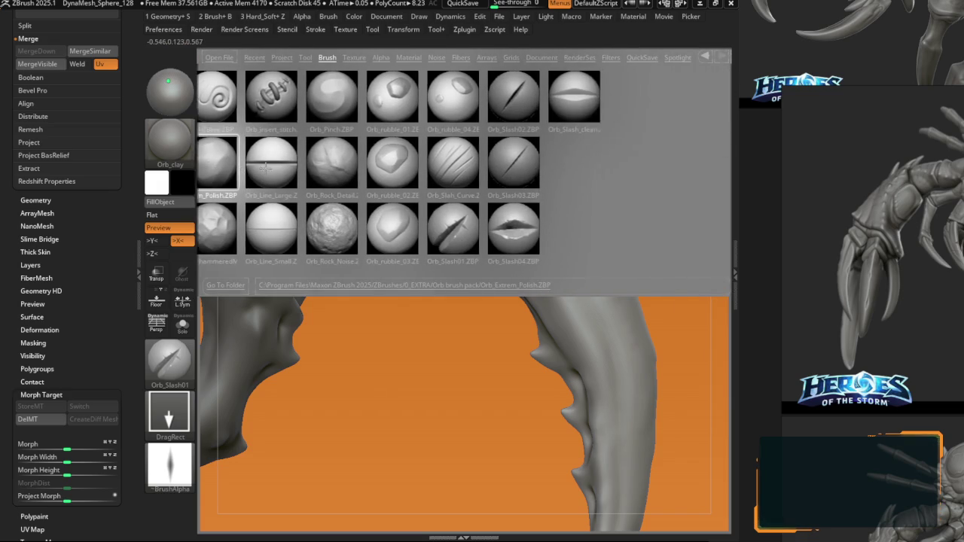
{"action": "double_click", "coordinate": [305, 172]}
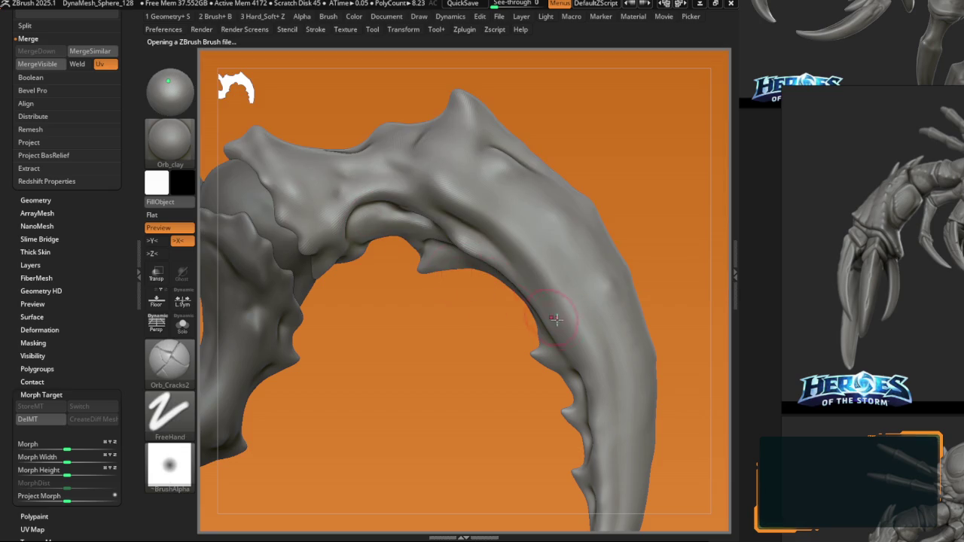
{"action": "key", "text": "space"}
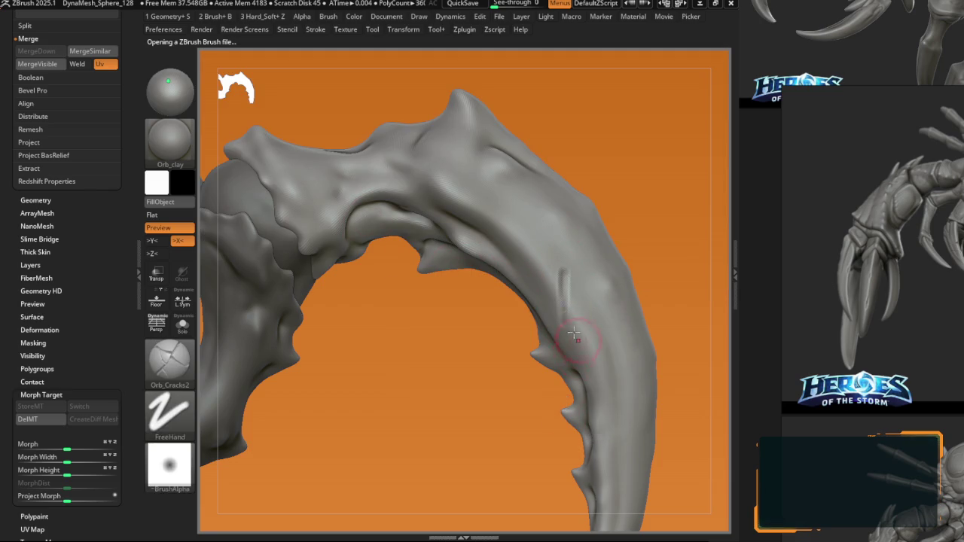
{"action": "key", "text": "space"}
{"action": "left_click_drag", "start_coordinate": [577, 340], "coordinate": [584, 340]}
{"action": "right_click_drag", "start_coordinate": [564, 372], "coordinate": [564, 290]}
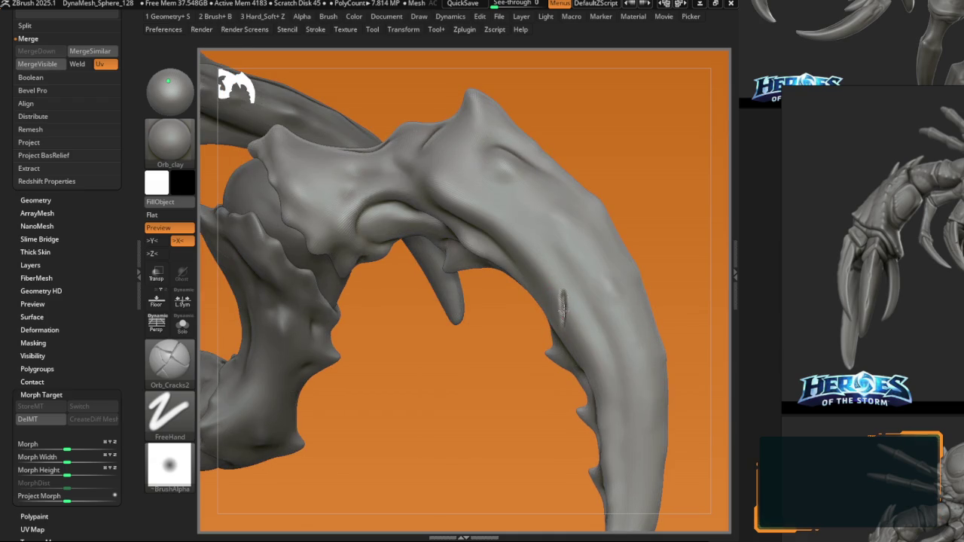
Step: Reload the Orb_Cracks brush and zoom out to frame the whole creature
{"action": "key", "text": "comma"}
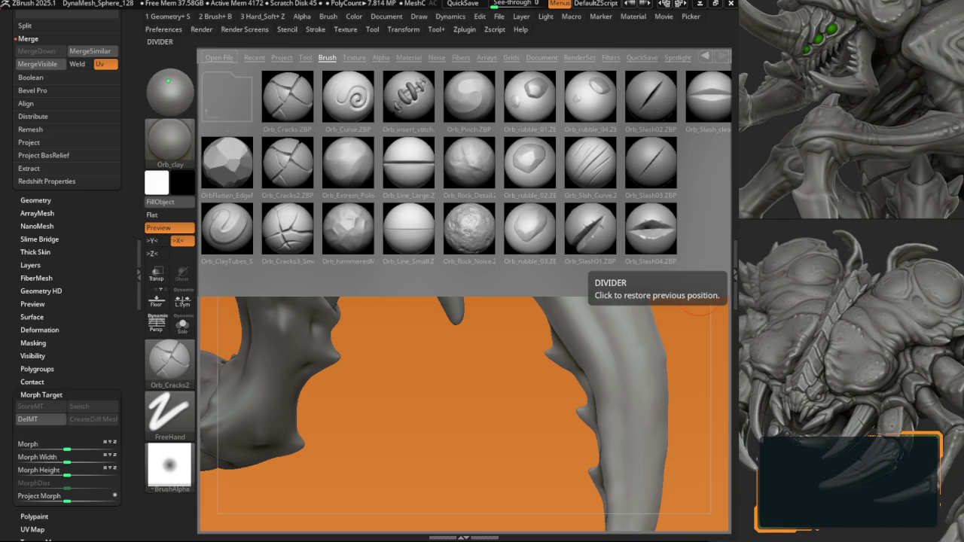
{"action": "double_click", "coordinate": [288, 97]}
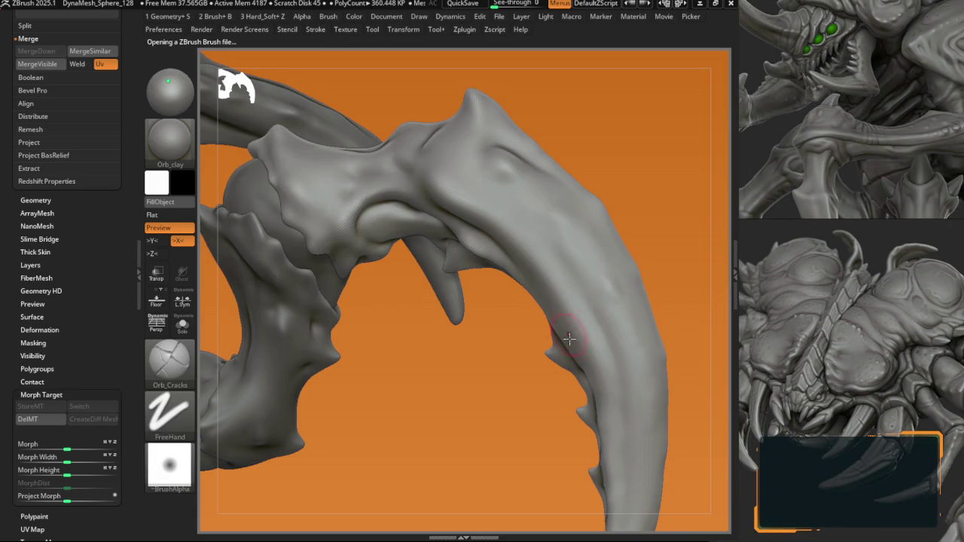
{"action": "key", "text": "space"}
{"action": "left_click_drag", "start_coordinate": [572, 345], "coordinate": [336, 332]}
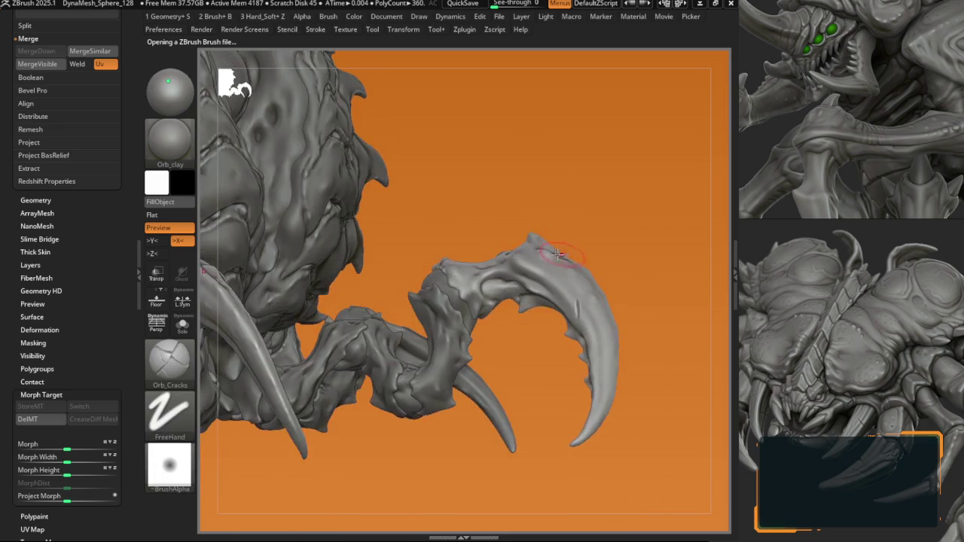
{"action": "mouse_move", "coordinate": [337, 332]}
{"action": "right_mouse_down"}
{"action": "mouse_move", "coordinate": [329, 316]}
{"action": "mouse_move", "coordinate": [384, 289]}
{"action": "right_mouse_up"}
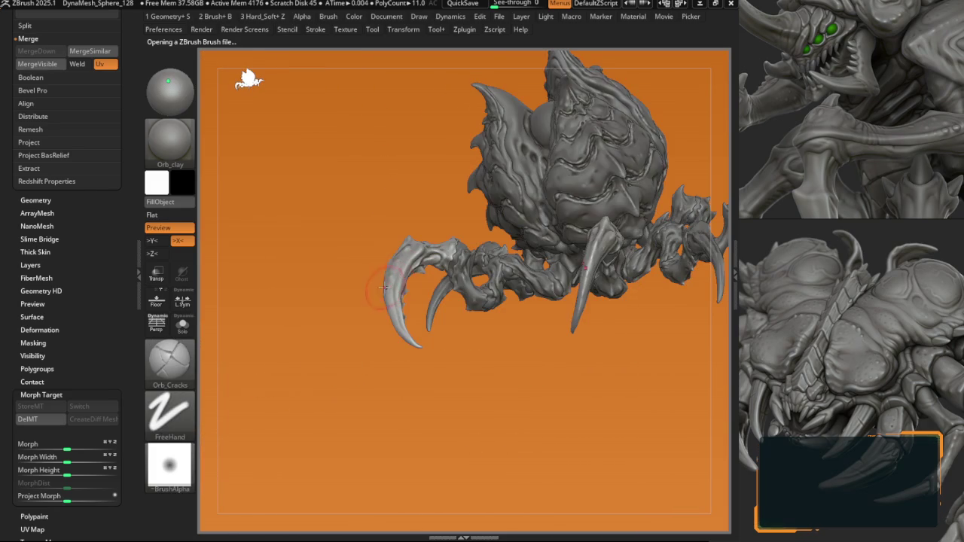
Step: Switch to Orb_Cracks, zoom in on the claws and smooth away the small vertical crack
{"action": "key", "text": "b"}
{"action": "left_click", "coordinate": [339, 407]}
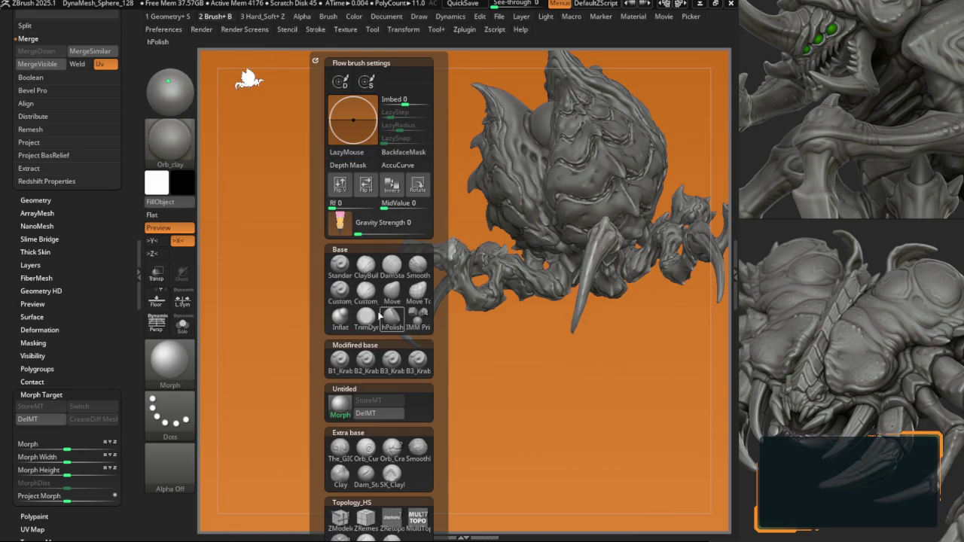
{"action": "left_click", "coordinate": [391, 447]}
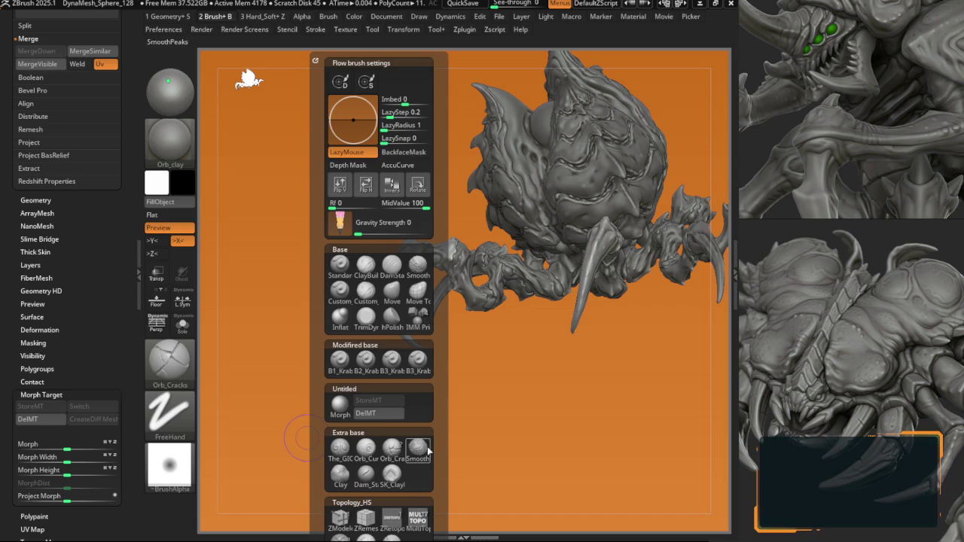
{"action": "left_click_drag", "start_coordinate": [440, 458], "coordinate": [440, 437]}
{"action": "mouse_move", "coordinate": [392, 435]}
{"action": "right_mouse_down", "text": "ctrl"}
{"action": "mouse_move", "coordinate": [424, 411]}
{"action": "mouse_move", "coordinate": [375, 315]}
{"action": "right_mouse_up", "text": "ctrl"}
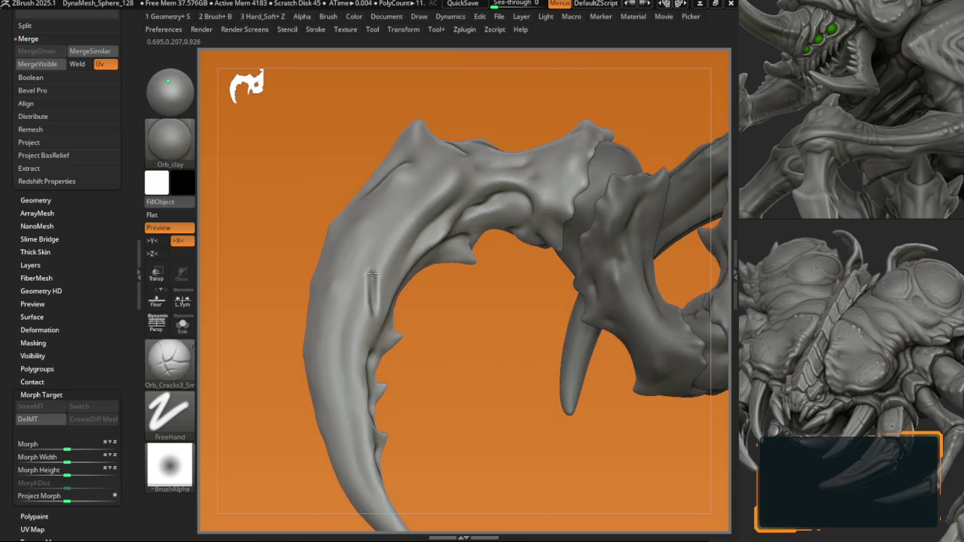
{"action": "scroll", "coordinate": [372, 274], "scroll_direction": "up", "scroll_amount": 3}
{"action": "scroll", "coordinate": [370, 276], "scroll_direction": "up", "scroll_amount": 3}
{"action": "left_click_drag", "start_coordinate": [372, 271], "coordinate": [370, 291], "text": "shift"}
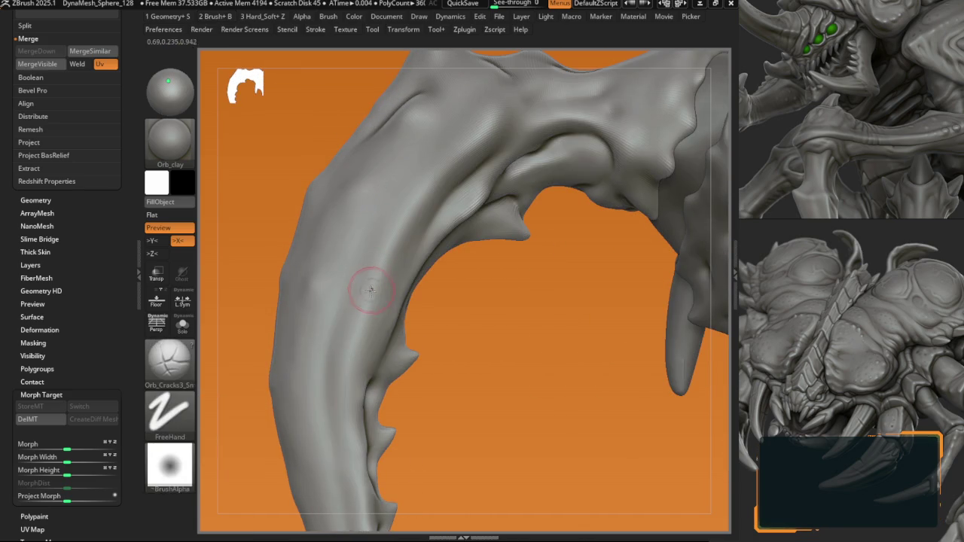
Step: Load the Orb_Cracks brush from the LightBox brush library
{"action": "key", "text": "b"}
{"action": "key", "text": "comma"}
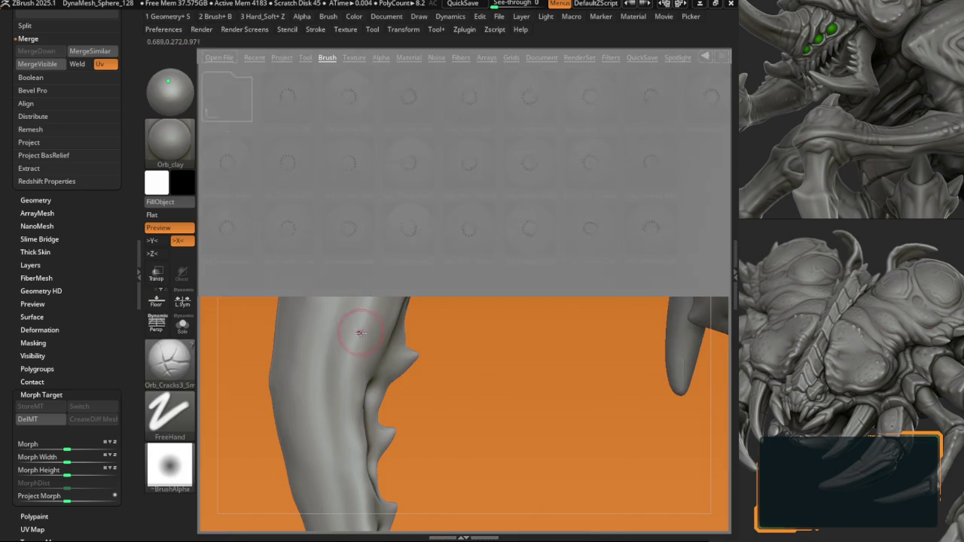
{"action": "key", "text": "comma"}
{"action": "key", "text": "b"}
{"action": "scroll", "coordinate": [399, 301], "scroll_direction": "down", "scroll_amount": 5}
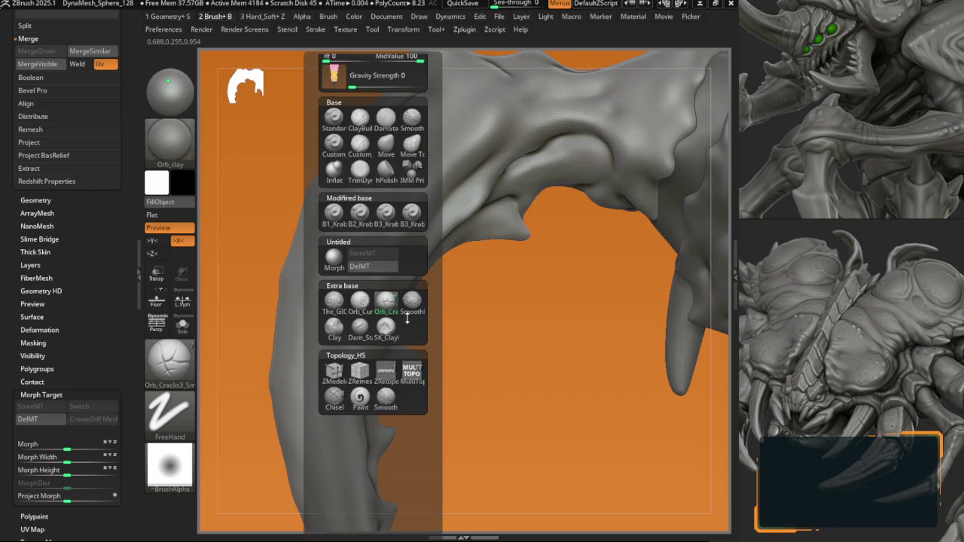
{"action": "left_click", "coordinate": [407, 316]}
{"action": "key", "text": "comma"}
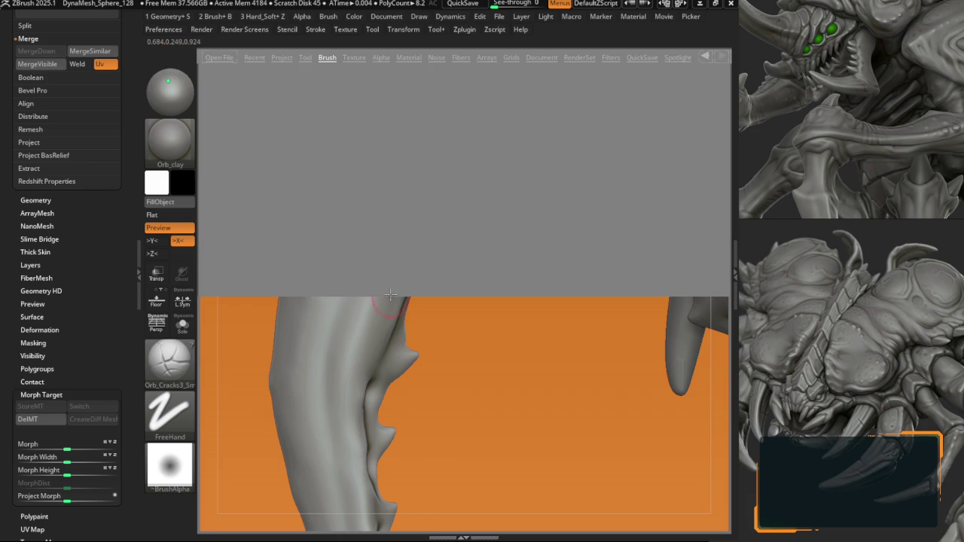
{"action": "double_click", "coordinate": [308, 145]}
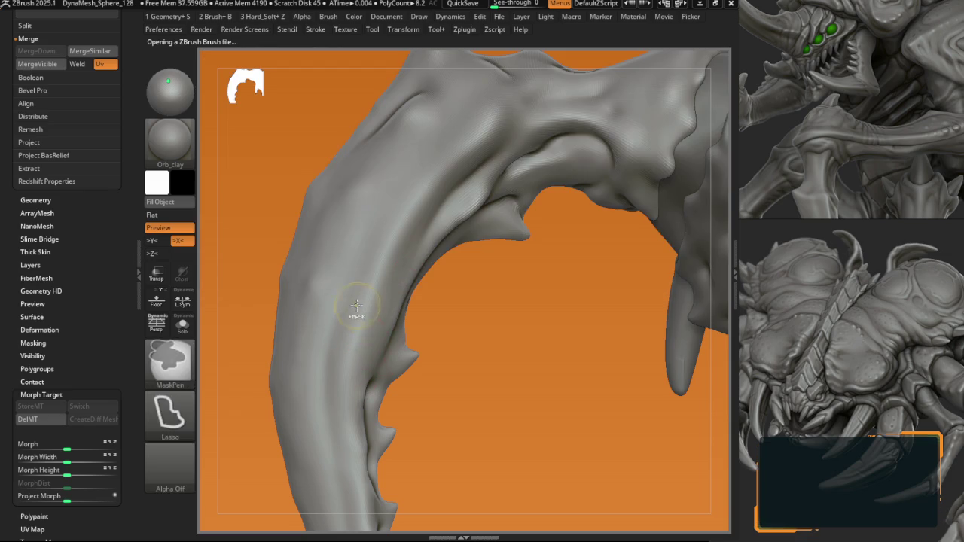
Step: Orbit between the creature's head and the claw to find a new working angle
{"action": "right_click_drag", "start_coordinate": [355, 301], "coordinate": [358, 311]}
{"action": "key", "text": "b"}
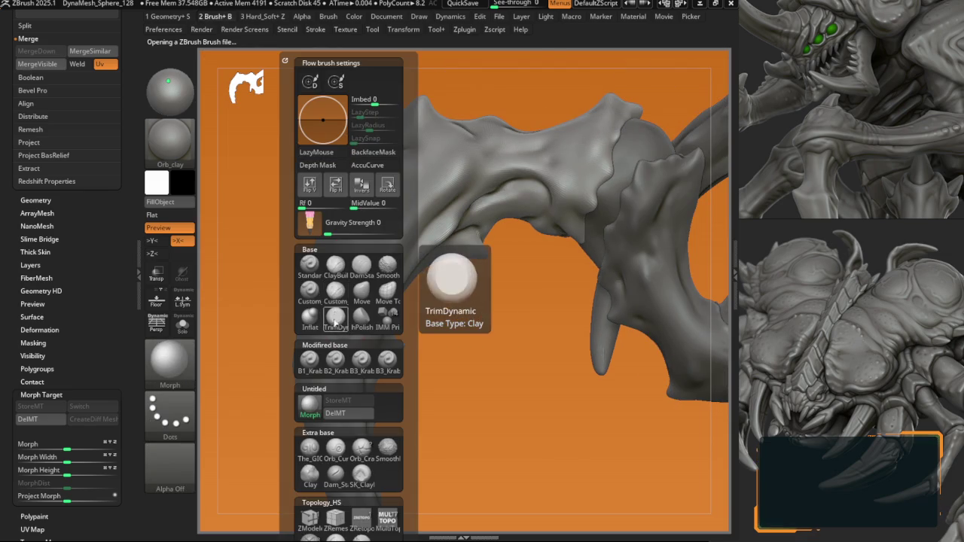
{"action": "key", "text": "space"}
{"action": "mouse_move", "coordinate": [343, 310]}
{"action": "right_mouse_down"}
{"action": "mouse_move", "coordinate": [472, 256]}
{"action": "mouse_move", "coordinate": [462, 216]}
{"action": "right_mouse_up"}
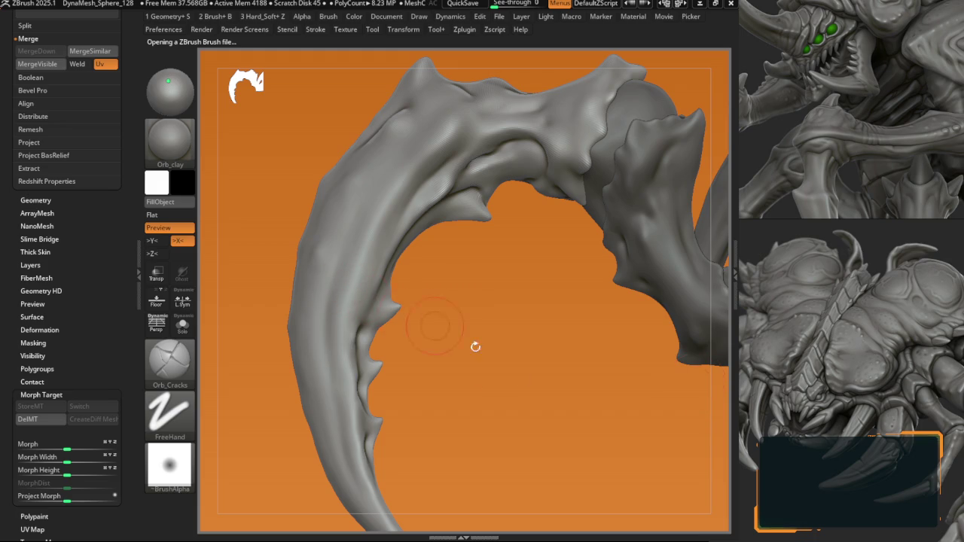
{"action": "mouse_move", "coordinate": [372, 297]}
{"action": "right_mouse_down"}
{"action": "mouse_move", "coordinate": [539, 343]}
{"action": "mouse_move", "coordinate": [355, 285]}
{"action": "mouse_move", "coordinate": [355, 309]}
{"action": "mouse_move", "coordinate": [376, 316]}
{"action": "mouse_move", "coordinate": [356, 309]}
{"action": "mouse_move", "coordinate": [343, 349]}
{"action": "right_mouse_up"}
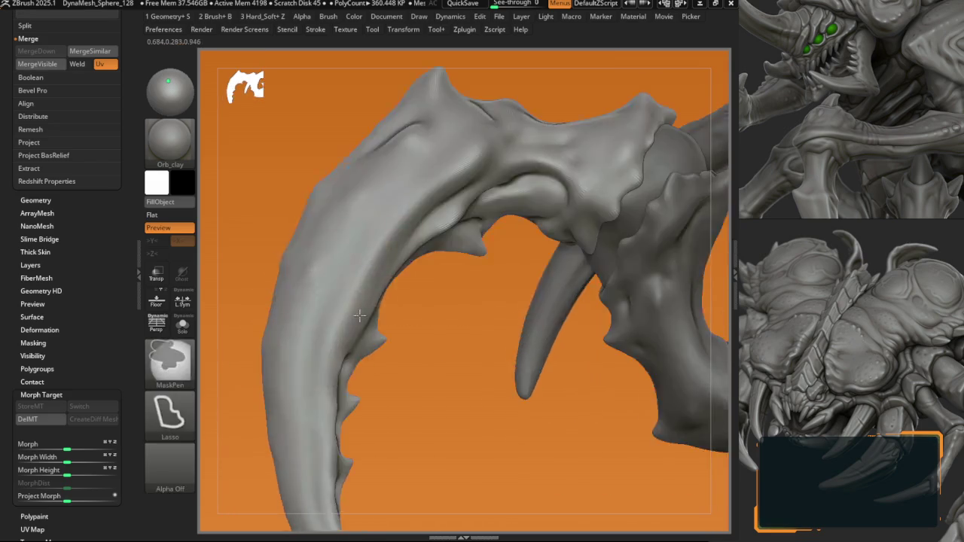
{"action": "right_click_drag", "start_coordinate": [335, 312], "coordinate": [351, 308]}
Step: Switch to TrimDynamic and turn the view to show more of the body and arch
{"action": "key", "text": "b"}
{"action": "key", "text": "t"}
{"action": "key", "text": "d"}
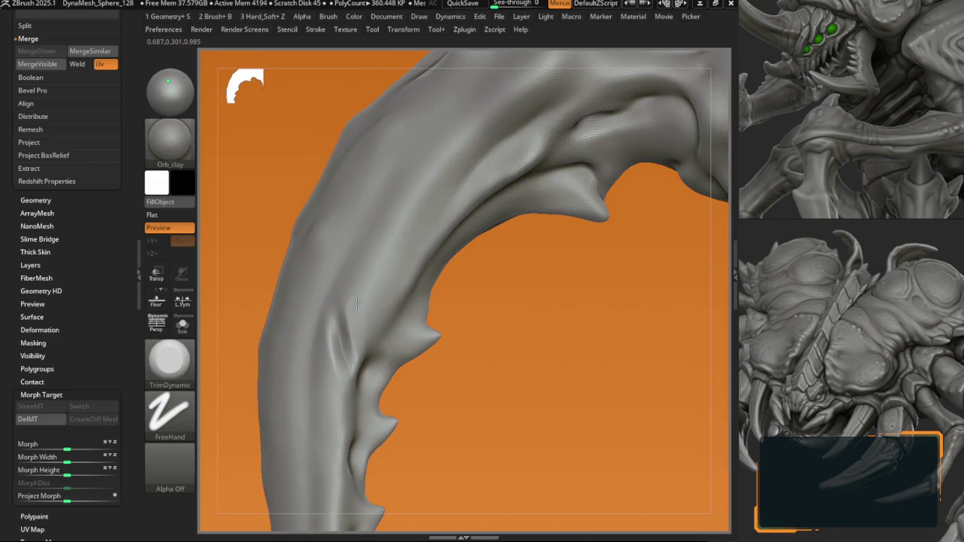
{"action": "key", "text": "space"}
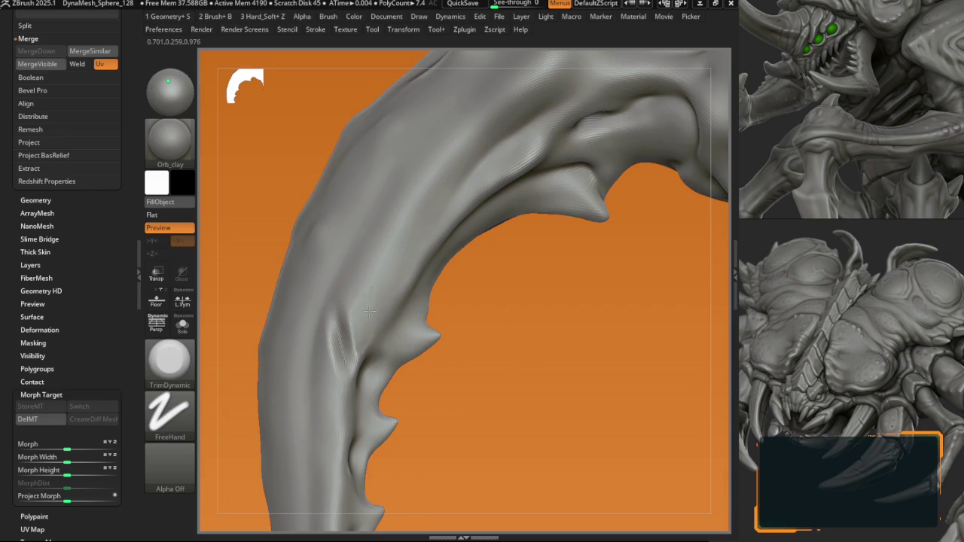
{"action": "right_click_drag", "start_coordinate": [381, 316], "coordinate": [332, 339]}
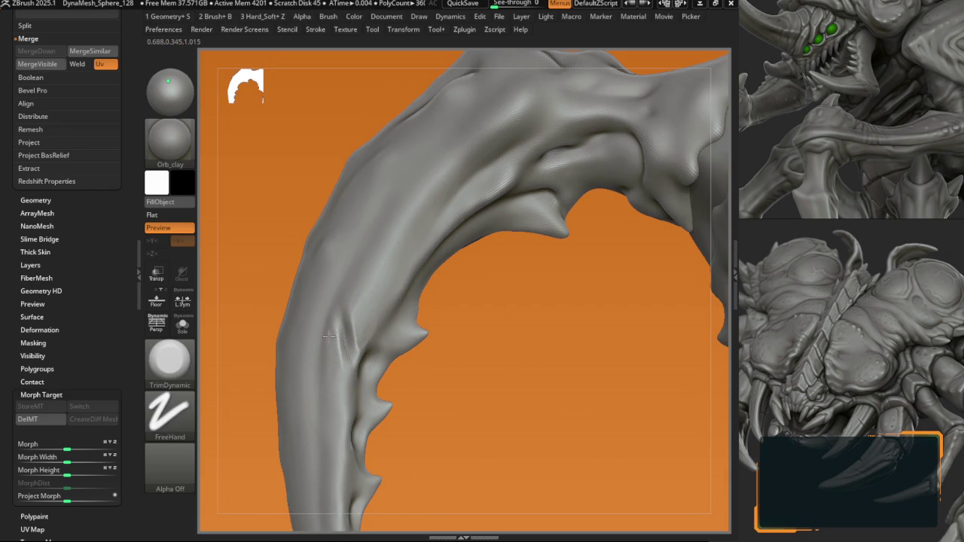
{"action": "mouse_move", "coordinate": [329, 336]}
{"action": "right_mouse_down"}
{"action": "mouse_move", "coordinate": [362, 337]}
{"action": "mouse_move", "coordinate": [341, 351]}
{"action": "mouse_move", "coordinate": [400, 281]}
{"action": "right_mouse_up"}
Step: Carve a crack into the claw's inner side, alternating Orb_Cracks and TrimDynamic to soften it
{"action": "key", "text": "2"}
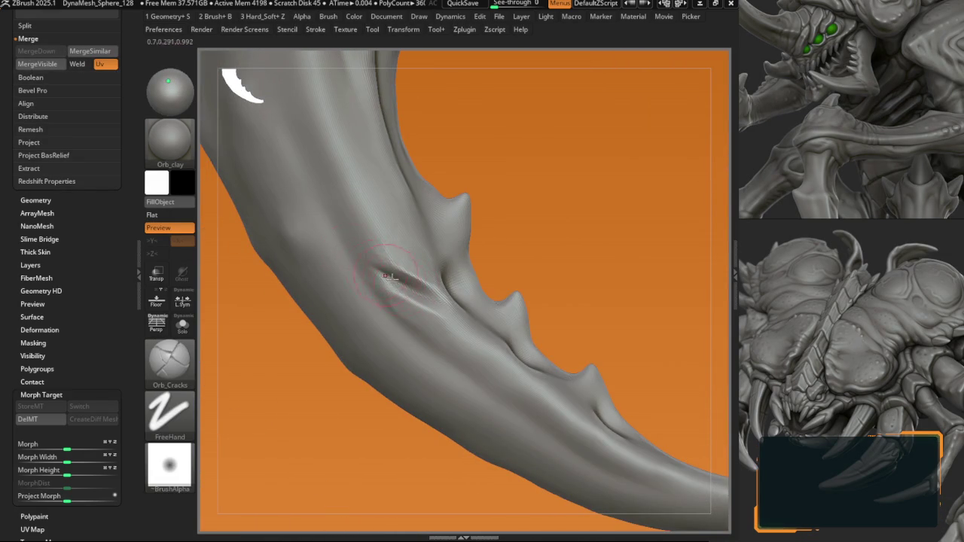
{"action": "right_click_drag", "start_coordinate": [388, 276], "coordinate": [369, 265]}
{"action": "key", "text": "1"}
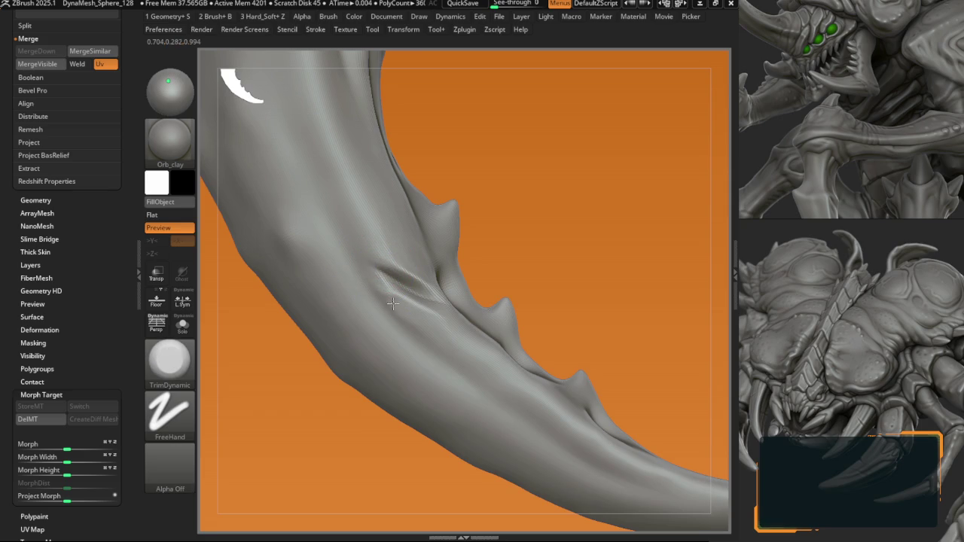
{"action": "key", "text": "2"}
{"action": "mouse_move", "coordinate": [396, 307]}
{"action": "right_mouse_down"}
{"action": "mouse_move", "coordinate": [413, 265]}
{"action": "mouse_move", "coordinate": [369, 256]}
{"action": "mouse_move", "coordinate": [459, 276]}
{"action": "right_mouse_up"}
{"action": "key", "text": "1"}
{"action": "right_click_drag", "start_coordinate": [439, 310], "coordinate": [465, 295]}
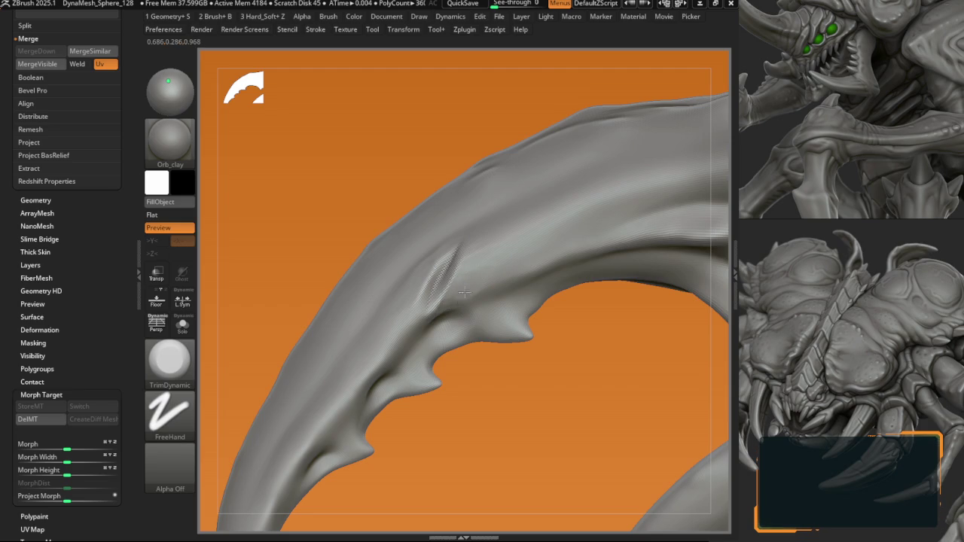
{"action": "right_click", "coordinate": [460, 286]}
{"action": "right_click_drag", "start_coordinate": [491, 296], "coordinate": [457, 284], "text": "ctrl"}
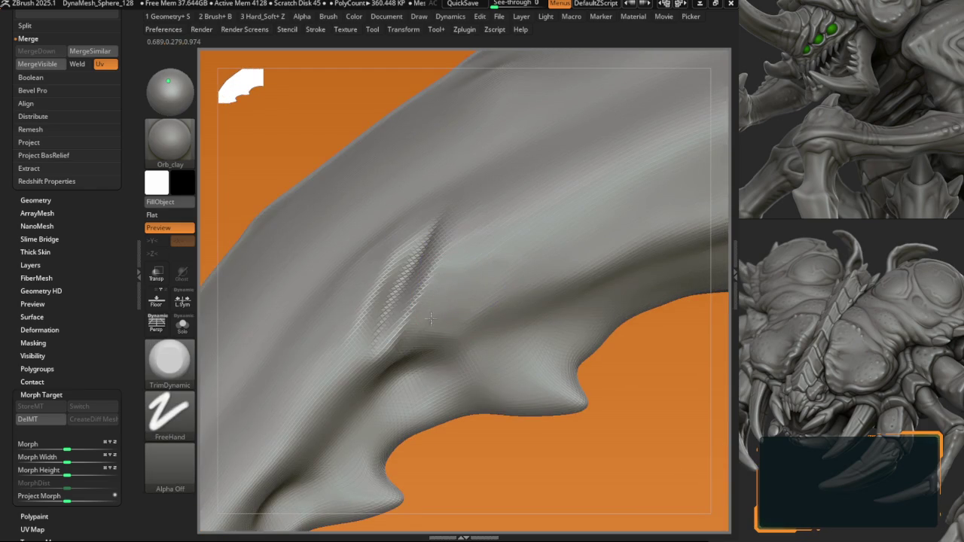
{"action": "mouse_move", "coordinate": [394, 345]}
{"action": "right_mouse_down", "text": "ctrl"}
{"action": "mouse_move", "coordinate": [387, 301]}
{"action": "mouse_move", "coordinate": [398, 274]}
{"action": "mouse_move", "coordinate": [407, 301]}
{"action": "mouse_move", "coordinate": [429, 271]}
{"action": "mouse_move", "coordinate": [370, 400]}
{"action": "mouse_move", "coordinate": [264, 309]}
{"action": "right_mouse_up", "text": "ctrl"}
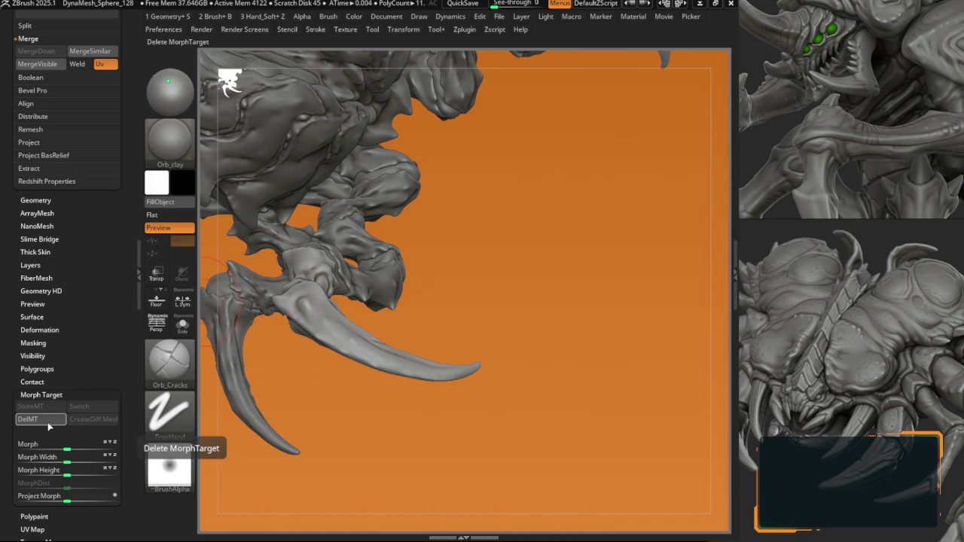
Step: Delete the old morph target with DelMT and store a fresh one with StoreMT
{"action": "left_click", "coordinate": [31, 419]}
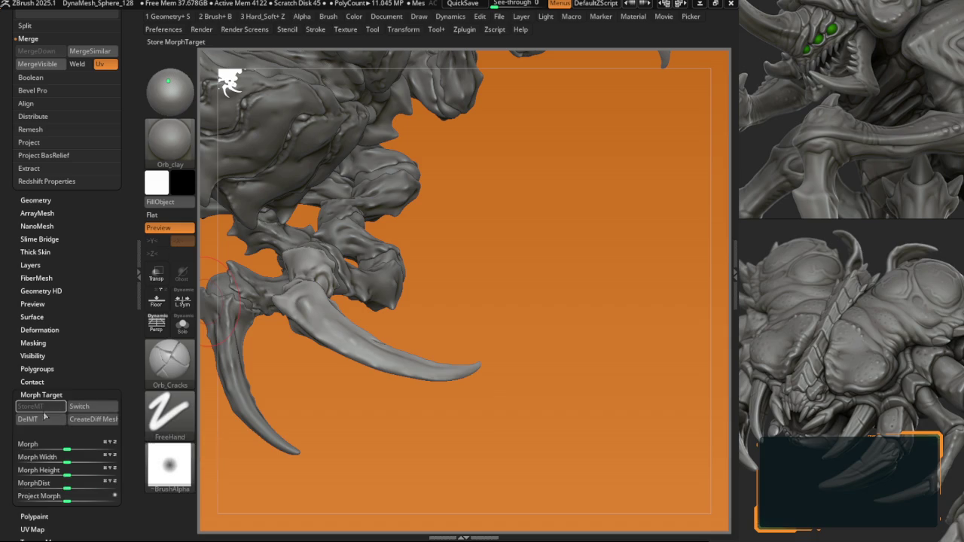
{"action": "key", "text": "ctrl"}
{"action": "left_click", "coordinate": [30, 405]}
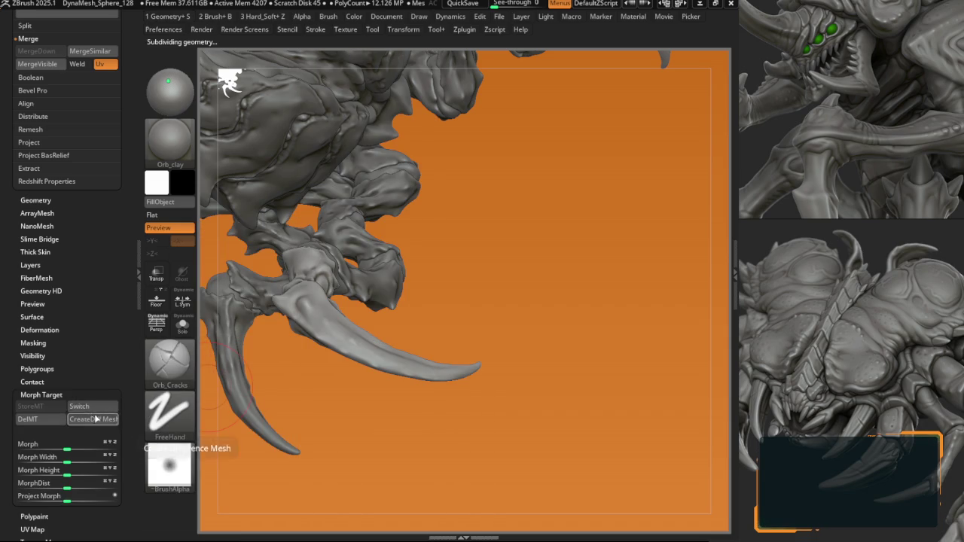
{"action": "left_click", "coordinate": [30, 418]}
{"action": "left_click_drag", "start_coordinate": [403, 293], "coordinate": [289, 265]}
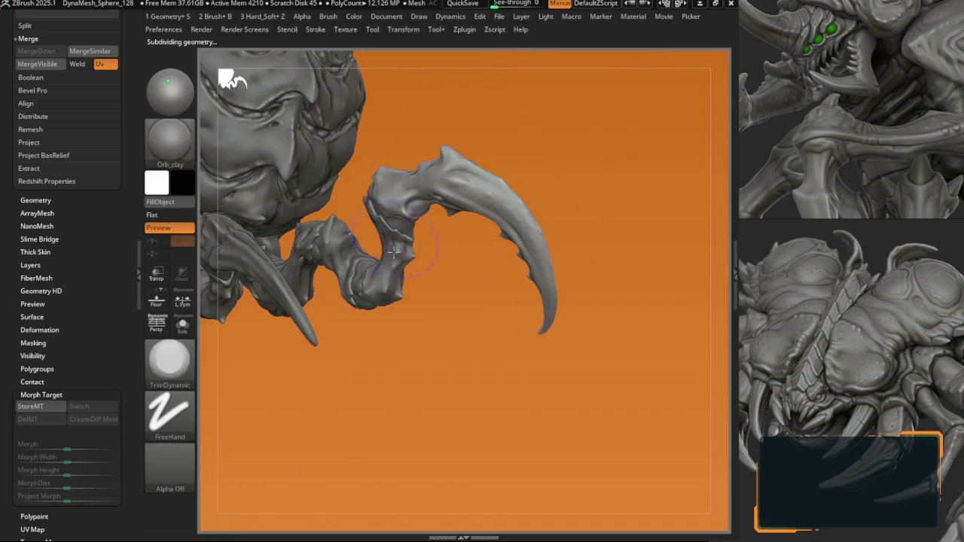
{"action": "left_click", "coordinate": [46, 408]}
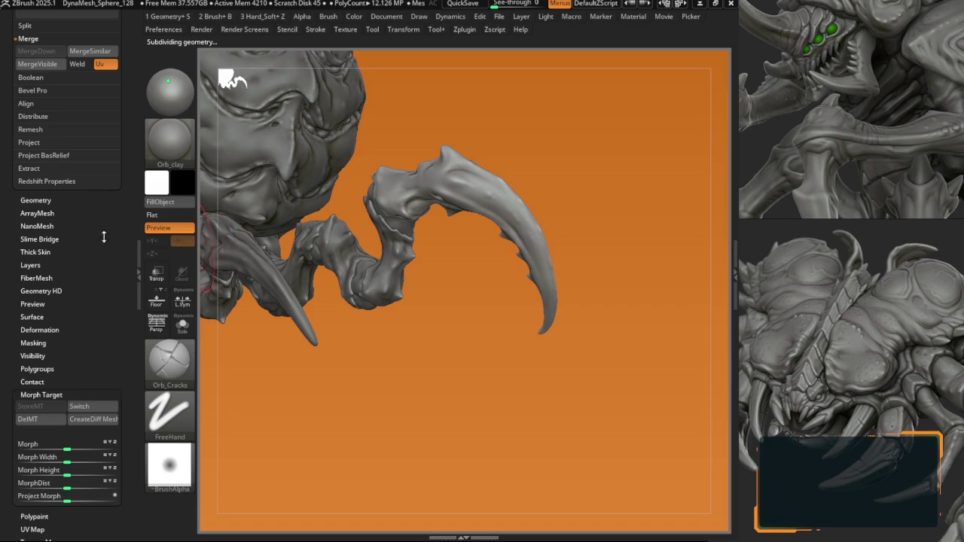
Step: Add a new sculpting layer, Untitled Layer 1, in Tool > Layers
{"action": "left_click", "coordinate": [34, 265]}
{"action": "left_click", "coordinate": [25, 419]}
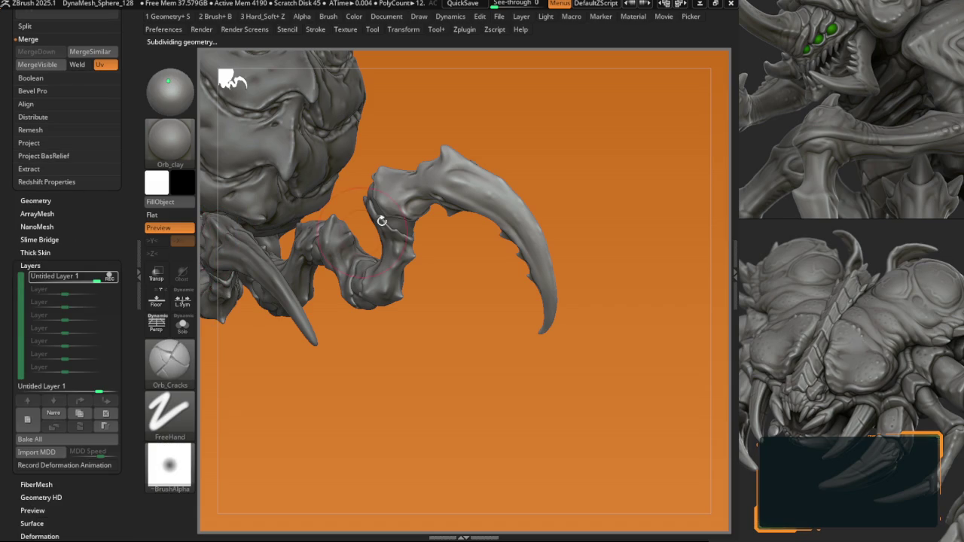
{"action": "right_click", "coordinate": [455, 244]}
{"action": "mouse_move", "coordinate": [280, 344]}
{"action": "left_mouse_down", "text": "alt"}
{"action": "mouse_move", "coordinate": [393, 234]}
{"action": "mouse_move", "coordinate": [403, 352]}
{"action": "left_mouse_up", "text": "alt"}
Step: Pick a Krabi edge brush and zoom in on the claw
{"action": "key", "text": "b"}
{"action": "left_click", "coordinate": [404, 352]}
{"action": "right_click", "coordinate": [361, 279]}
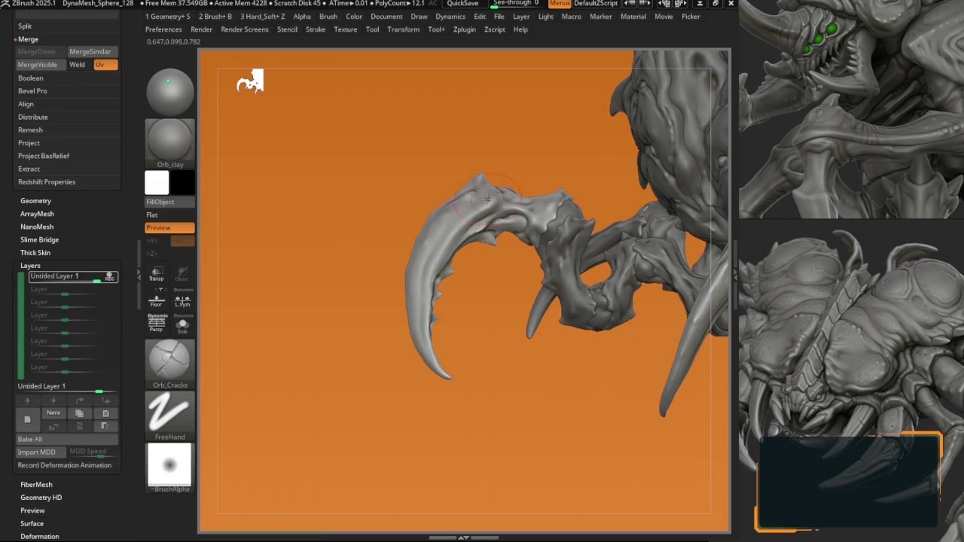
{"action": "mouse_move", "coordinate": [459, 235]}
{"action": "left_mouse_down", "text": "alt"}
{"action": "mouse_move", "coordinate": [398, 286]}
{"action": "mouse_move", "coordinate": [409, 279]}
{"action": "left_mouse_up", "text": "alt"}
Step: Select the B1_Krabi_edges brush and rotate the claw to a new angle
{"action": "key", "text": "b"}
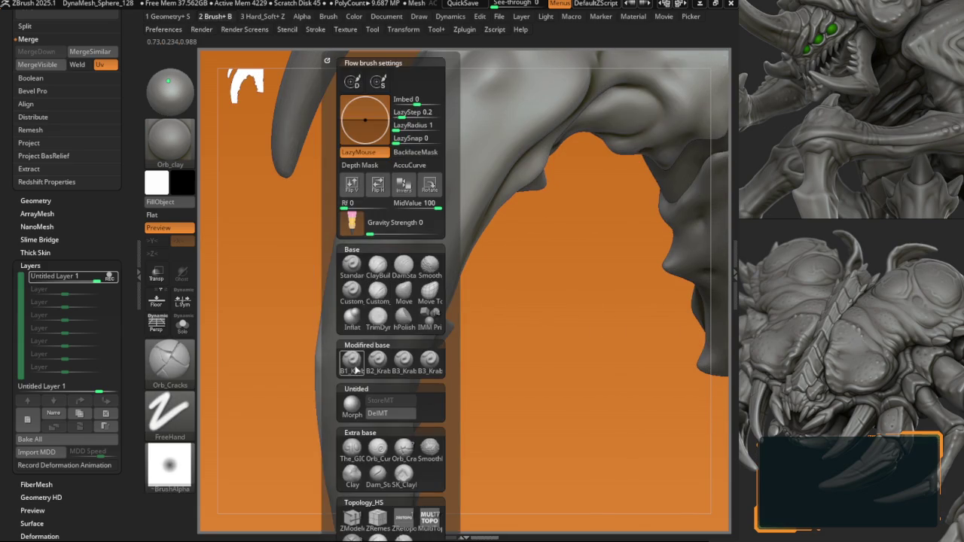
{"action": "left_click", "coordinate": [352, 362]}
{"action": "right_click", "coordinate": [362, 248]}
{"action": "mouse_move", "coordinate": [369, 248]}
{"action": "right_mouse_down"}
{"action": "mouse_move", "coordinate": [379, 241]}
{"action": "mouse_move", "coordinate": [708, 237]}
{"action": "right_mouse_up"}
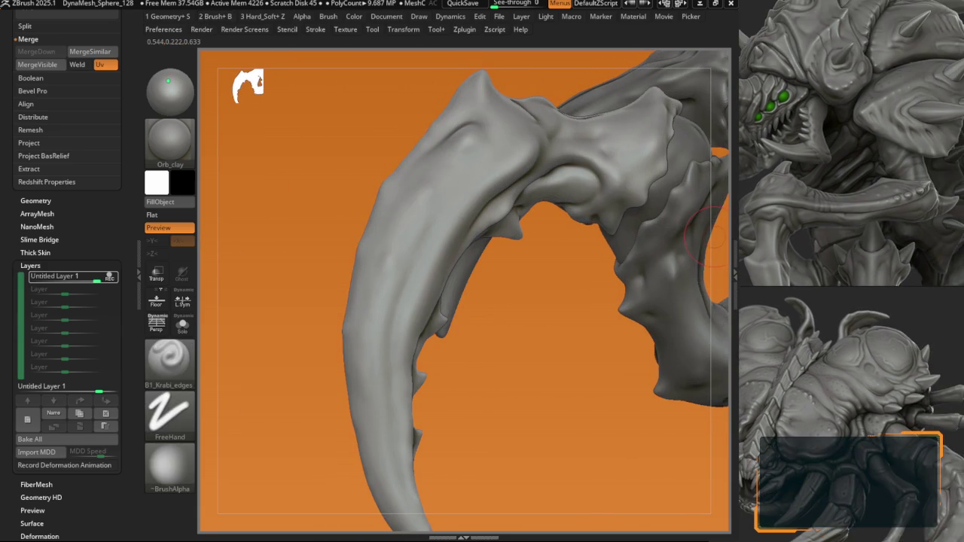
{"action": "scroll", "coordinate": [878, 304], "scroll_direction": "down", "scroll_amount": 3}
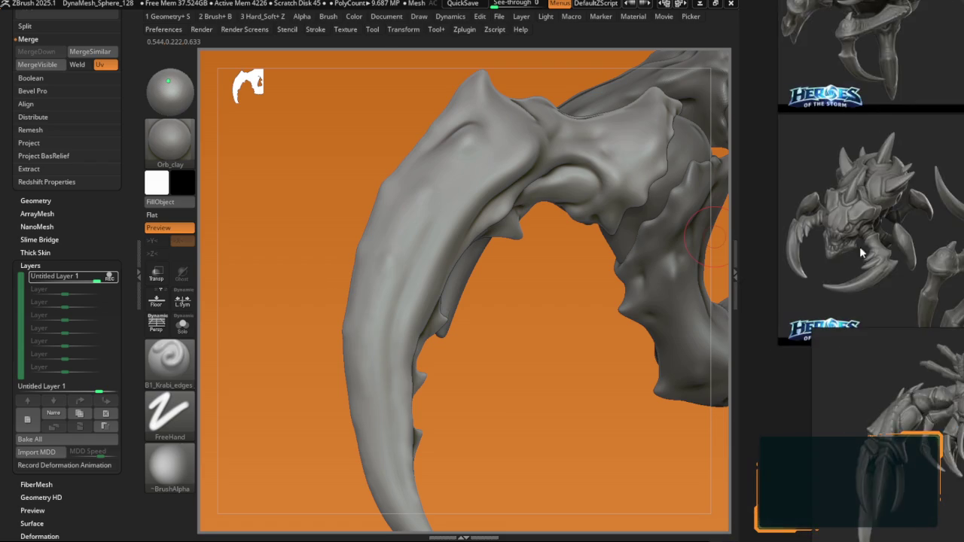
{"action": "scroll", "coordinate": [859, 246], "scroll_direction": "up", "scroll_amount": 3}
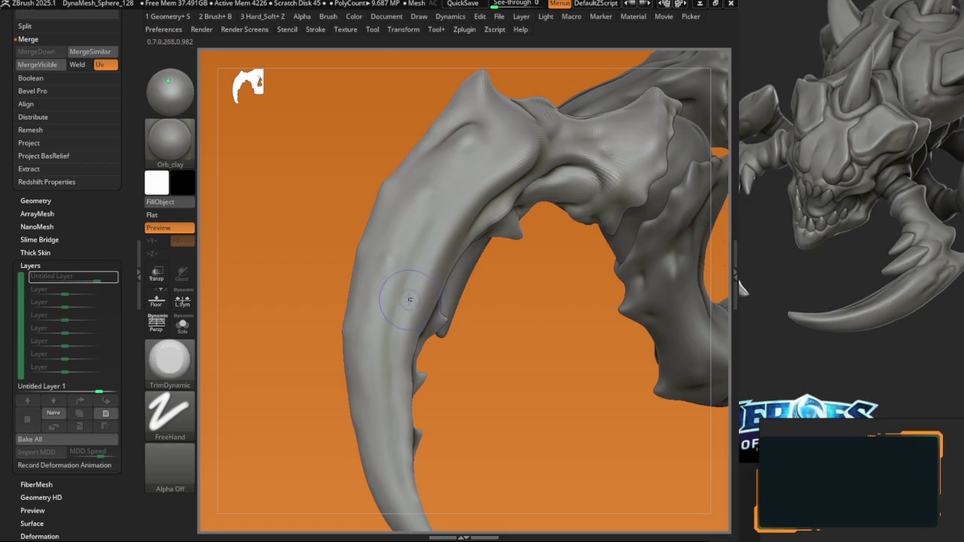
{"action": "right_click_drag", "start_coordinate": [489, 281], "coordinate": [402, 254]}
Step: Check the Geometry subdivision levels while turning to the claw's inner side
{"action": "key", "text": "space"}
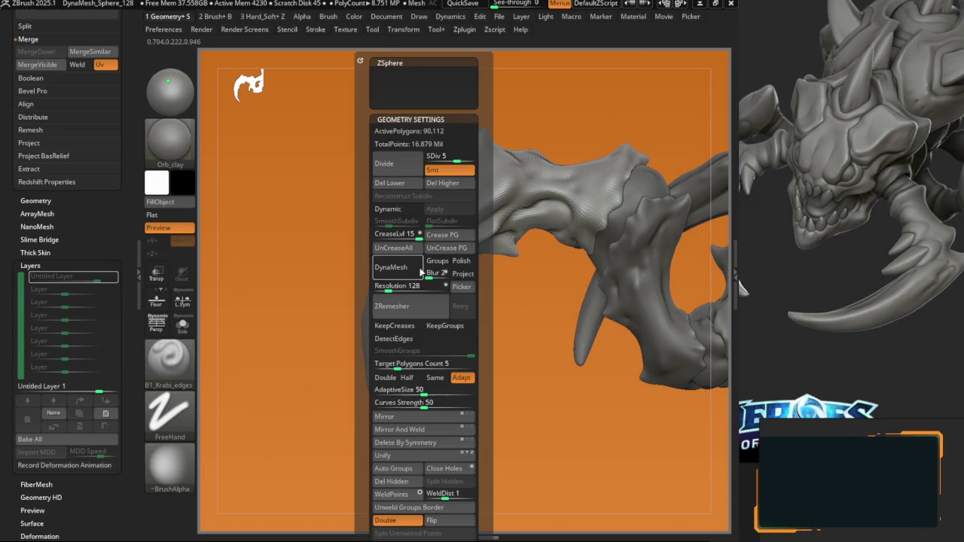
{"action": "key", "text": "space"}
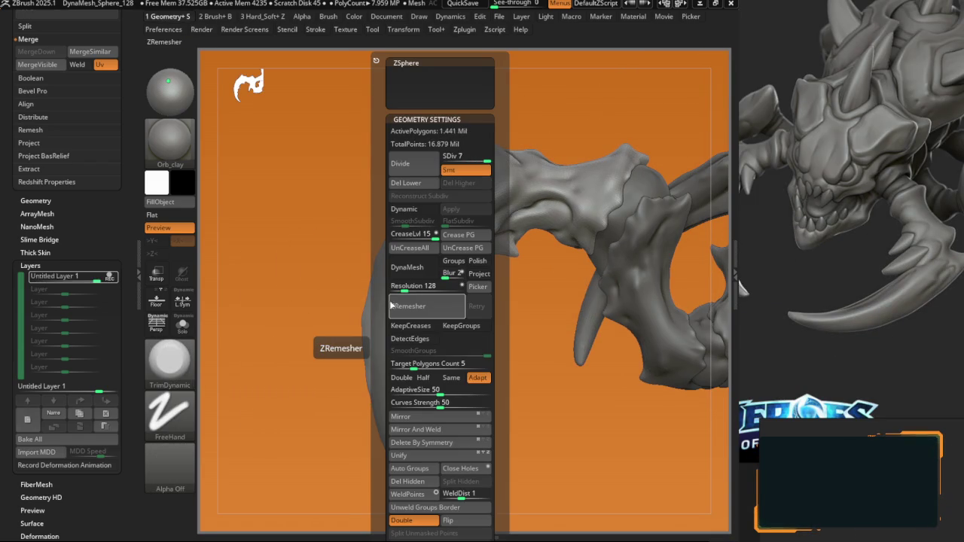
{"action": "scroll", "coordinate": [425, 293], "scroll_direction": "up", "scroll_amount": 5}
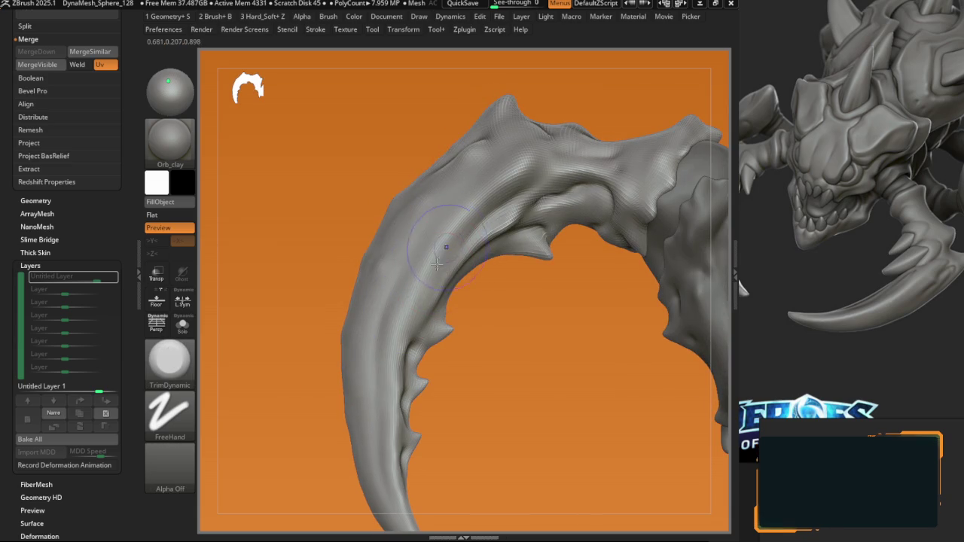
{"action": "left_click_drag", "start_coordinate": [405, 329], "coordinate": [395, 367]}
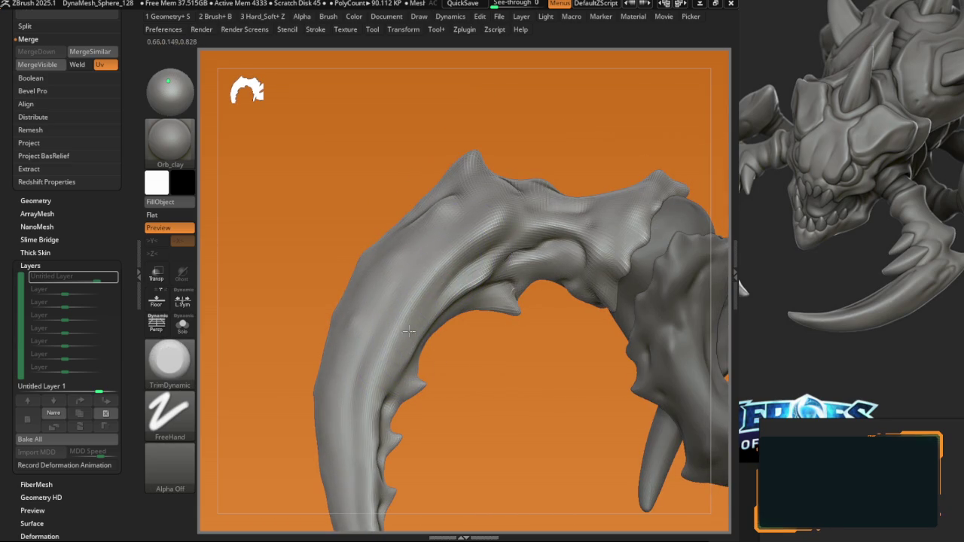
{"action": "left_click_drag", "start_coordinate": [392, 380], "coordinate": [412, 287]}
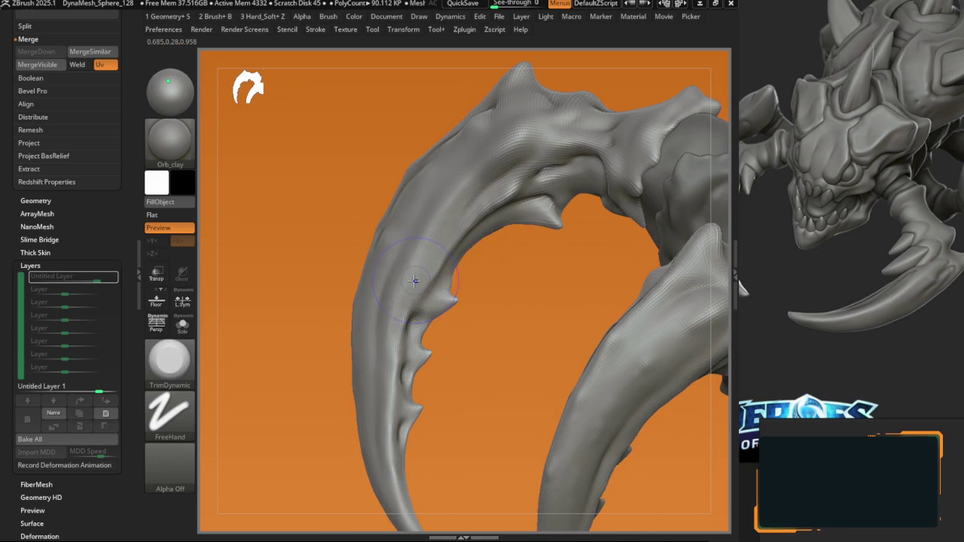
Step: Reselect B1_Krabi_edges, reframe the claw and bring up the material library
{"action": "key", "text": "space"}
{"action": "key", "text": "b"}
{"action": "left_click", "coordinate": [387, 303]}
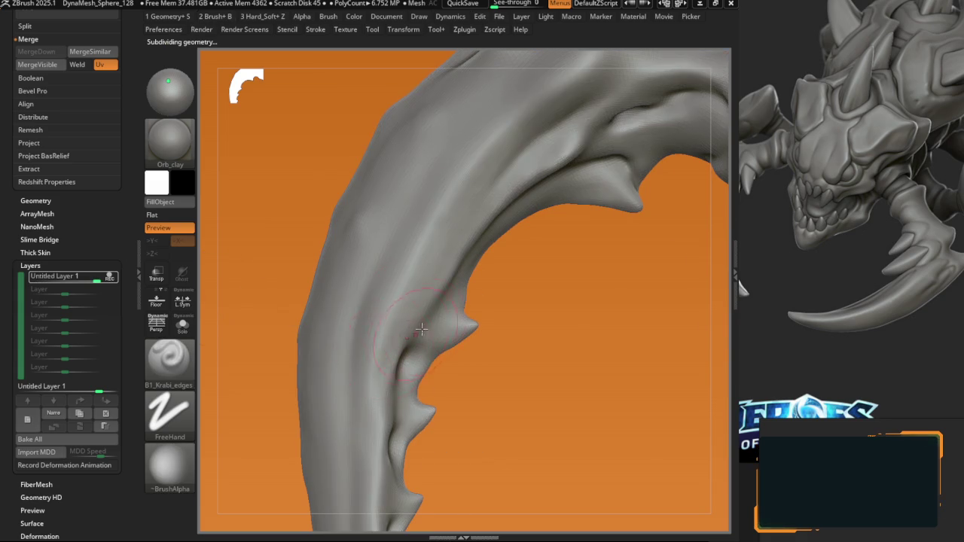
{"action": "left_click_drag", "start_coordinate": [344, 280], "coordinate": [336, 239]}
{"action": "left_click", "coordinate": [169, 145]}
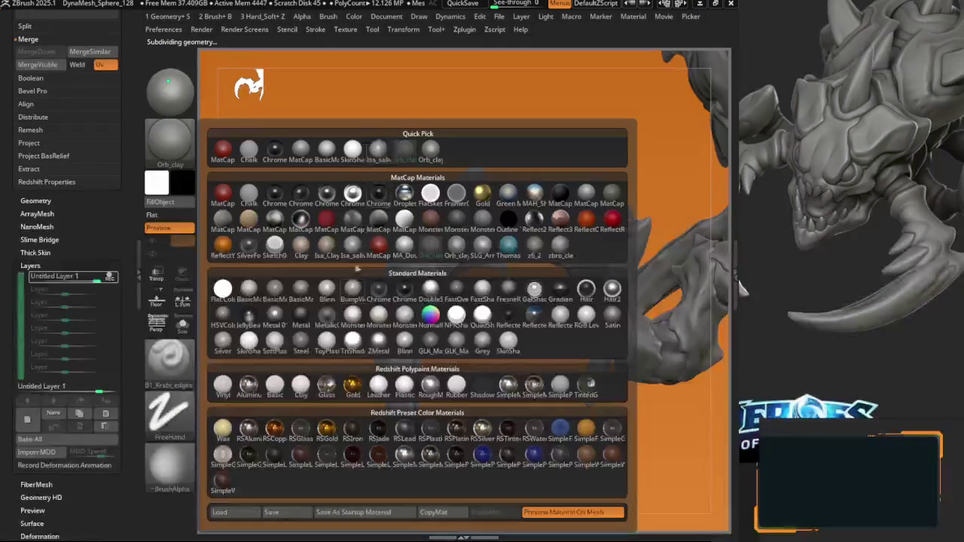
Step: Apply the MA_DoubleS matcap, solo the claw and switch to TrimDynamic
{"action": "left_click", "coordinate": [404, 246]}
{"action": "mouse_move", "coordinate": [394, 251]}
{"action": "left_mouse_down"}
{"action": "mouse_move", "coordinate": [429, 359]}
{"action": "mouse_move", "coordinate": [395, 229]}
{"action": "mouse_move", "coordinate": [403, 287]}
{"action": "mouse_move", "coordinate": [414, 280]}
{"action": "left_mouse_up"}
{"action": "key", "text": "ctrl+shift+s"}
{"action": "key", "text": "b"}
{"action": "key", "text": "t"}
{"action": "key", "text": "d"}
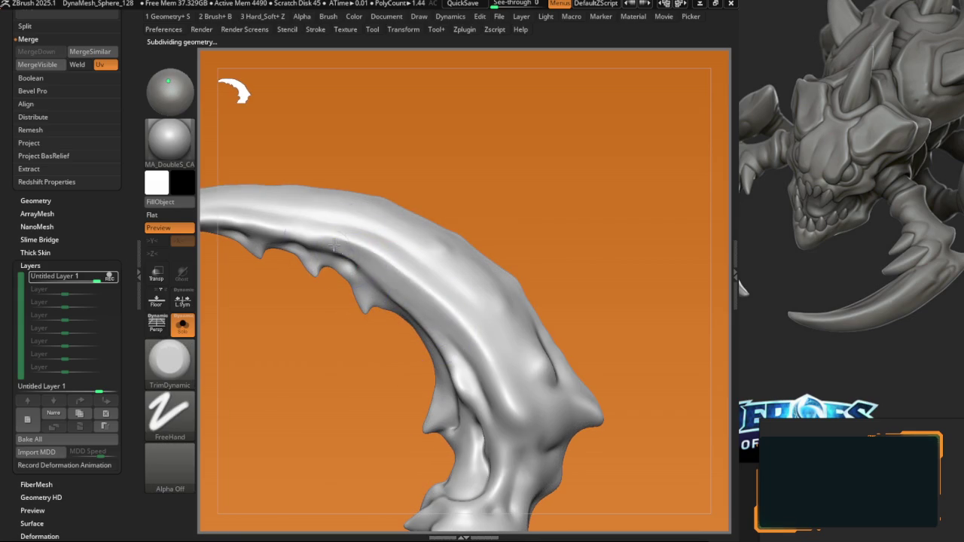
{"action": "key", "text": "shift+d"}
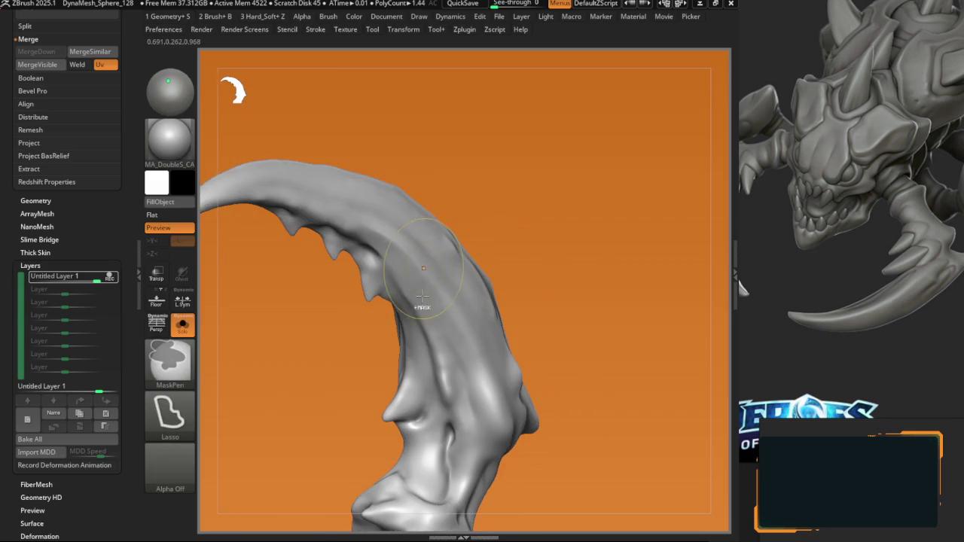
{"action": "key", "text": "d"}
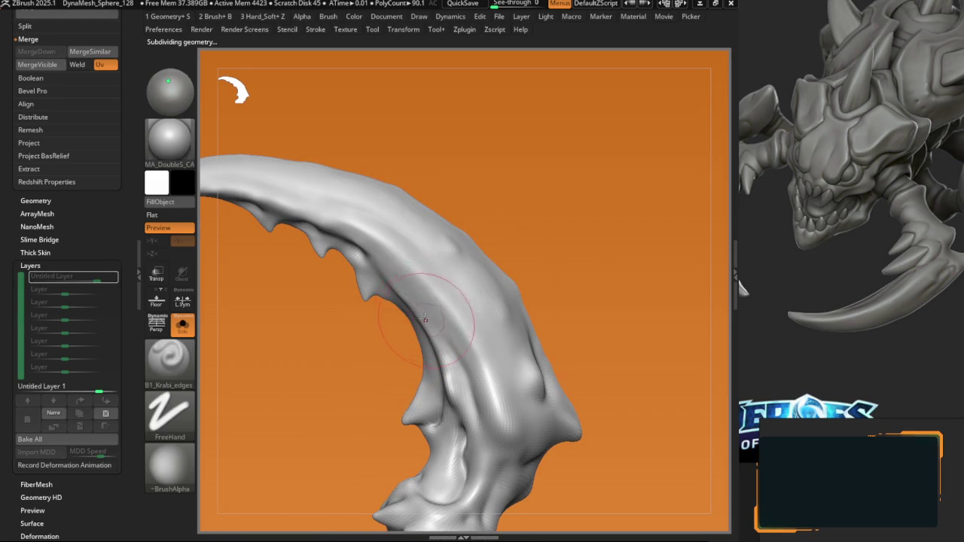
Step: Orbit to the claw's inner curve and reapply the MA_DoubleS matcap
{"action": "mouse_move", "coordinate": [418, 297]}
{"action": "left_mouse_down"}
{"action": "mouse_move", "coordinate": [431, 309]}
{"action": "mouse_move", "coordinate": [362, 243]}
{"action": "left_mouse_up"}
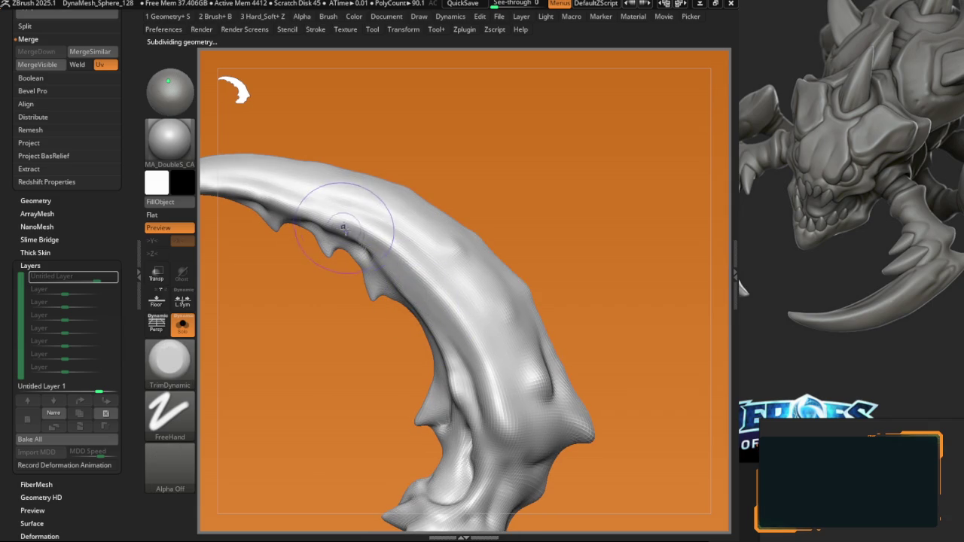
{"action": "left_click_drag", "start_coordinate": [454, 339], "coordinate": [407, 256]}
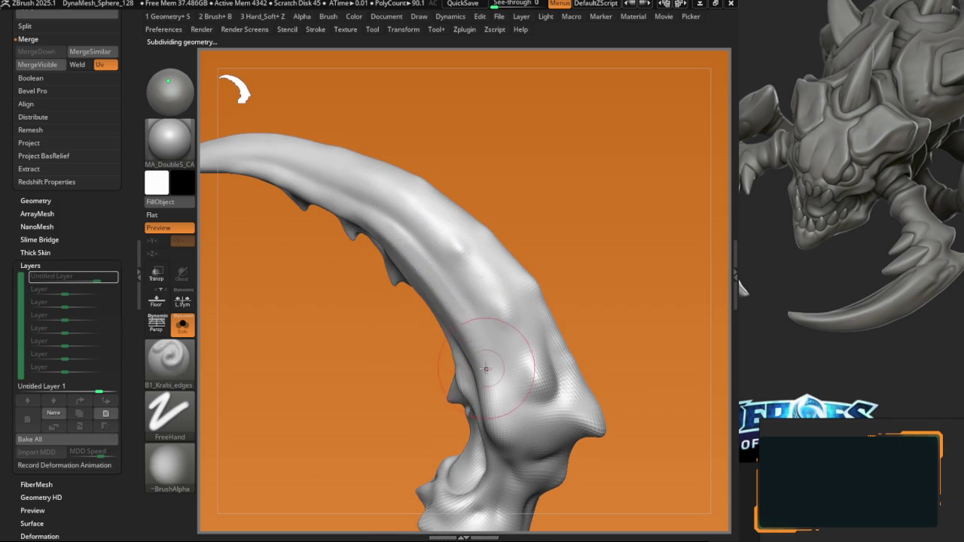
{"action": "left_click_drag", "start_coordinate": [457, 354], "coordinate": [449, 300]}
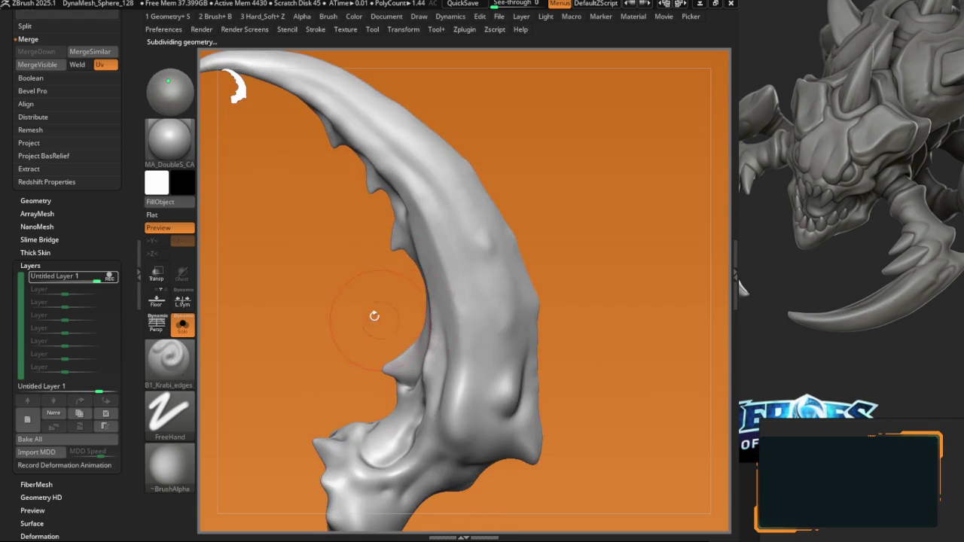
{"action": "left_click", "coordinate": [180, 154]}
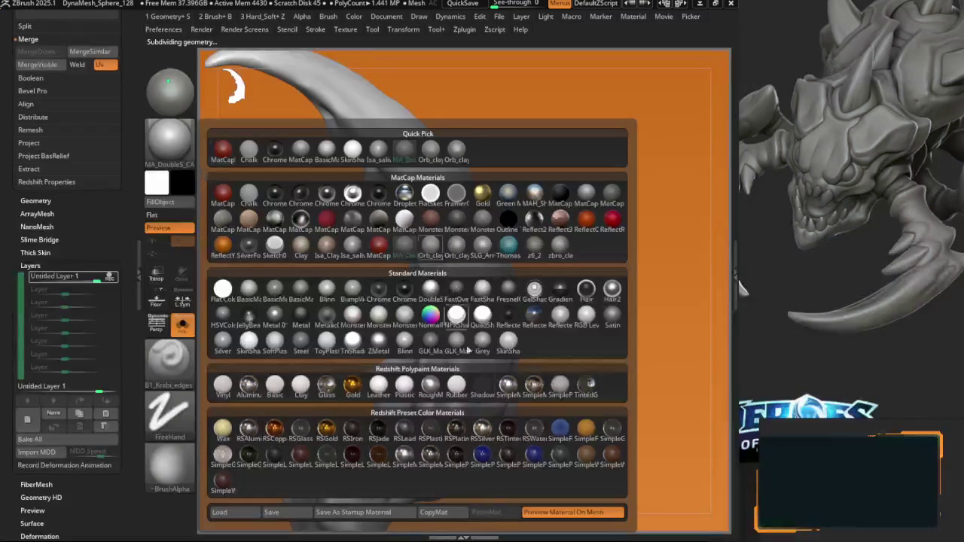
{"action": "left_click", "coordinate": [405, 245]}
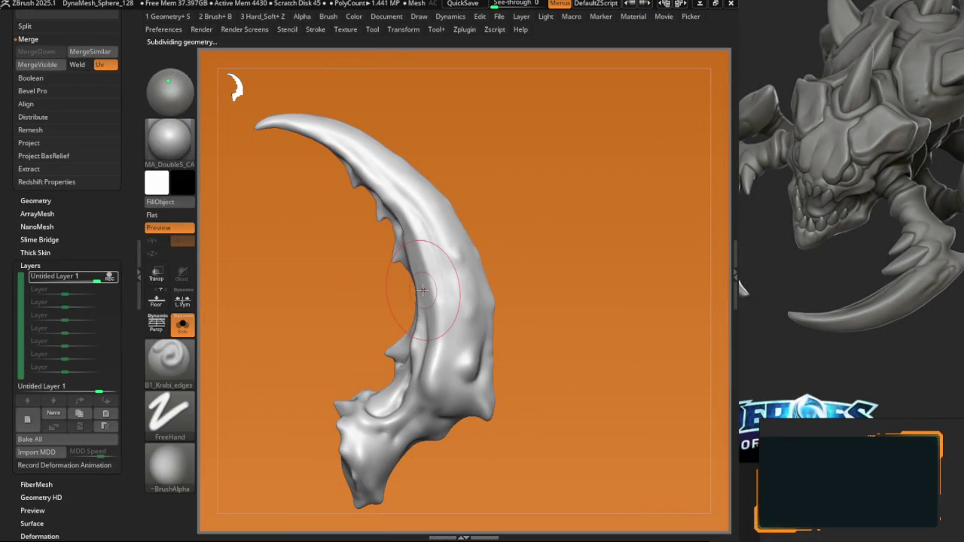
{"action": "key", "text": "ctrl"}
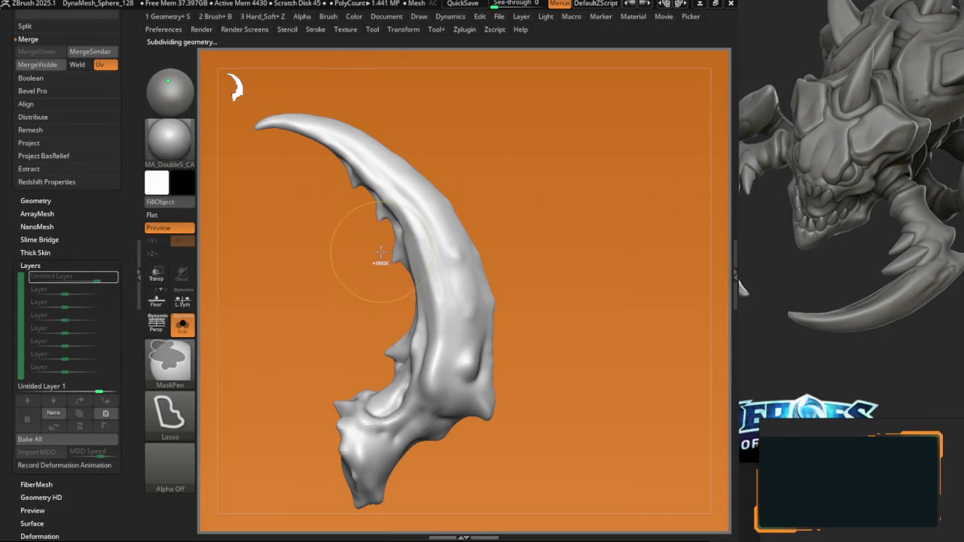
{"action": "right_click_drag", "start_coordinate": [399, 228], "coordinate": [429, 349], "text": "ctrl"}
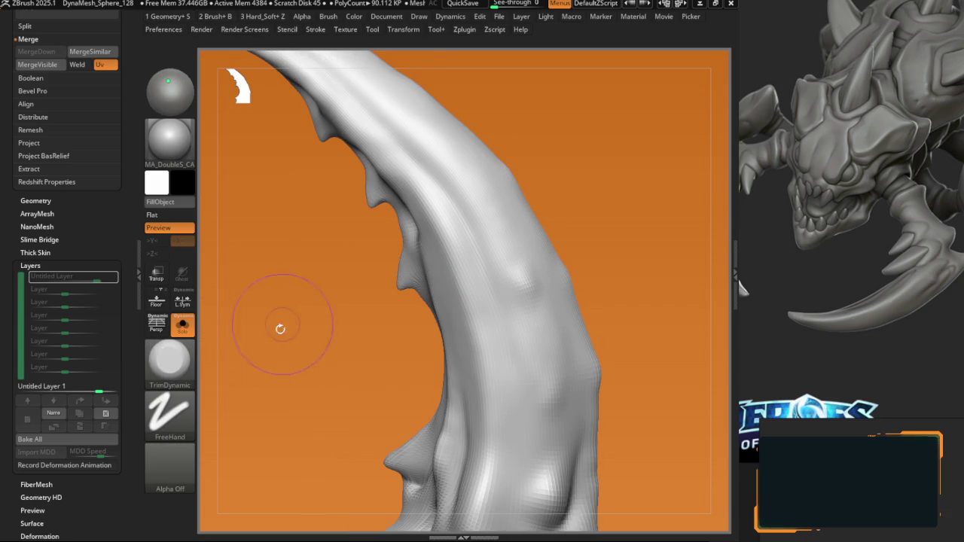
Step: Choose the hPolish brush and turn the claw to show its spiked edge
{"action": "key", "text": "b"}
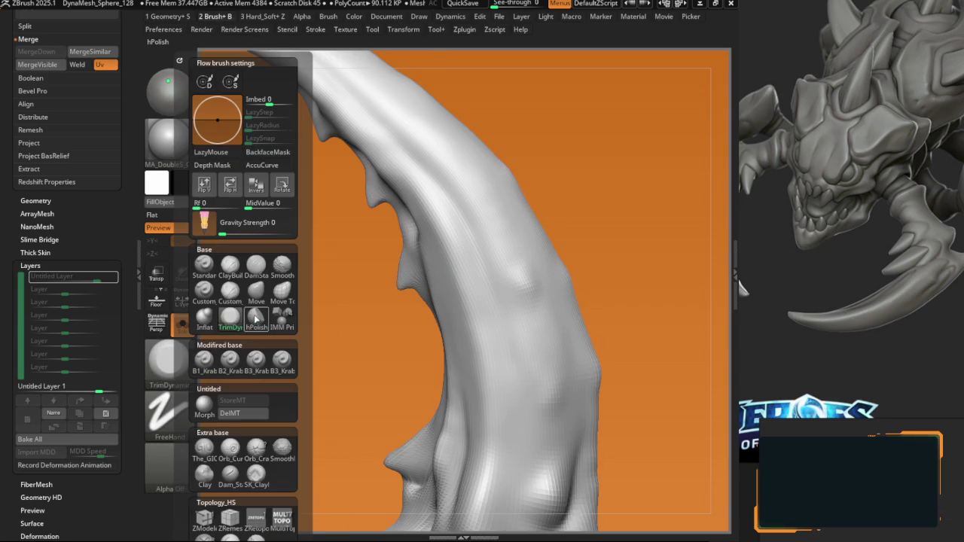
{"action": "left_click", "coordinate": [256, 319]}
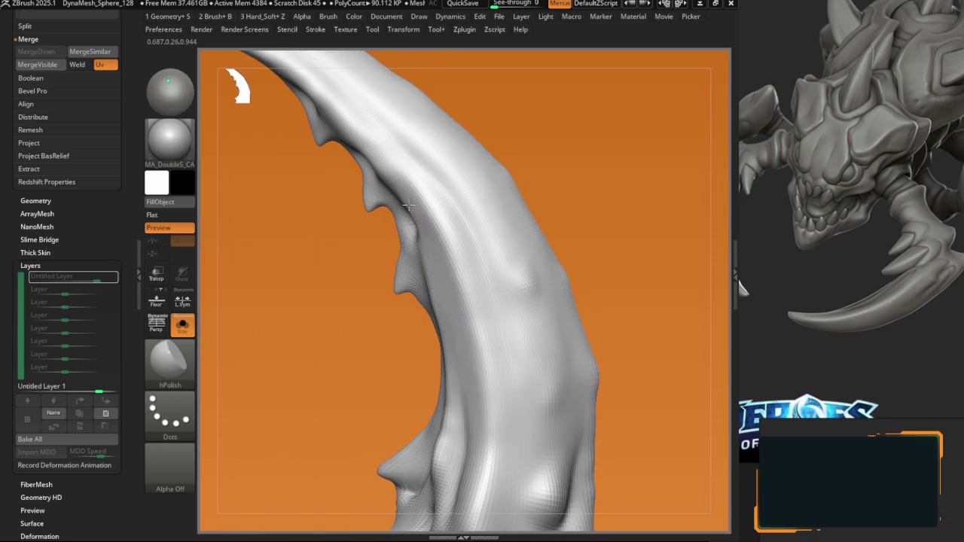
{"action": "right_click_drag", "start_coordinate": [408, 204], "coordinate": [473, 286]}
{"action": "right_click_drag", "start_coordinate": [422, 191], "coordinate": [476, 267]}
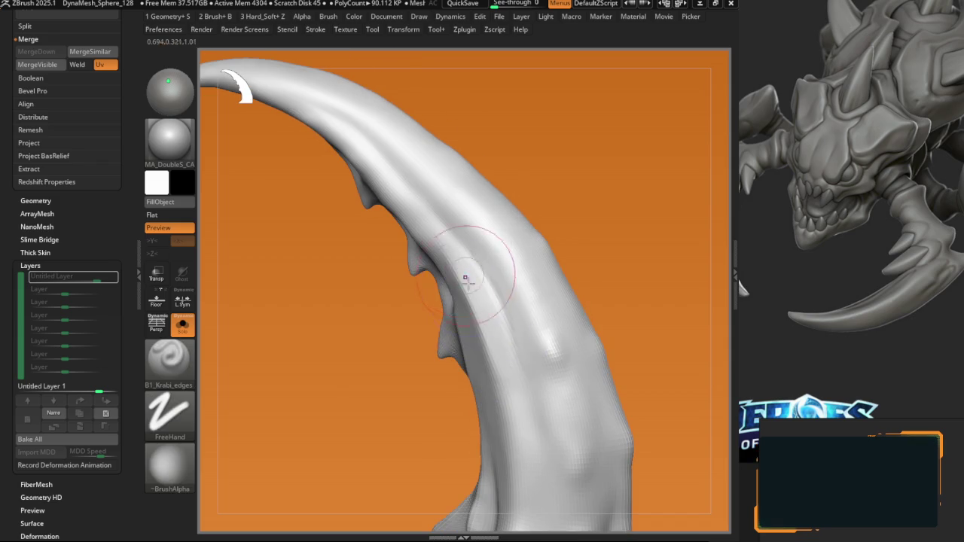
{"action": "mouse_move", "coordinate": [398, 183]}
{"action": "right_mouse_down"}
{"action": "mouse_move", "coordinate": [459, 252]}
{"action": "mouse_move", "coordinate": [447, 240]}
{"action": "mouse_move", "coordinate": [339, 236]}
{"action": "right_mouse_up"}
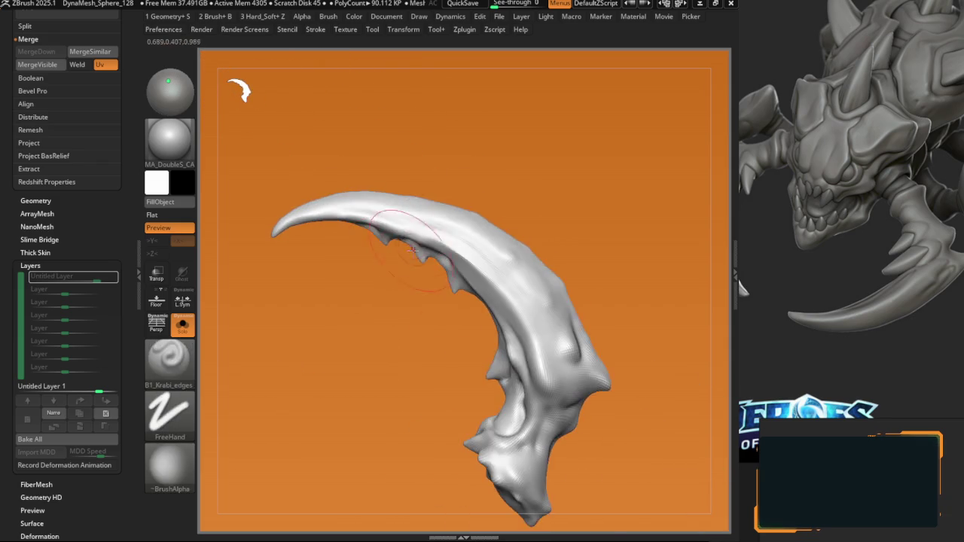
Step: Apply the Orb_clay_gloss material and subdivide the claw once more
{"action": "left_click", "coordinate": [191, 155]}
{"action": "left_click", "coordinate": [431, 160]}
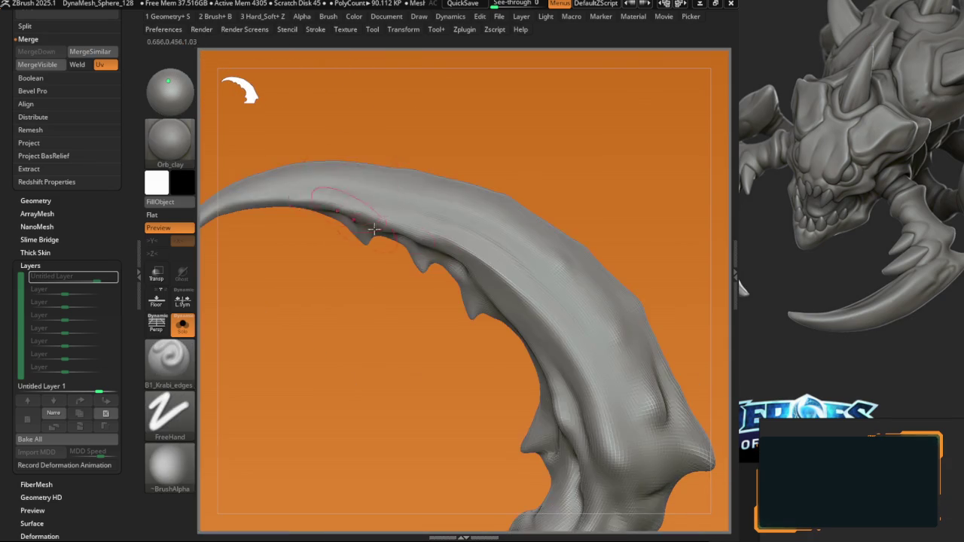
{"action": "left_click", "coordinate": [192, 150]}
{"action": "left_click", "coordinate": [449, 158]}
{"action": "key", "text": "ctrl+d"}
{"action": "right_click_drag", "start_coordinate": [468, 256], "coordinate": [472, 261]}
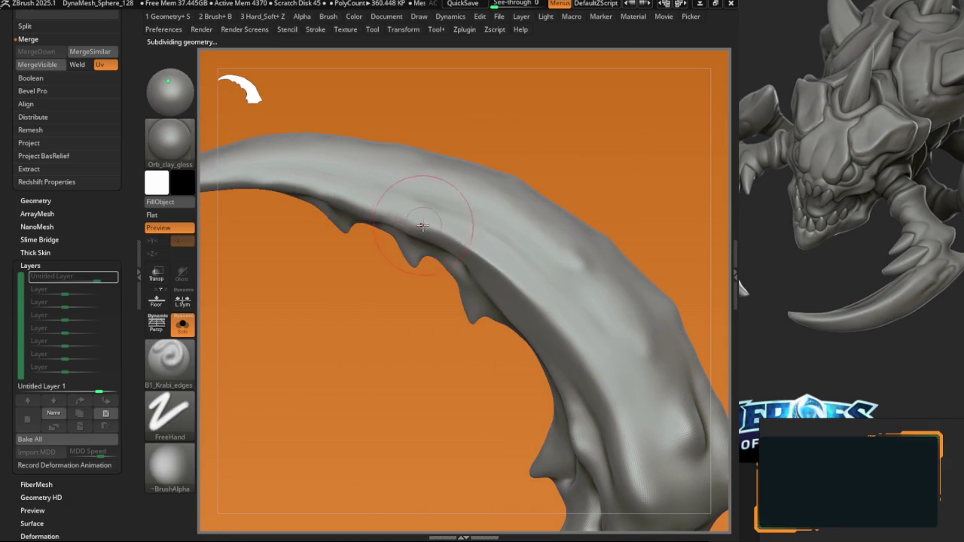
{"action": "mouse_move", "coordinate": [528, 234]}
{"action": "right_mouse_down"}
{"action": "mouse_move", "coordinate": [471, 231]}
{"action": "mouse_move", "coordinate": [512, 211]}
{"action": "right_mouse_up"}
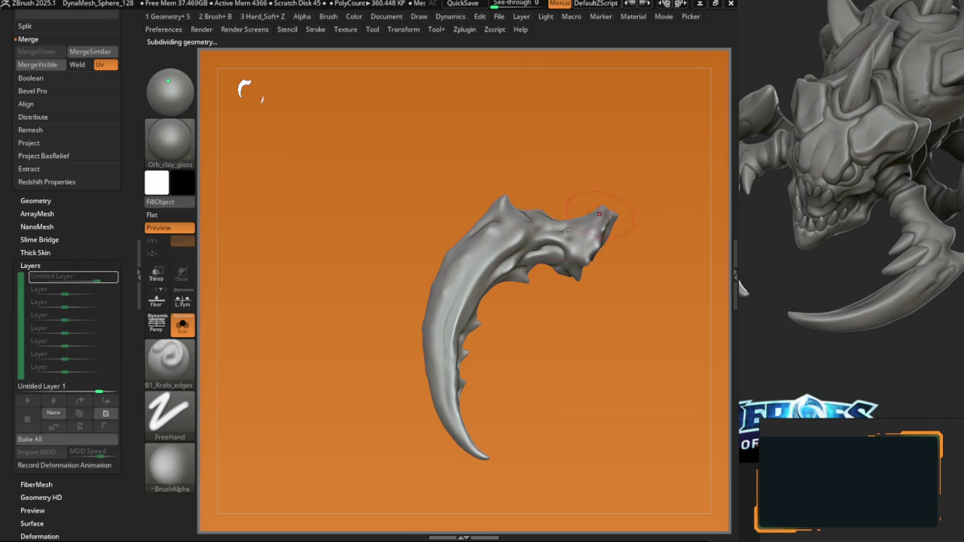
{"action": "right_click_drag", "start_coordinate": [598, 214], "coordinate": [456, 305]}
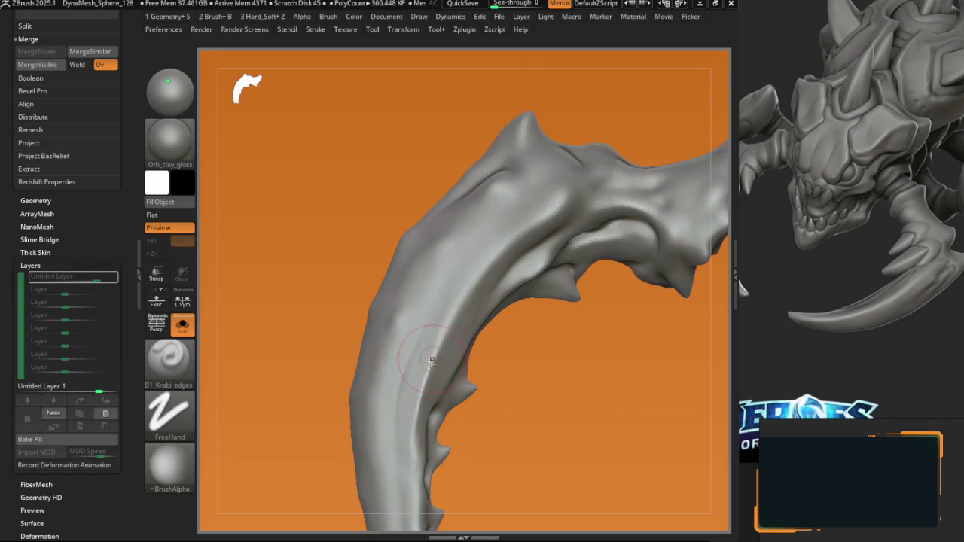
Step: Alternate hPolish and B1_Krabi_edges on the claw's lower curved spikes
{"action": "key", "text": "b"}
{"action": "key", "text": "h"}
{"action": "key", "text": "p"}
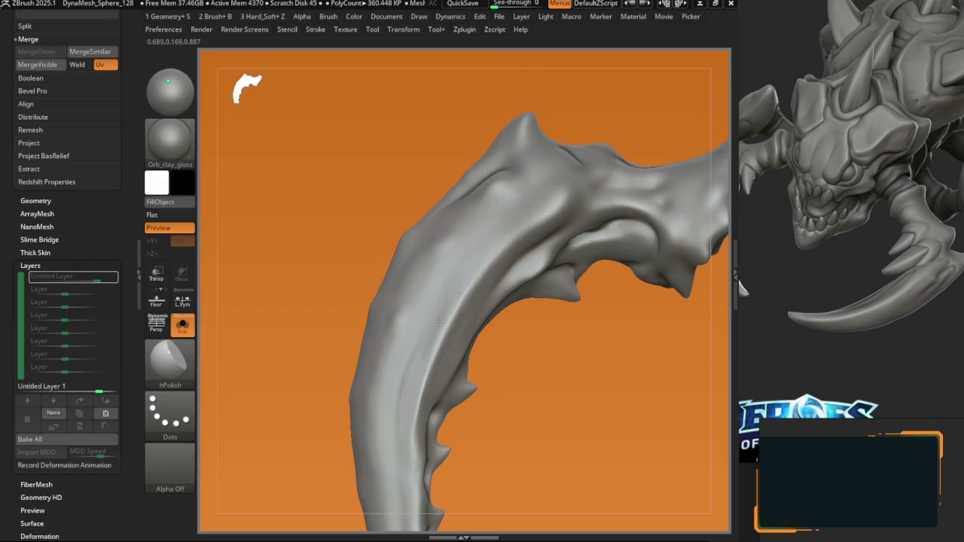
{"action": "mouse_move", "coordinate": [476, 312]}
{"action": "right_mouse_down"}
{"action": "mouse_move", "coordinate": [501, 294]}
{"action": "mouse_move", "coordinate": [447, 228]}
{"action": "right_mouse_up"}
{"action": "key", "text": "b"}
{"action": "key", "text": "k"}
{"action": "key", "text": "e"}
{"action": "mouse_move", "coordinate": [459, 262]}
{"action": "right_mouse_down"}
{"action": "mouse_move", "coordinate": [481, 289]}
{"action": "mouse_move", "coordinate": [485, 282]}
{"action": "mouse_move", "coordinate": [450, 272]}
{"action": "right_mouse_up"}
Step: Keep alternating hPolish and Krabi edges, leaving hPolish at Z Intensity 30
{"action": "key", "text": "b"}
{"action": "key", "text": "h"}
{"action": "key", "text": "p"}
{"action": "key", "text": "b"}
{"action": "key", "text": "k"}
{"action": "key", "text": "e"}
{"action": "key", "text": "space"}
{"action": "key", "text": "b"}
{"action": "key", "text": "h"}
{"action": "key", "text": "p"}
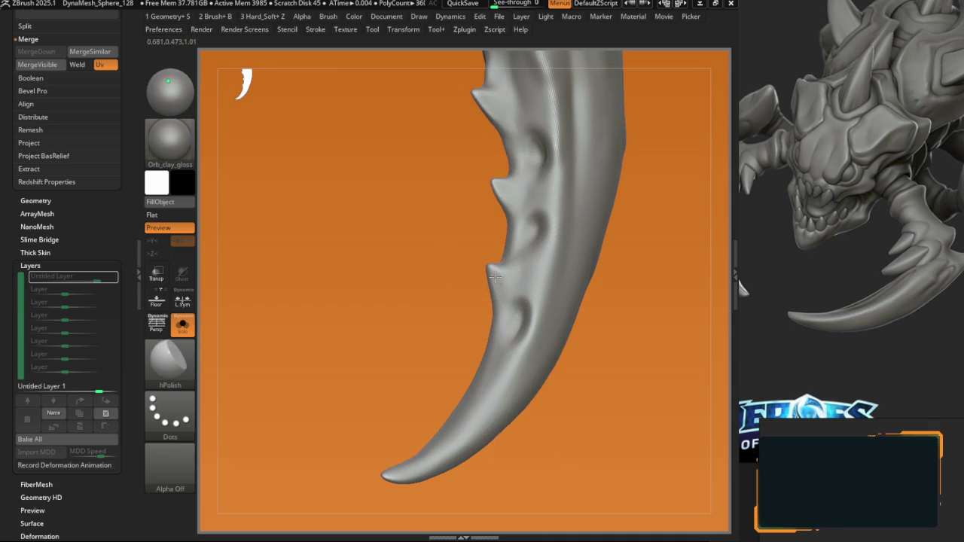
{"action": "key", "text": "space"}
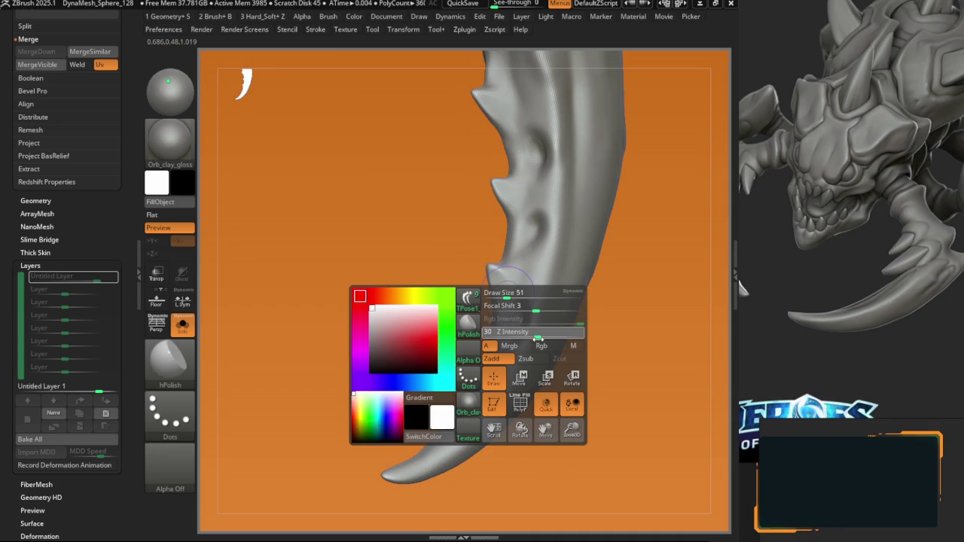
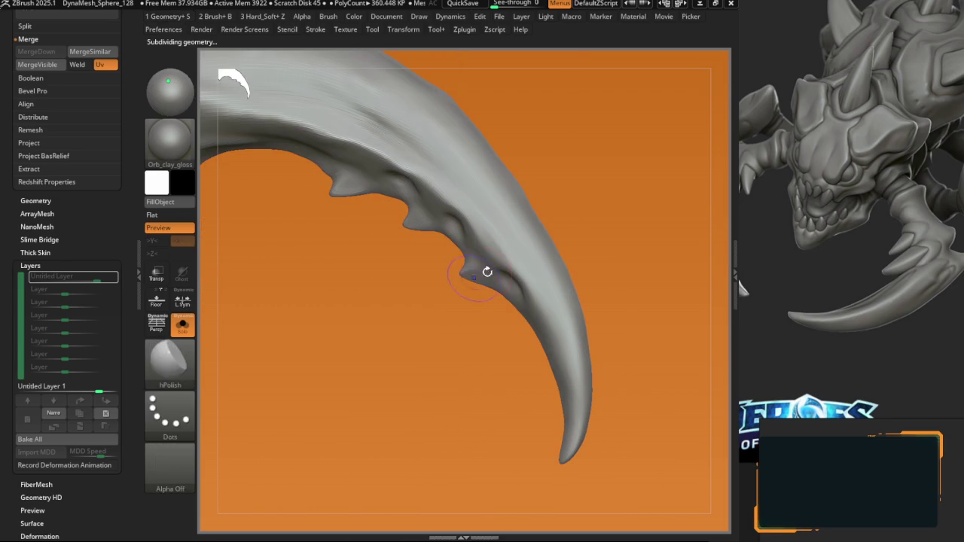
Step: Flatten the spur on the claw's underside with TrimDynamic strokes
{"action": "left_click_drag", "start_coordinate": [487, 271], "coordinate": [468, 224]}
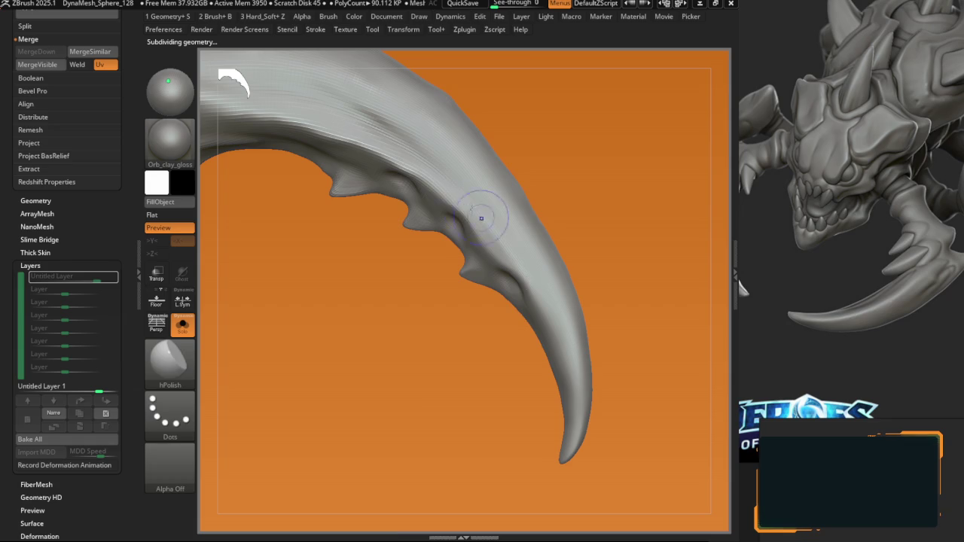
{"action": "key", "text": "b"}
{"action": "key", "text": "t"}
{"action": "key", "text": "d"}
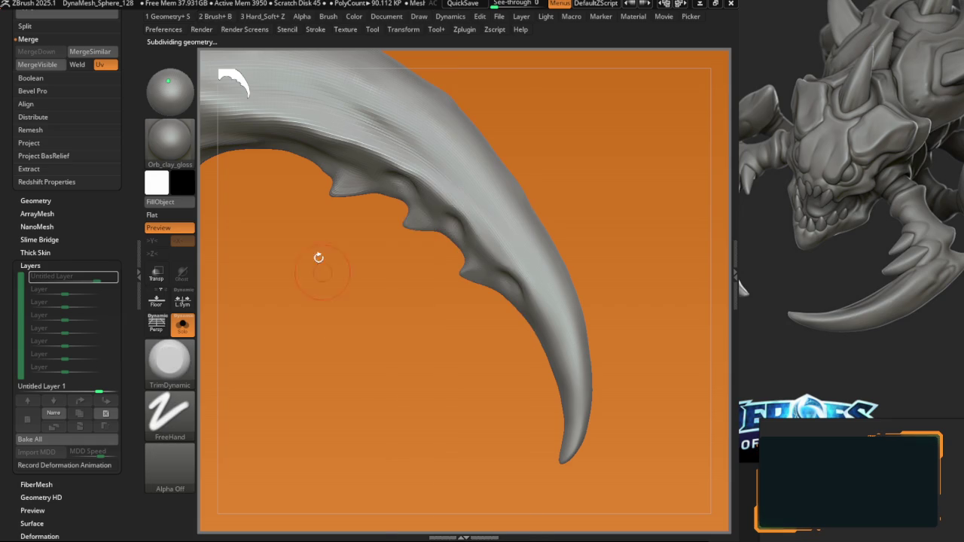
{"action": "right_click_drag", "start_coordinate": [452, 218], "coordinate": [548, 299]}
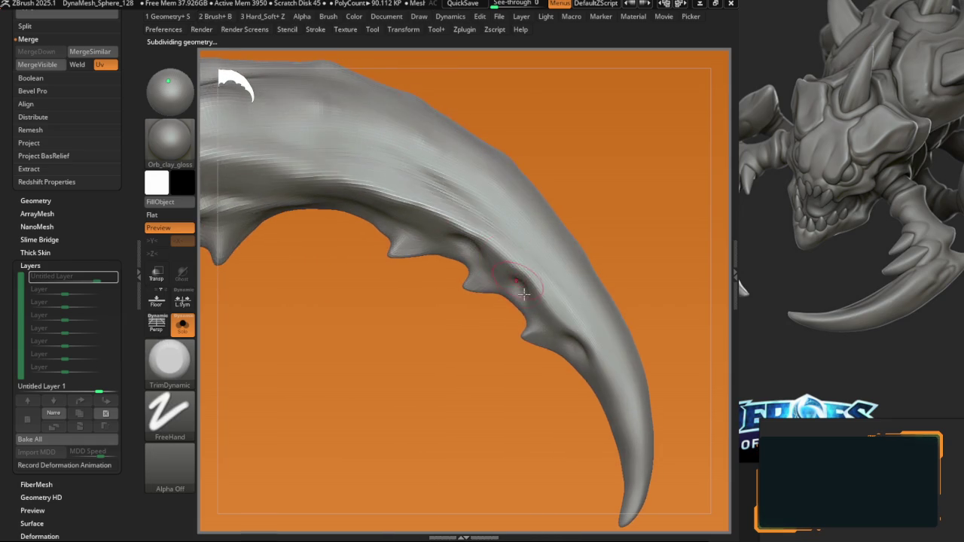
{"action": "right_click_drag", "start_coordinate": [558, 311], "coordinate": [543, 294]}
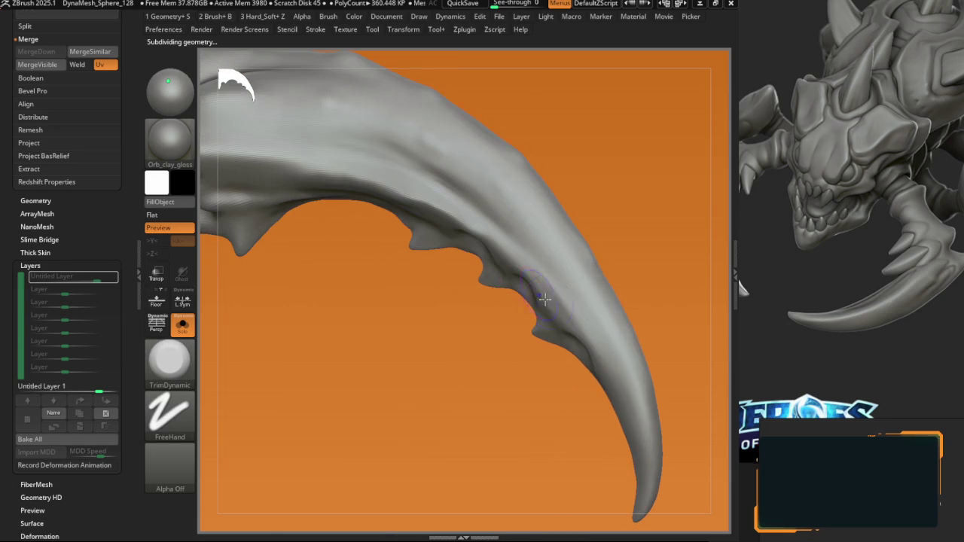
Step: Smooth the claw's inner spurs with hPolish strokes
{"action": "key", "text": "b"}
{"action": "key", "text": "h"}
{"action": "key", "text": "p"}
{"action": "mouse_move", "coordinate": [498, 232]}
{"action": "right_mouse_down"}
{"action": "mouse_move", "coordinate": [504, 267]}
{"action": "mouse_move", "coordinate": [482, 233]}
{"action": "right_mouse_up"}
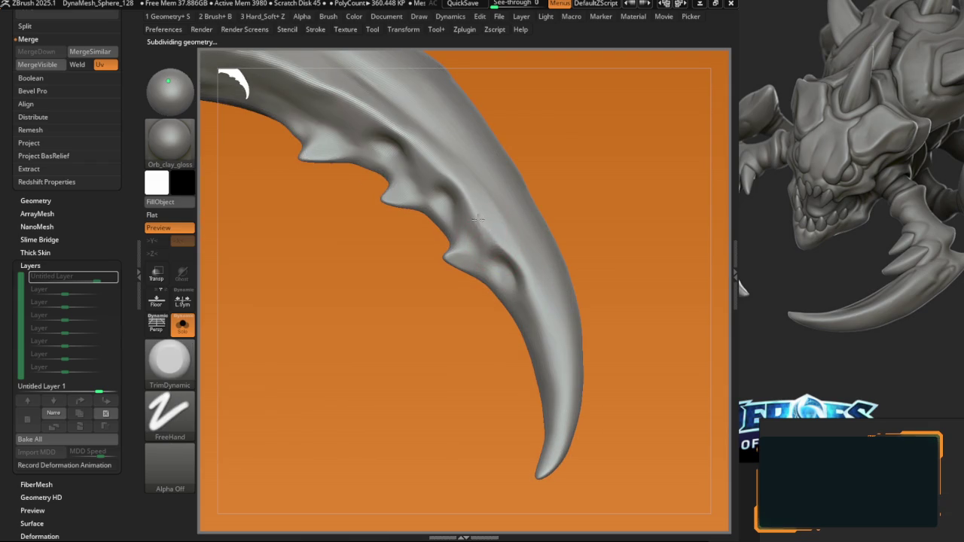
{"action": "key", "text": "b"}
{"action": "key", "text": "h"}
{"action": "key", "text": "p"}
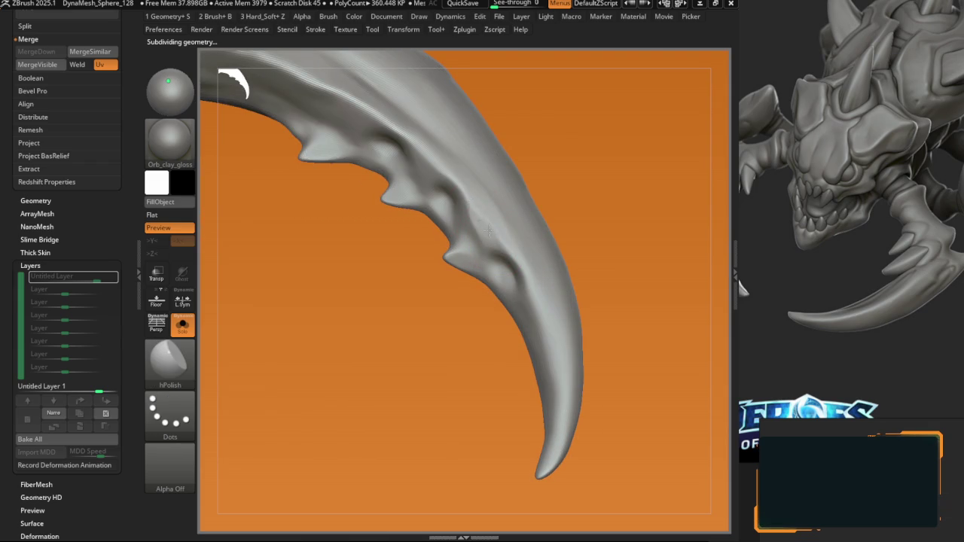
{"action": "key", "text": "ctrl+shift"}
{"action": "key", "text": "ctrl+shift"}
Step: Trim the inner spurs flatter again with TrimDynamic from a rotated angle
{"action": "mouse_move", "coordinate": [498, 234]}
{"action": "right_mouse_down"}
{"action": "mouse_move", "coordinate": [478, 217]}
{"action": "mouse_move", "coordinate": [503, 282]}
{"action": "right_mouse_up"}
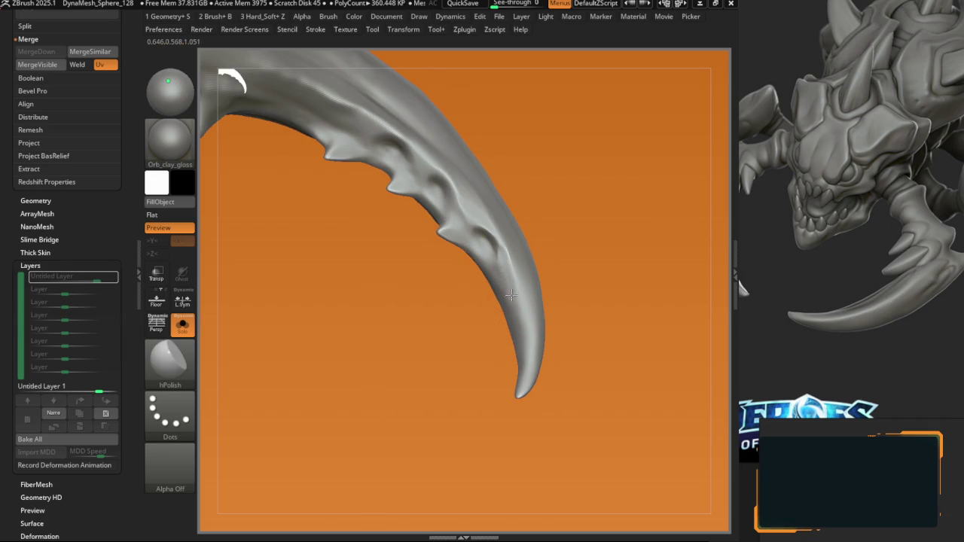
{"action": "right_click_drag", "start_coordinate": [506, 259], "coordinate": [507, 265]}
{"action": "key", "text": "b"}
{"action": "key", "text": "t"}
{"action": "key", "text": "d"}
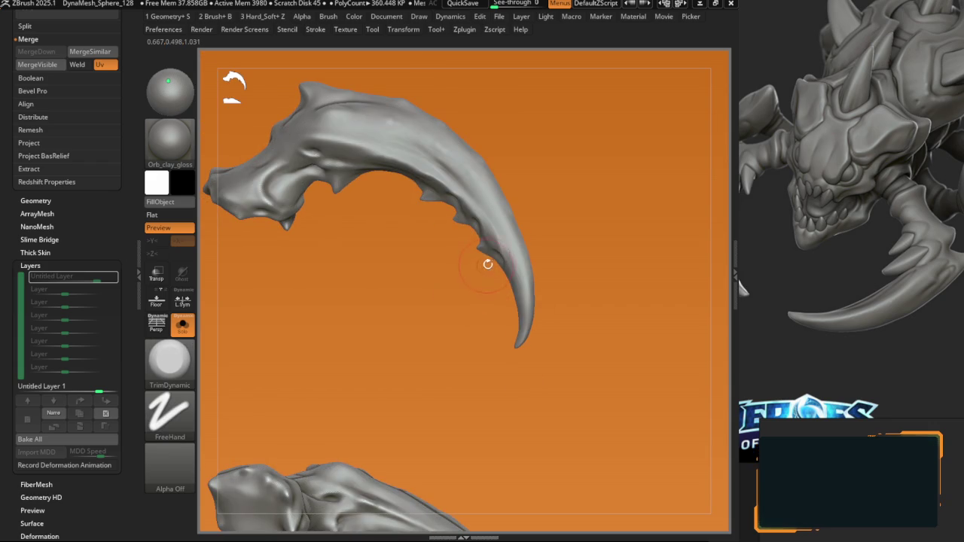
{"action": "mouse_move", "coordinate": [487, 264]}
{"action": "left_mouse_down"}
{"action": "mouse_move", "coordinate": [514, 237]}
{"action": "mouse_move", "coordinate": [458, 247]}
{"action": "mouse_move", "coordinate": [466, 281]}
{"action": "left_mouse_up"}
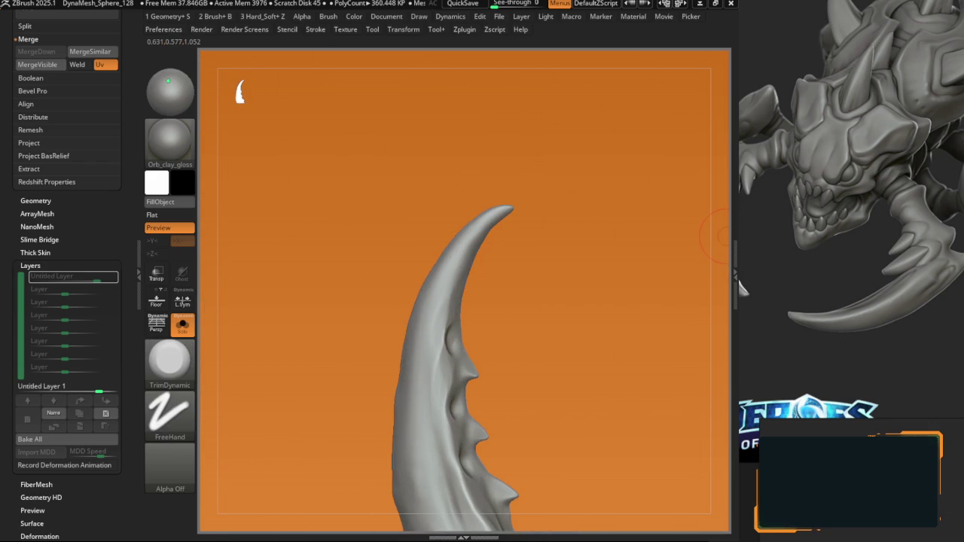
Step: Turn the horn edge-on and flatten the spurs with TrimDynamic strokes
{"action": "scroll", "coordinate": [798, 226], "scroll_direction": "down", "scroll_amount": 3}
{"action": "scroll", "coordinate": [854, 143], "scroll_direction": "down", "scroll_amount": 2}
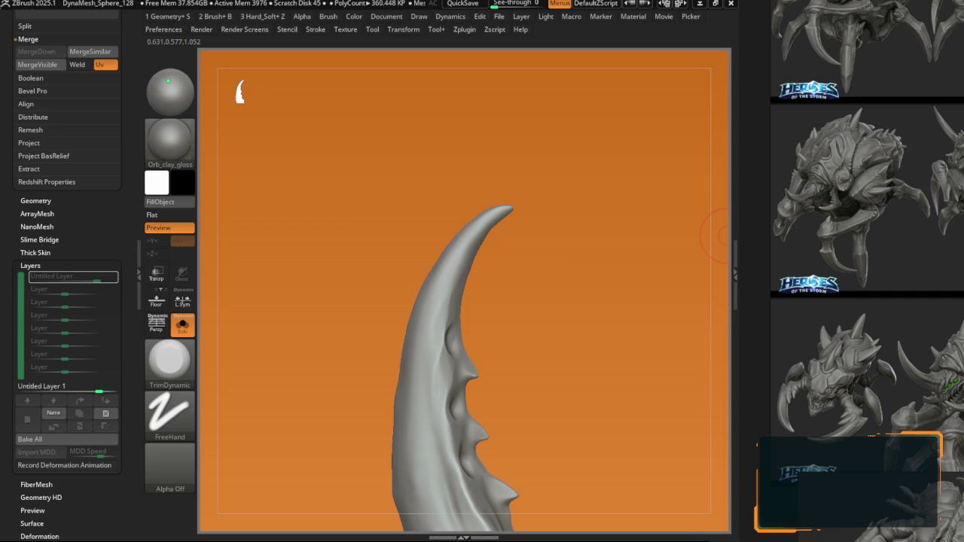
{"action": "scroll", "coordinate": [871, 221], "scroll_direction": "up", "scroll_amount": 2}
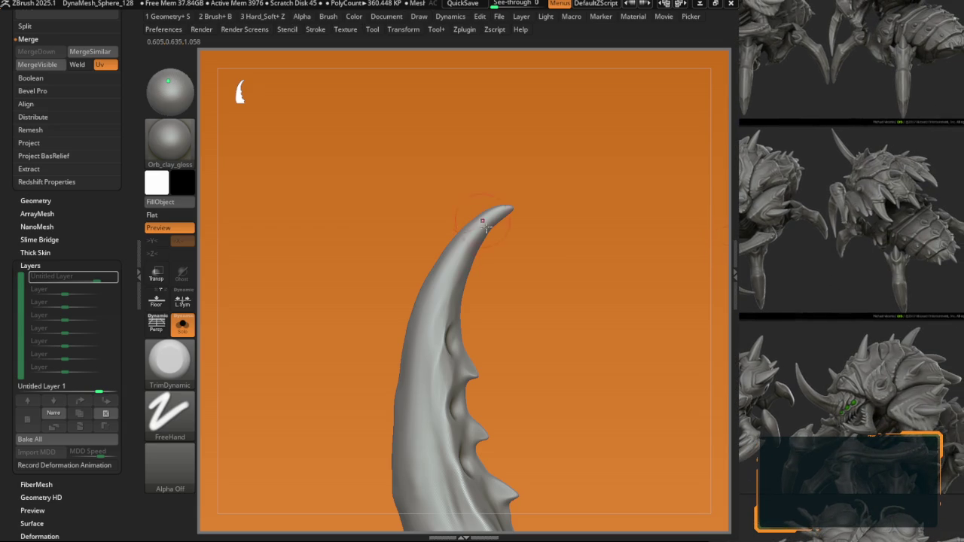
{"action": "scroll", "coordinate": [829, 226], "scroll_direction": "up", "scroll_amount": 2}
{"action": "scroll", "coordinate": [829, 249], "scroll_direction": "up", "scroll_amount": 2}
{"action": "scroll", "coordinate": [785, 269], "scroll_direction": "up", "scroll_amount": 2}
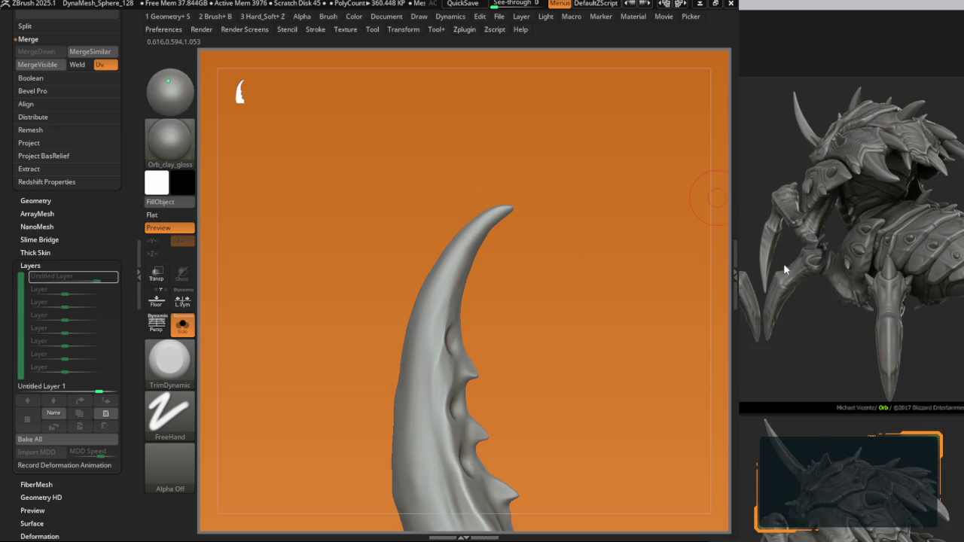
{"action": "right_click_drag", "start_coordinate": [465, 302], "coordinate": [453, 294]}
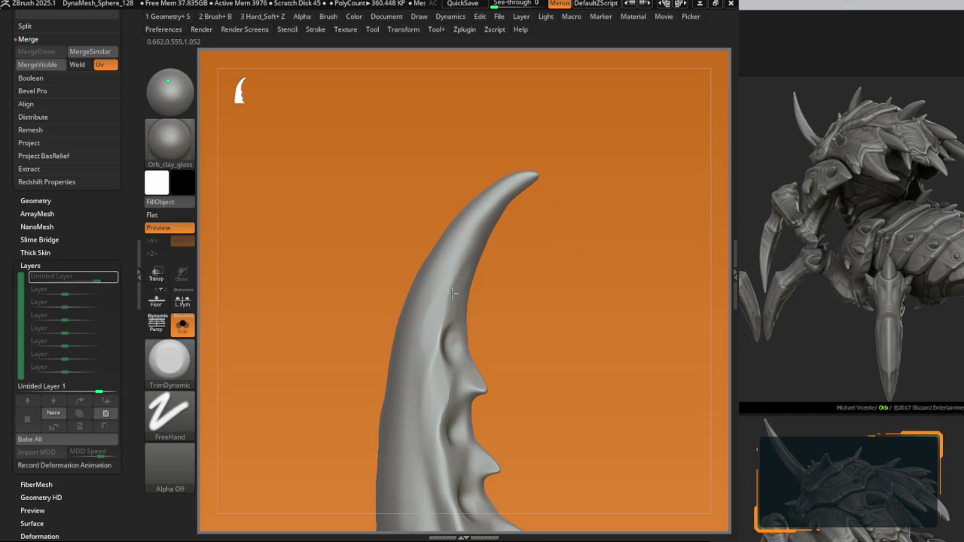
{"action": "right_click_drag", "start_coordinate": [433, 367], "coordinate": [447, 306]}
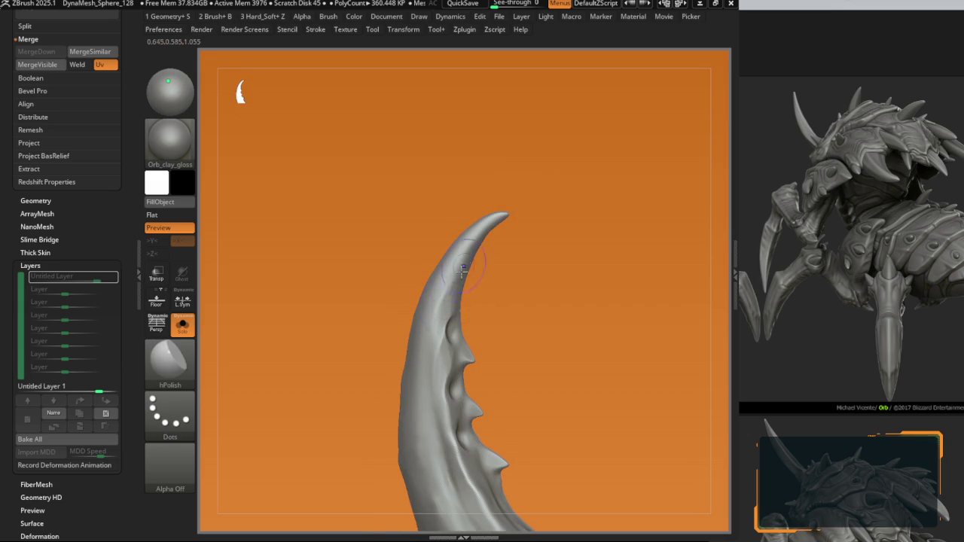
{"action": "key", "text": "b"}
{"action": "key", "text": "t"}
{"action": "key", "text": "d"}
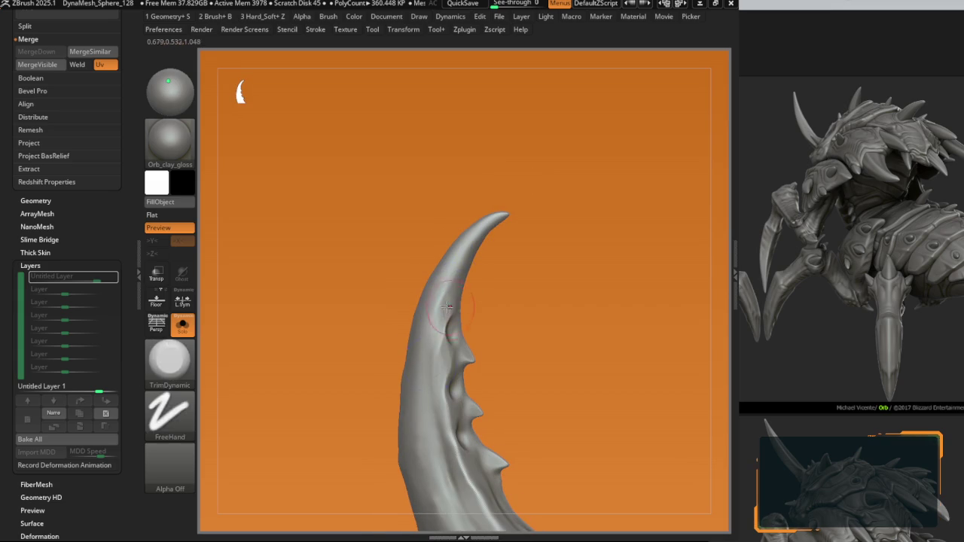
{"action": "right_click_drag", "start_coordinate": [435, 325], "coordinate": [459, 307]}
Step: Alternate hPolish and TrimDynamic on the spurs, then bake the sculpt layer
{"action": "key", "text": "space"}
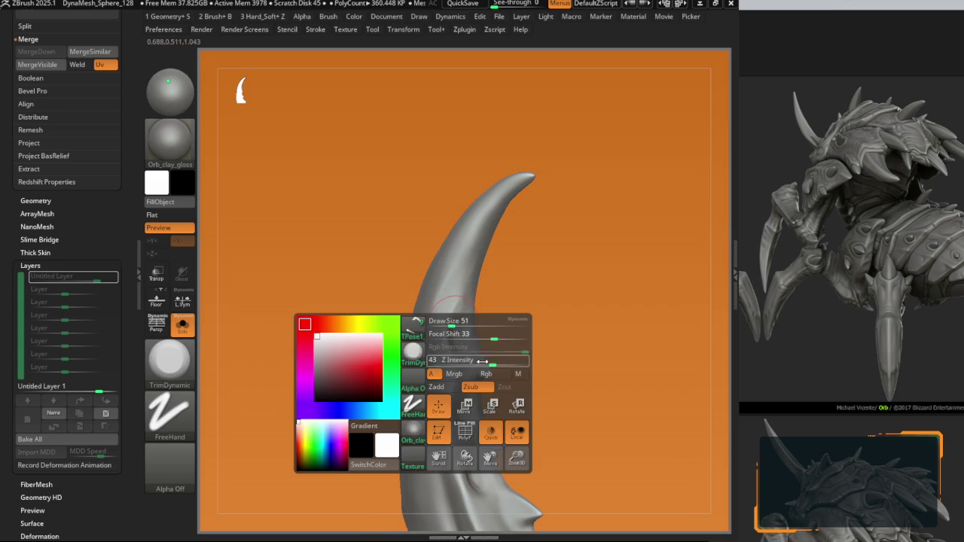
{"action": "key", "text": "b"}
{"action": "key", "text": "h"}
{"action": "key", "text": "p"}
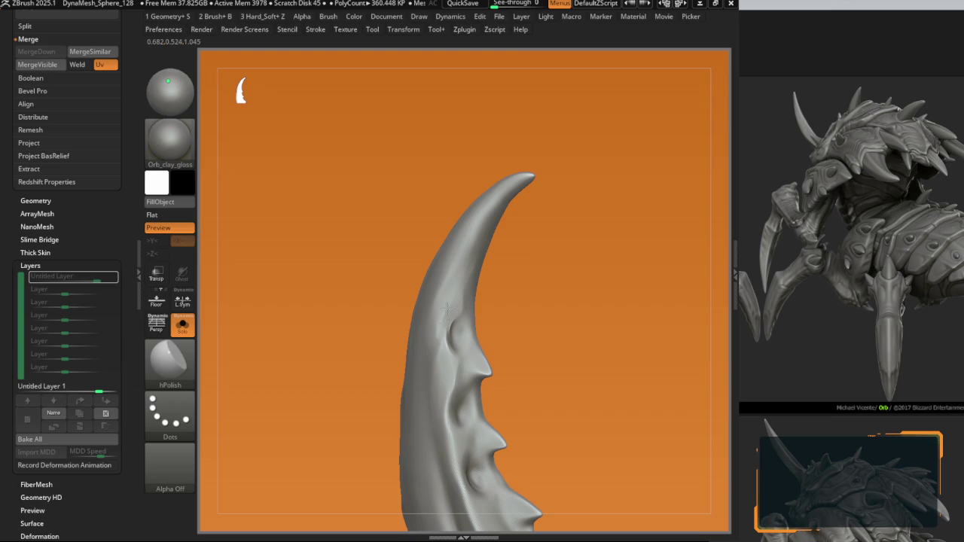
{"action": "key", "text": "b"}
{"action": "key", "text": "t"}
{"action": "key", "text": "d"}
{"action": "right_click_drag", "start_coordinate": [455, 318], "coordinate": [451, 327]}
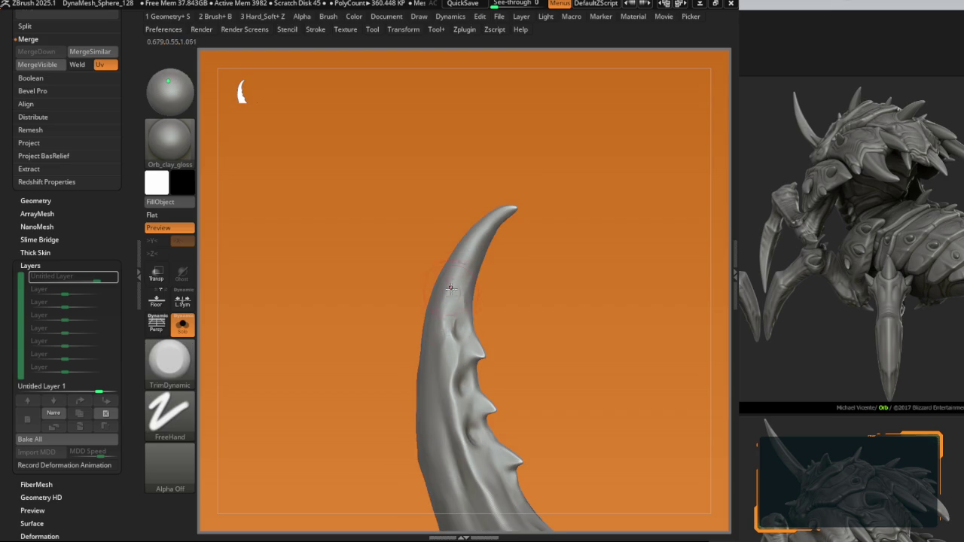
{"action": "mouse_move", "coordinate": [448, 306]}
{"action": "right_mouse_down"}
{"action": "mouse_move", "coordinate": [556, 282]}
{"action": "mouse_move", "coordinate": [521, 237]}
{"action": "mouse_move", "coordinate": [411, 213]}
{"action": "mouse_move", "coordinate": [433, 253]}
{"action": "mouse_move", "coordinate": [414, 236]}
{"action": "right_mouse_up"}
{"action": "left_click", "coordinate": [106, 413]}
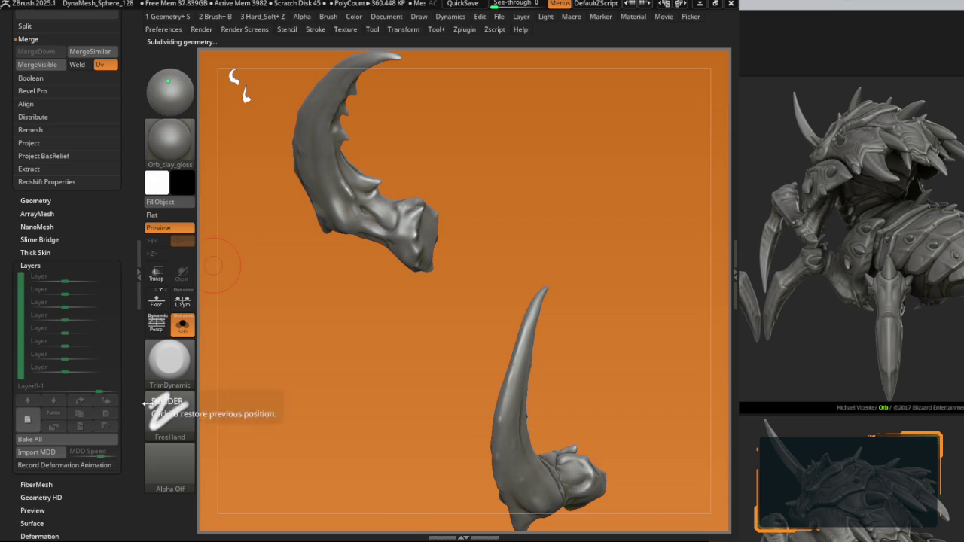
Step: Check the claw's Polyframe, bake the remaining layer, and zoom out to the whole creature
{"action": "mouse_move", "coordinate": [256, 249]}
{"action": "right_mouse_down"}
{"action": "mouse_move", "coordinate": [309, 288]}
{"action": "mouse_move", "coordinate": [314, 211]}
{"action": "mouse_move", "coordinate": [350, 271]}
{"action": "right_mouse_up"}
{"action": "key", "text": "ctrl"}
{"action": "key", "text": "ctrl"}
{"action": "mouse_move", "coordinate": [345, 294]}
{"action": "right_mouse_down"}
{"action": "mouse_move", "coordinate": [303, 239]}
{"action": "mouse_move", "coordinate": [365, 273]}
{"action": "mouse_move", "coordinate": [338, 301]}
{"action": "mouse_move", "coordinate": [364, 282]}
{"action": "mouse_move", "coordinate": [448, 327]}
{"action": "right_mouse_up"}
{"action": "key", "text": "shift+f"}
{"action": "key", "text": "ctrl+d"}
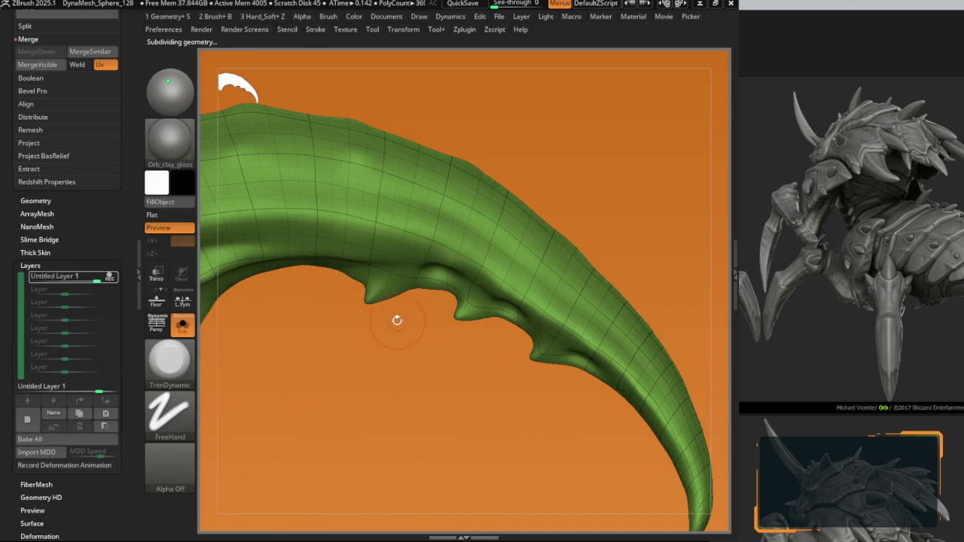
{"action": "key", "text": "shift+f"}
{"action": "right_click_drag", "start_coordinate": [409, 316], "coordinate": [253, 338]}
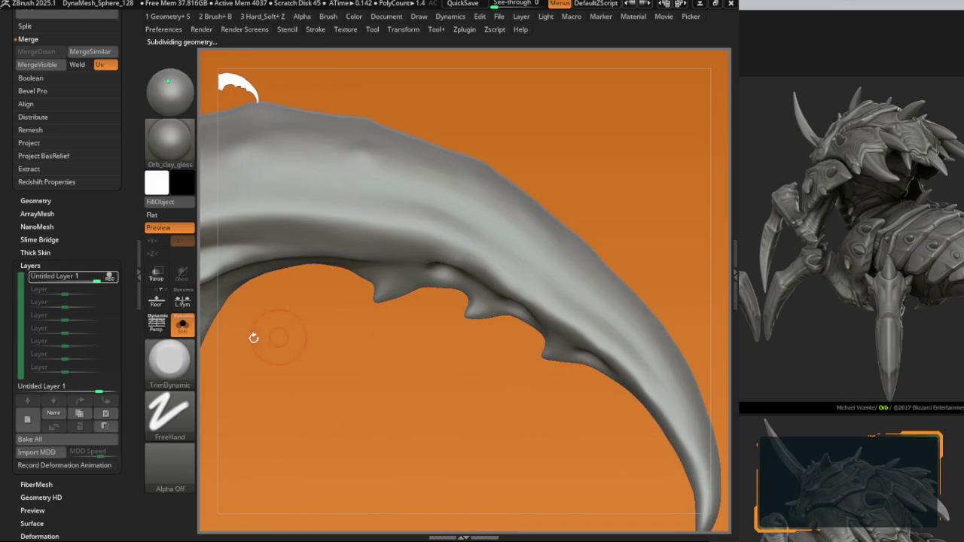
{"action": "left_click", "coordinate": [105, 414]}
{"action": "mouse_move", "coordinate": [345, 301]}
{"action": "right_mouse_down"}
{"action": "mouse_move", "coordinate": [376, 251]}
{"action": "mouse_move", "coordinate": [294, 328]}
{"action": "mouse_move", "coordinate": [409, 295]}
{"action": "mouse_move", "coordinate": [366, 211]}
{"action": "mouse_move", "coordinate": [521, 277]}
{"action": "right_mouse_up"}
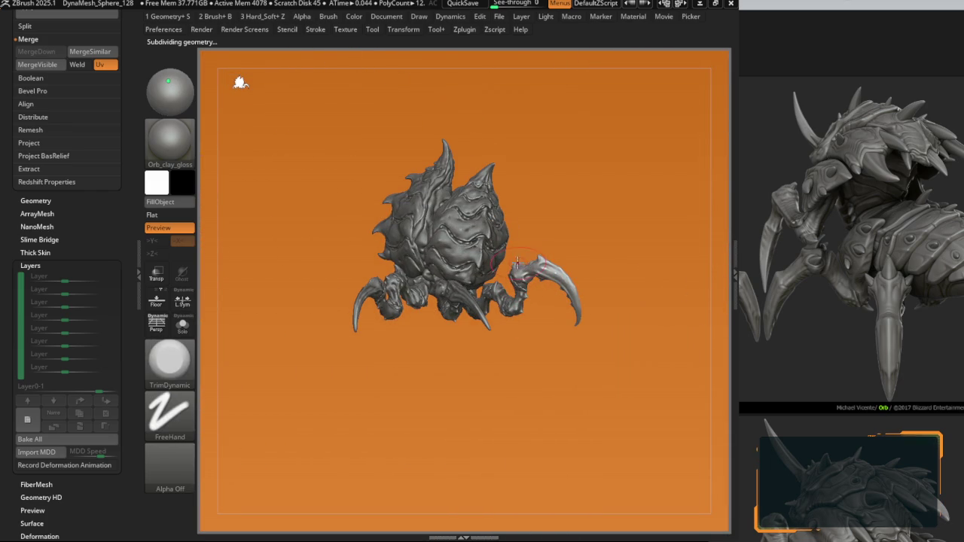
Step: Select the Skin_ZSphere2_6 and TPose1_PolySphere1 leg parts with Move Topological active
{"action": "right_click_drag", "start_coordinate": [505, 327], "coordinate": [417, 320]}
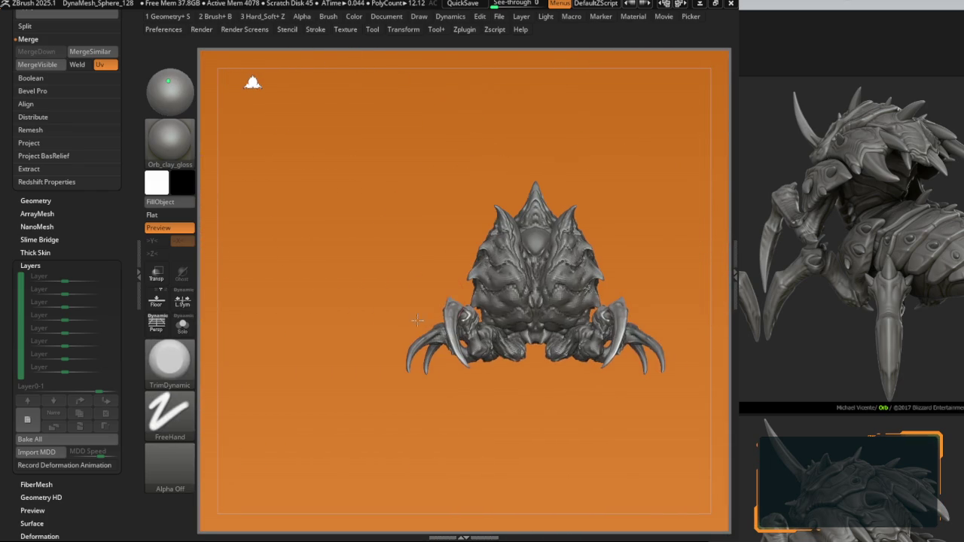
{"action": "key", "text": "b"}
{"action": "key", "text": "m"}
{"action": "key", "text": "t"}
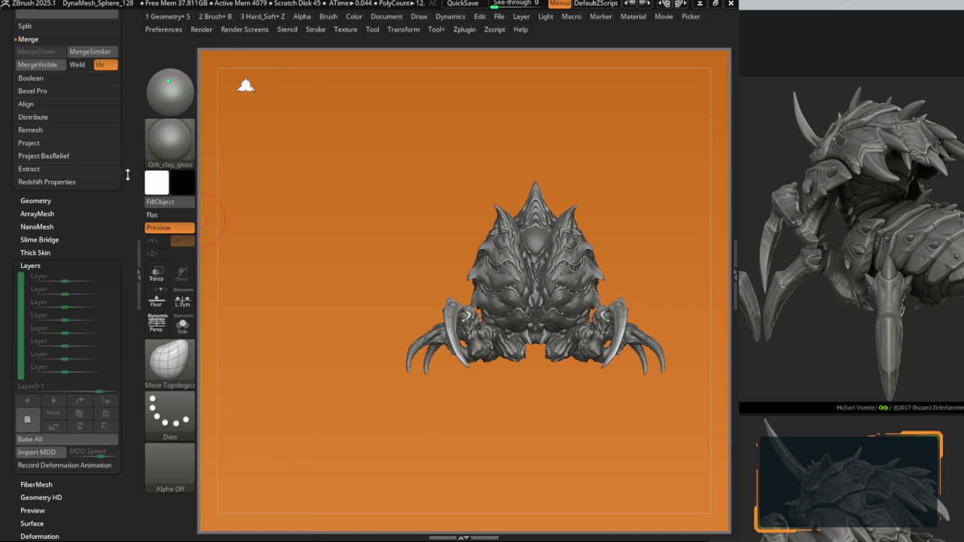
{"action": "scroll", "coordinate": [127, 175], "scroll_direction": "up", "scroll_amount": 5}
{"action": "right_click_drag", "start_coordinate": [361, 286], "coordinate": [396, 337], "text": "ctrl"}
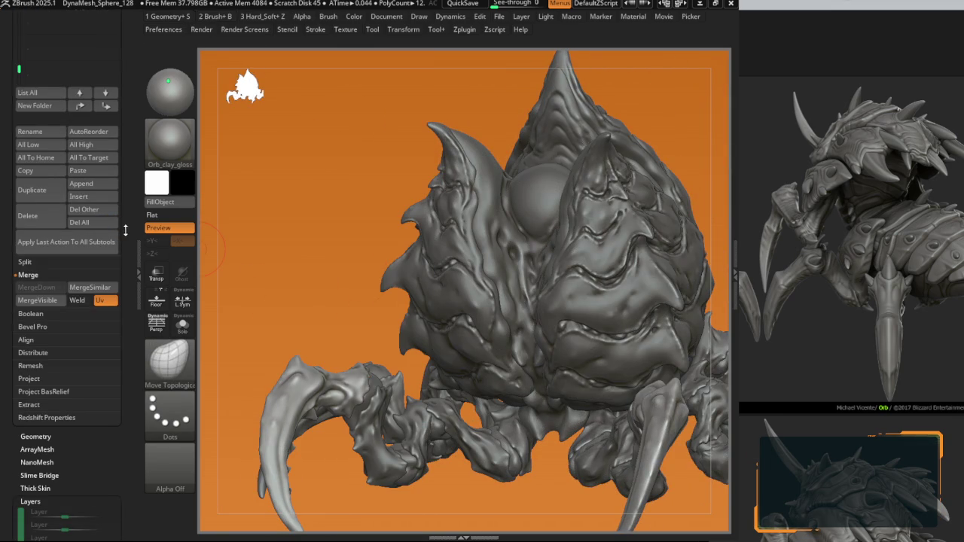
{"action": "left_click", "coordinate": [322, 387], "text": "alt"}
{"action": "right_click_drag", "start_coordinate": [354, 391], "coordinate": [367, 423], "text": "ctrl"}
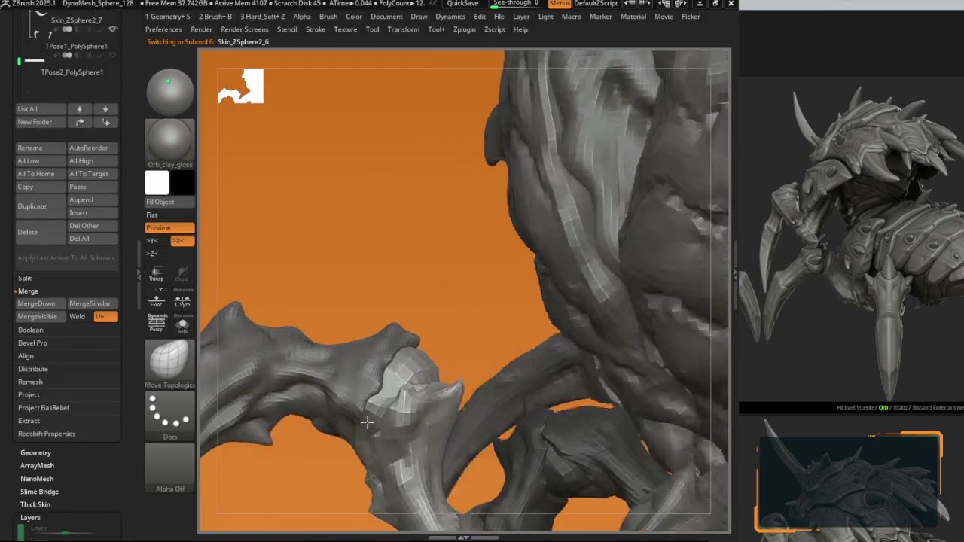
{"action": "left_click", "coordinate": [422, 451], "text": "alt"}
{"action": "right_click_drag", "start_coordinate": [421, 452], "coordinate": [391, 407], "text": "ctrl"}
Step: Reshape the front-leg joint with the Move brush and subdivide it with Ctrl+D
{"action": "key", "text": "space"}
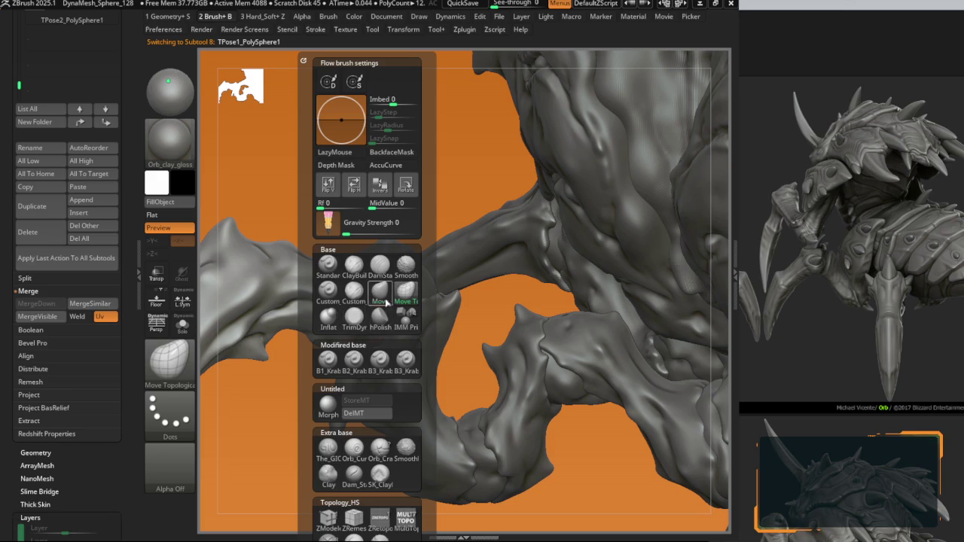
{"action": "left_click", "coordinate": [386, 301]}
{"action": "mouse_move", "coordinate": [385, 316]}
{"action": "right_mouse_down", "text": "ctrl"}
{"action": "mouse_move", "coordinate": [388, 340]}
{"action": "mouse_move", "coordinate": [345, 349]}
{"action": "mouse_move", "coordinate": [309, 326]}
{"action": "mouse_move", "coordinate": [349, 289]}
{"action": "mouse_move", "coordinate": [376, 286]}
{"action": "mouse_move", "coordinate": [355, 301]}
{"action": "mouse_move", "coordinate": [348, 321]}
{"action": "mouse_move", "coordinate": [356, 224]}
{"action": "mouse_move", "coordinate": [320, 361]}
{"action": "mouse_move", "coordinate": [268, 344]}
{"action": "right_mouse_up", "text": "ctrl"}
{"action": "key", "text": "ctrl+d"}
{"action": "key", "text": "w"}
{"action": "key", "text": "q"}
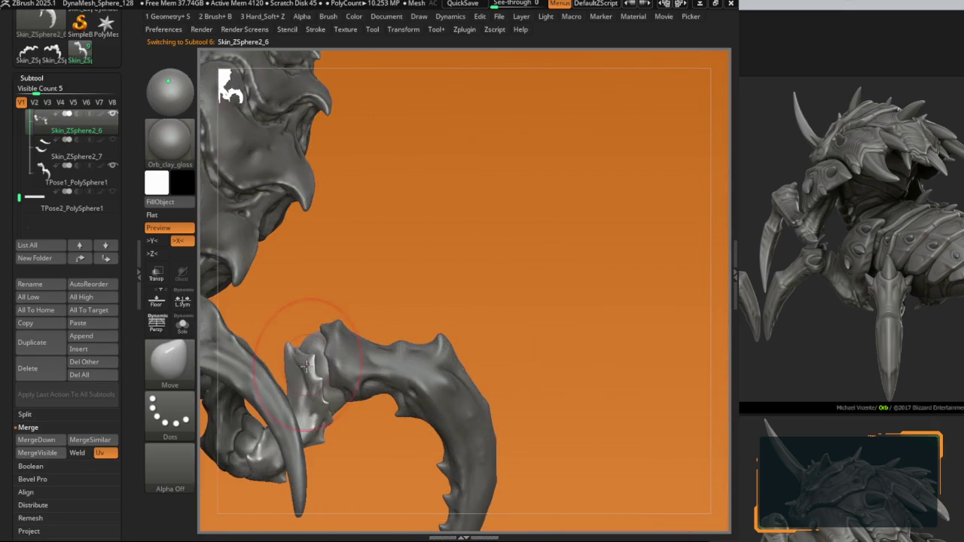
Step: Isolate Skin_ZSphere2_6 to inspect it, then restore the full creature with Polyframe on
{"action": "left_click", "coordinate": [365, 348], "text": "alt"}
{"action": "mouse_move", "coordinate": [365, 347]}
{"action": "right_mouse_down"}
{"action": "mouse_move", "coordinate": [355, 259]}
{"action": "mouse_move", "coordinate": [351, 301]}
{"action": "mouse_move", "coordinate": [301, 301]}
{"action": "mouse_move", "coordinate": [323, 307]}
{"action": "mouse_move", "coordinate": [362, 274]}
{"action": "mouse_move", "coordinate": [377, 279]}
{"action": "right_mouse_up"}
{"action": "left_click", "coordinate": [182, 324]}
{"action": "key", "text": "w"}
{"action": "key", "text": "q"}
{"action": "key", "text": "b"}
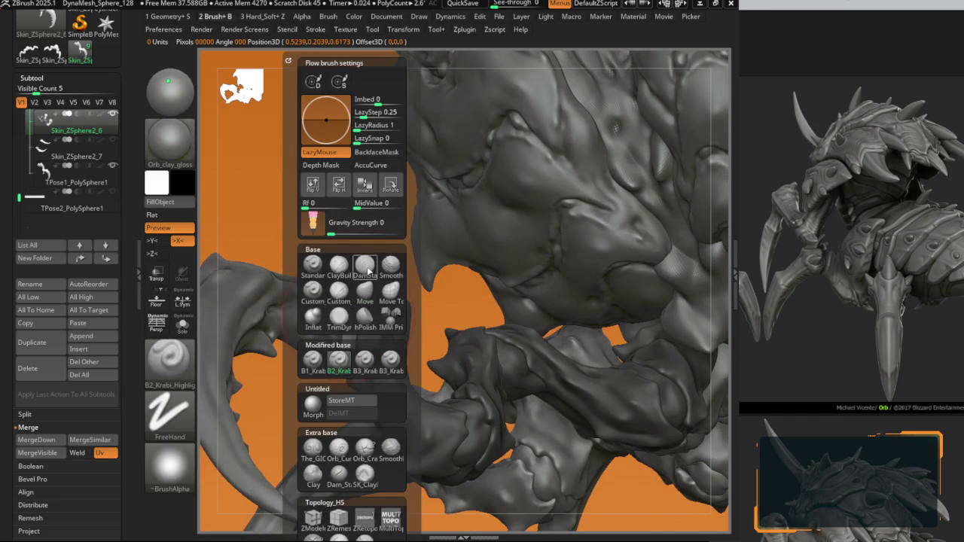
{"action": "right_click_drag", "start_coordinate": [464, 285], "coordinate": [421, 301]}
{"action": "key", "text": "shift+f"}
{"action": "key", "text": "b"}
{"action": "key", "text": "c"}
{"action": "key", "text": "b"}
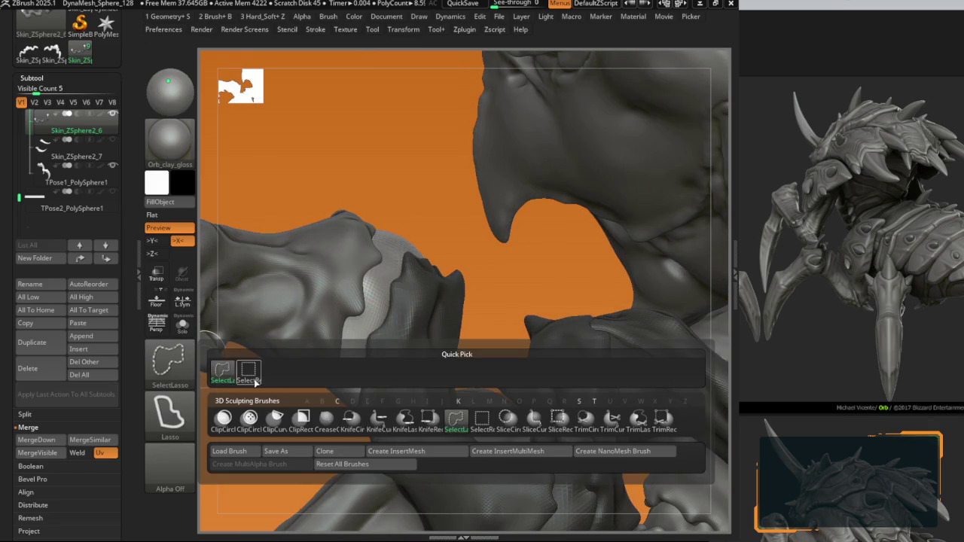
Step: Shape the joint cap with Move and ClayBuildup, then subdivide it with Ctrl+D
{"action": "right_click_drag", "start_coordinate": [377, 291], "coordinate": [360, 307]}
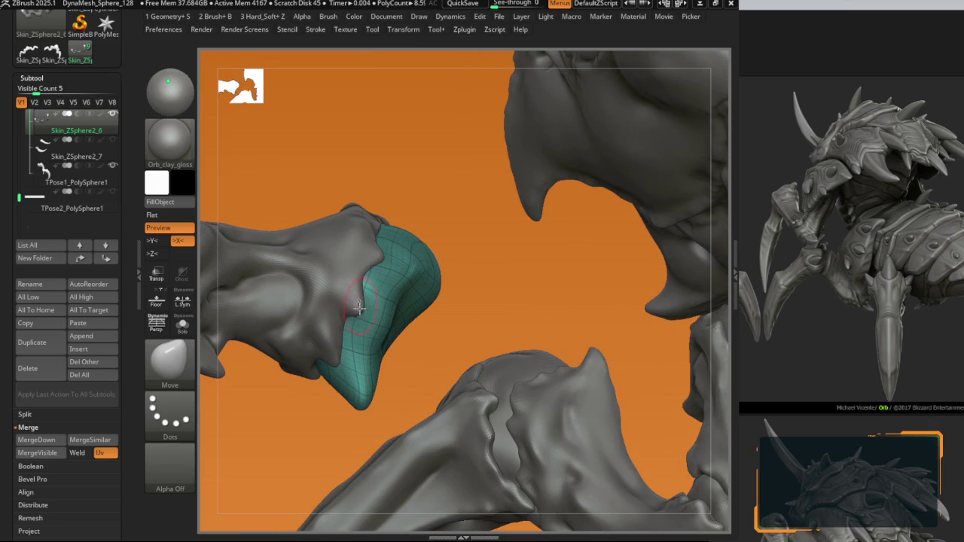
{"action": "key", "text": "b"}
{"action": "left_click", "coordinate": [354, 288]}
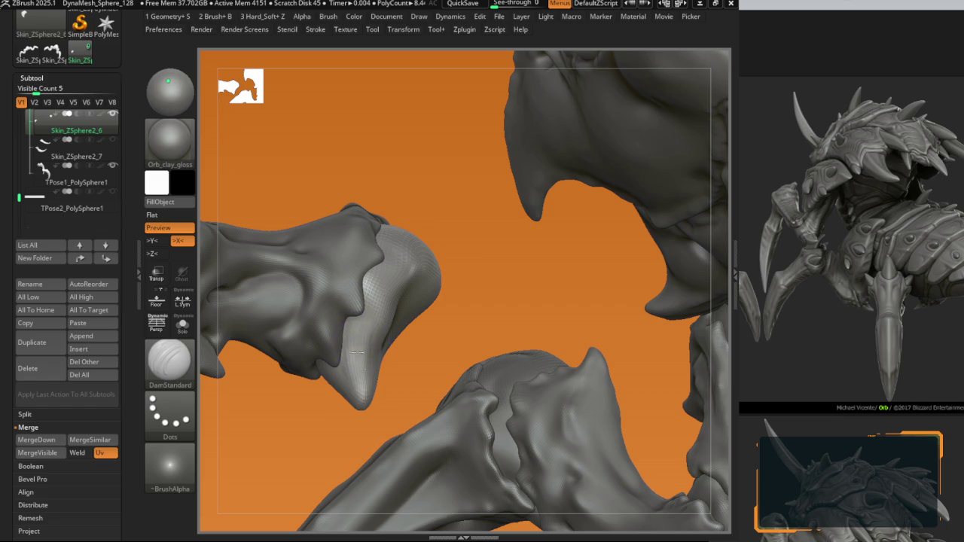
{"action": "key", "text": "b"}
{"action": "key", "text": "m"}
{"action": "key", "text": "v"}
{"action": "key", "text": "b"}
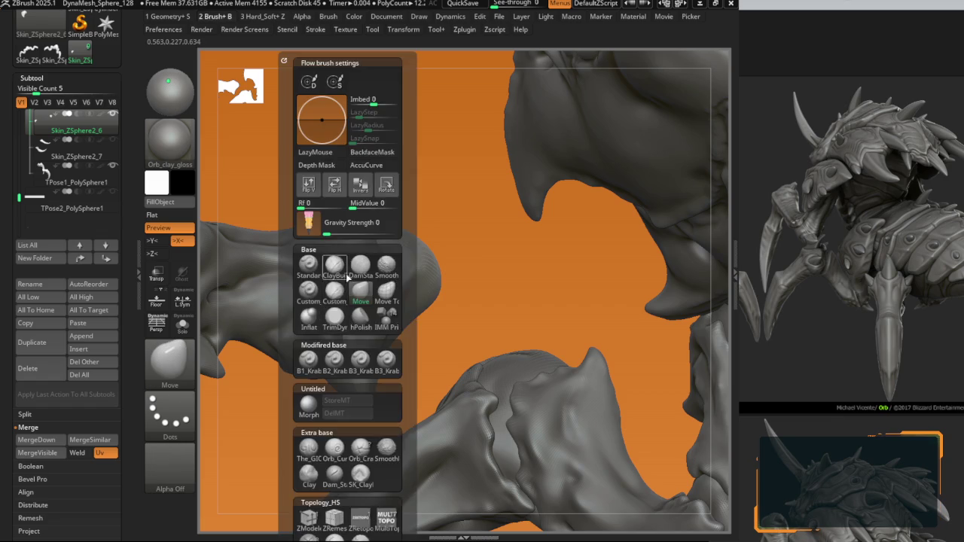
{"action": "key", "text": "c"}
{"action": "key", "text": "b"}
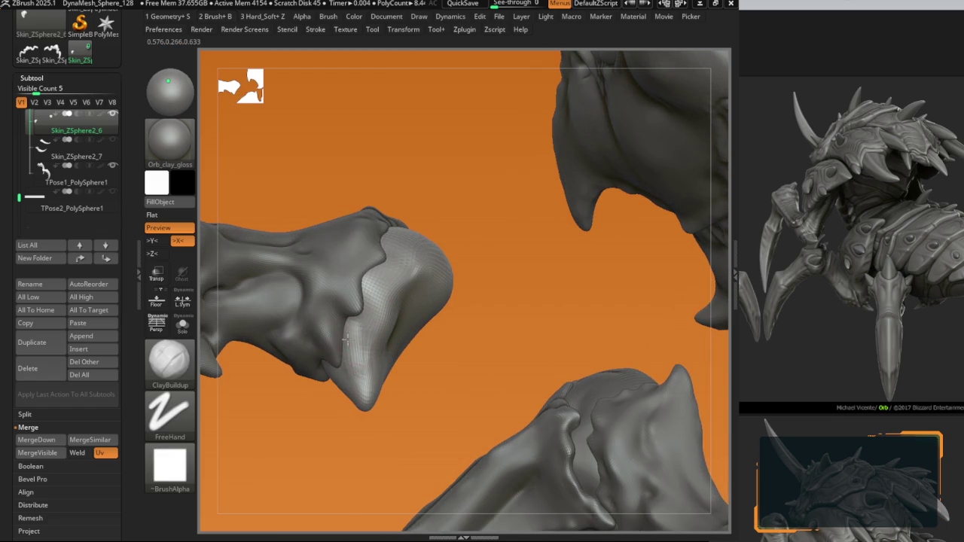
{"action": "key", "text": "ctrl+d"}
Step: Sculpt crisp carapace edges on the joint cap with B1_Krabi_edges, smoothing as needed
{"action": "key", "text": "b"}
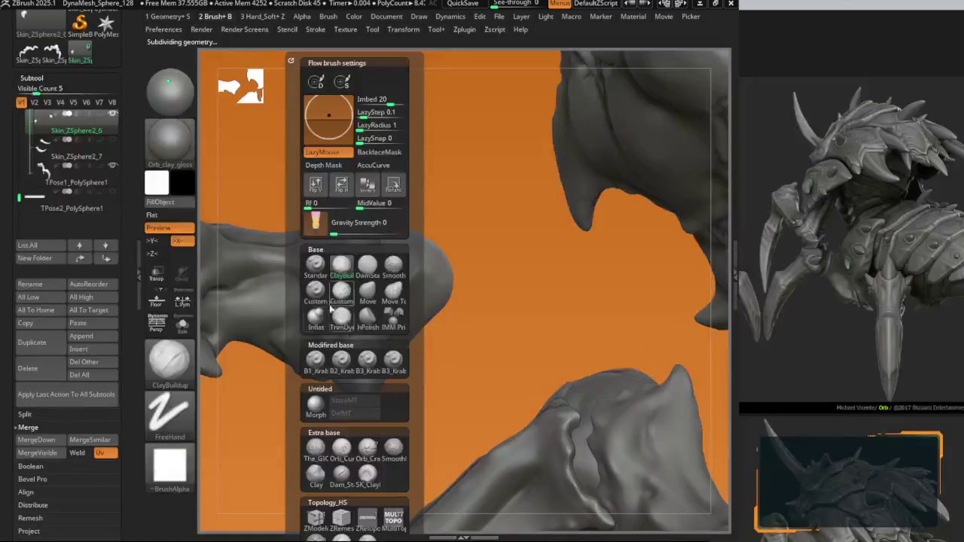
{"action": "left_click", "coordinate": [329, 309]}
{"action": "key", "text": "b"}
{"action": "left_click", "coordinate": [315, 359]}
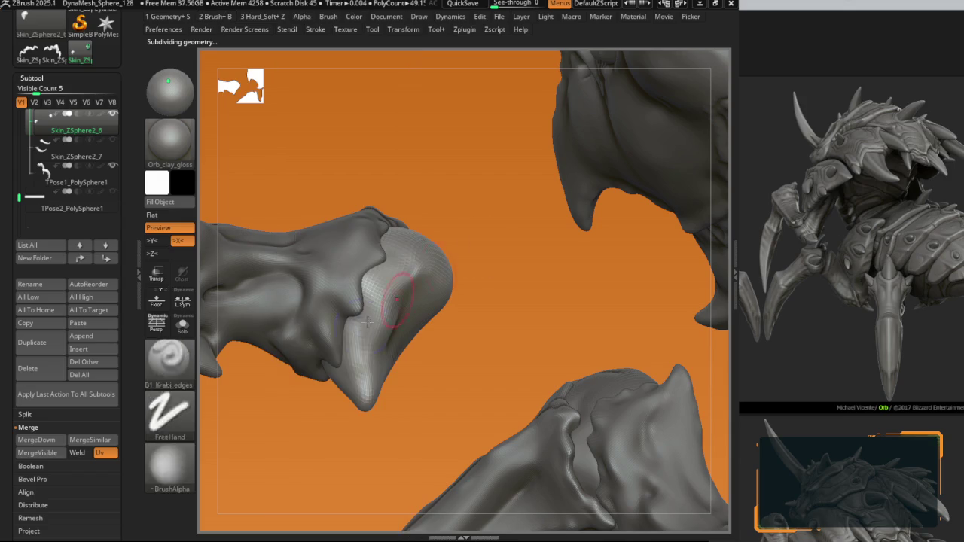
{"action": "key", "text": "shift"}
{"action": "key", "text": "b"}
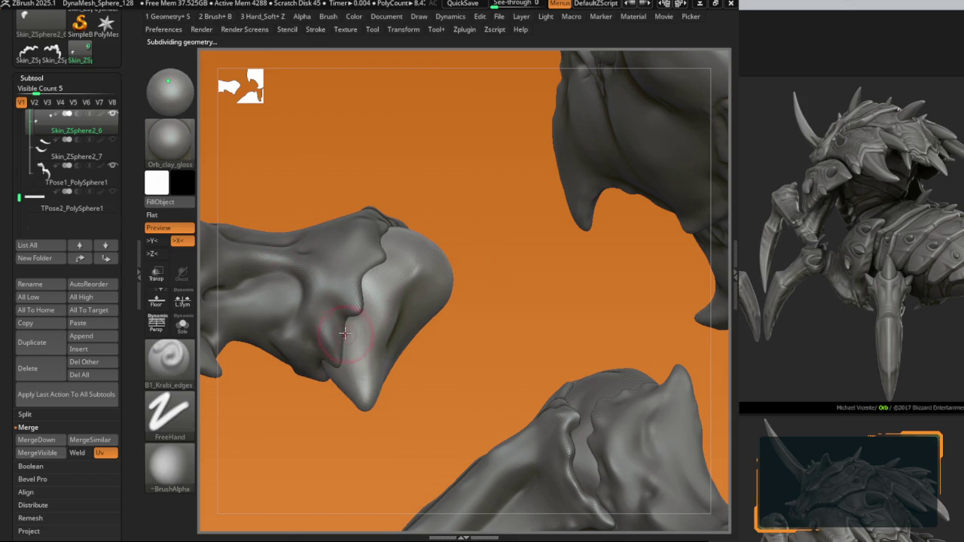
{"action": "key", "text": "ctrl+shift+t"}
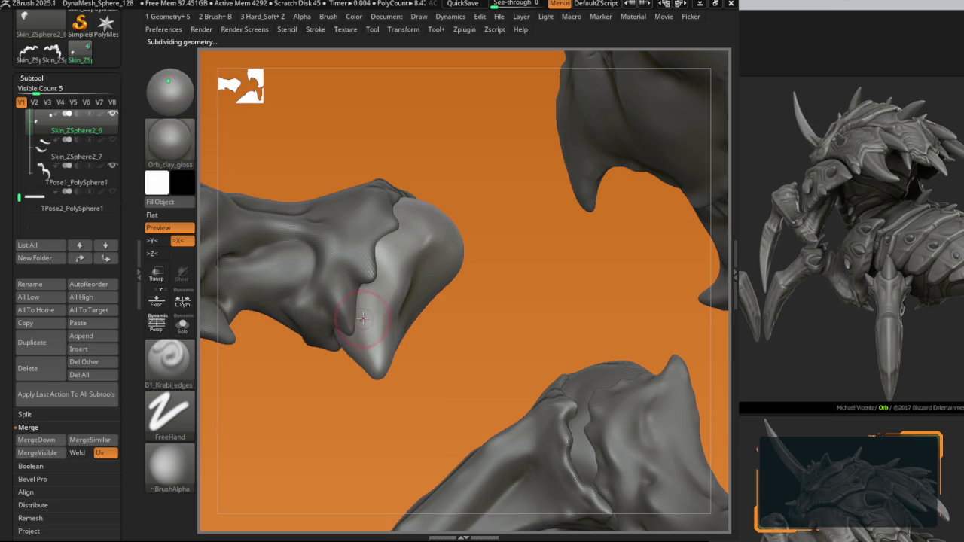
{"action": "key", "text": "ctrl+shift+t"}
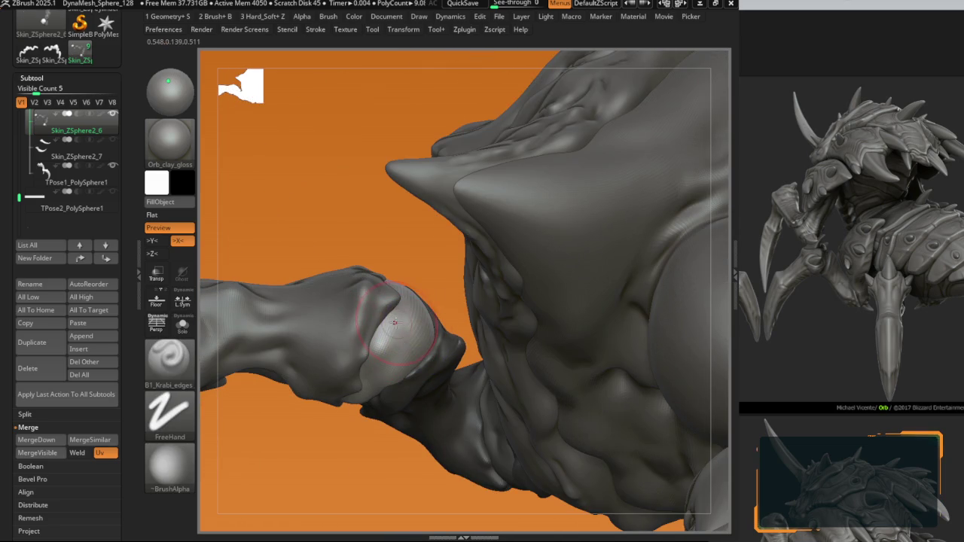
Step: Carve sharp creases with DamStandard at the highest subdivision, alternating with carapace-edge strokes
{"action": "key", "text": "b"}
{"action": "key", "text": "d"}
{"action": "key", "text": "s"}
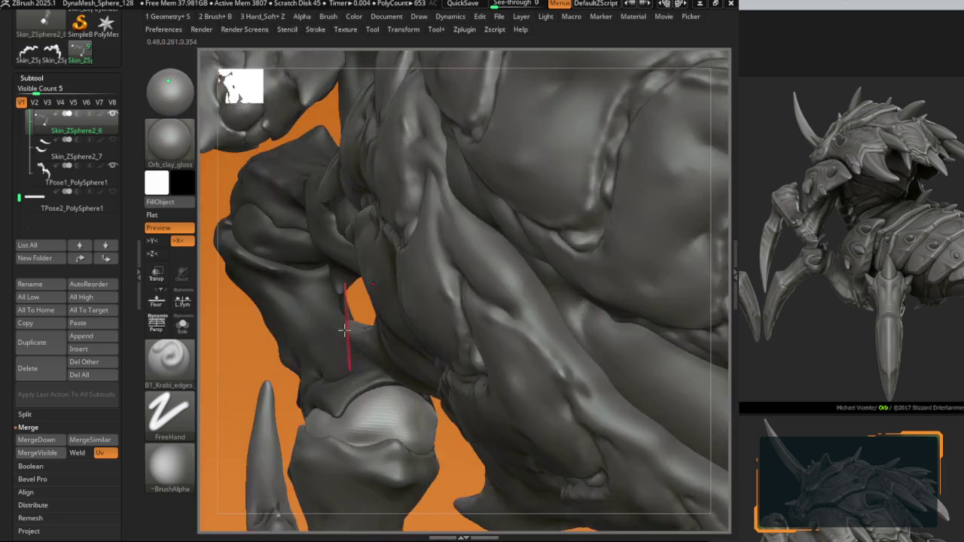
{"action": "key", "text": "d"}
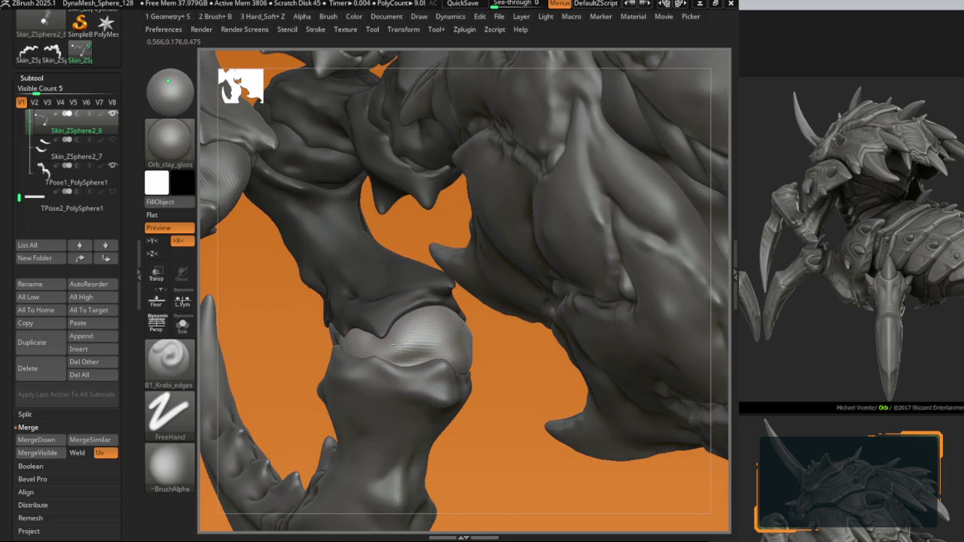
{"action": "mouse_move", "coordinate": [386, 351]}
{"action": "left_mouse_down"}
{"action": "mouse_move", "coordinate": [362, 335]}
{"action": "mouse_move", "coordinate": [430, 337]}
{"action": "mouse_move", "coordinate": [427, 326]}
{"action": "mouse_move", "coordinate": [392, 319]}
{"action": "mouse_move", "coordinate": [452, 322]}
{"action": "mouse_move", "coordinate": [463, 334]}
{"action": "mouse_move", "coordinate": [430, 326]}
{"action": "mouse_move", "coordinate": [446, 360]}
{"action": "mouse_move", "coordinate": [435, 359]}
{"action": "mouse_move", "coordinate": [459, 340]}
{"action": "mouse_move", "coordinate": [479, 369]}
{"action": "left_mouse_up"}
{"action": "key", "text": "b"}
{"action": "key", "text": "d"}
{"action": "key", "text": "s"}
{"action": "key", "text": "1"}
{"action": "key", "text": "2"}
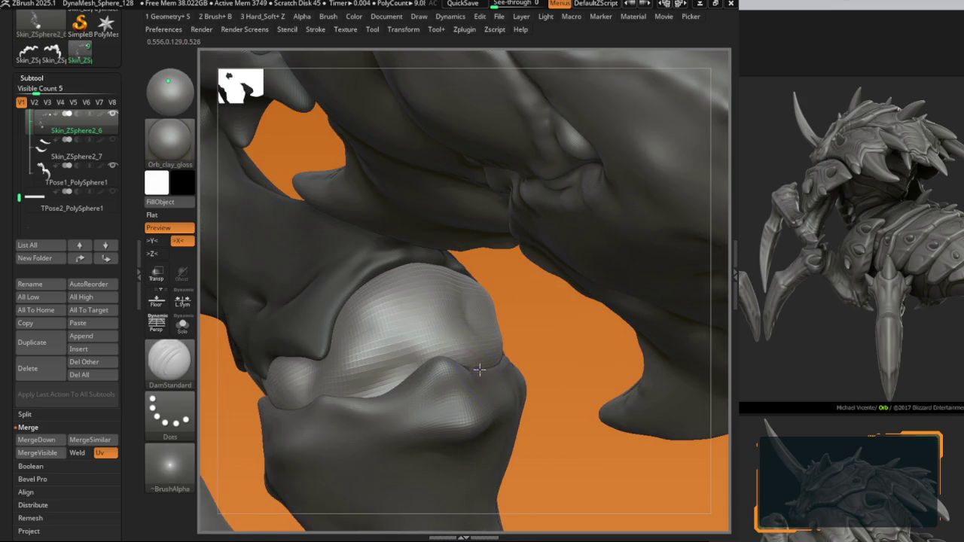
{"action": "key", "text": "1"}
{"action": "mouse_move", "coordinate": [444, 348]}
{"action": "right_mouse_down"}
{"action": "mouse_move", "coordinate": [384, 331]}
{"action": "mouse_move", "coordinate": [427, 322]}
{"action": "mouse_move", "coordinate": [422, 328]}
{"action": "mouse_move", "coordinate": [451, 344]}
{"action": "mouse_move", "coordinate": [482, 350]}
{"action": "mouse_move", "coordinate": [443, 372]}
{"action": "mouse_move", "coordinate": [469, 371]}
{"action": "mouse_move", "coordinate": [479, 397]}
{"action": "mouse_move", "coordinate": [504, 389]}
{"action": "mouse_move", "coordinate": [482, 376]}
{"action": "mouse_move", "coordinate": [496, 379]}
{"action": "mouse_move", "coordinate": [497, 358]}
{"action": "mouse_move", "coordinate": [482, 344]}
{"action": "mouse_move", "coordinate": [483, 364]}
{"action": "mouse_move", "coordinate": [454, 381]}
{"action": "mouse_move", "coordinate": [435, 272]}
{"action": "mouse_move", "coordinate": [424, 281]}
{"action": "mouse_move", "coordinate": [427, 337]}
{"action": "mouse_move", "coordinate": [467, 341]}
{"action": "mouse_move", "coordinate": [489, 316]}
{"action": "mouse_move", "coordinate": [482, 301]}
{"action": "mouse_move", "coordinate": [502, 323]}
{"action": "mouse_move", "coordinate": [454, 329]}
{"action": "mouse_move", "coordinate": [466, 315]}
{"action": "right_mouse_up"}
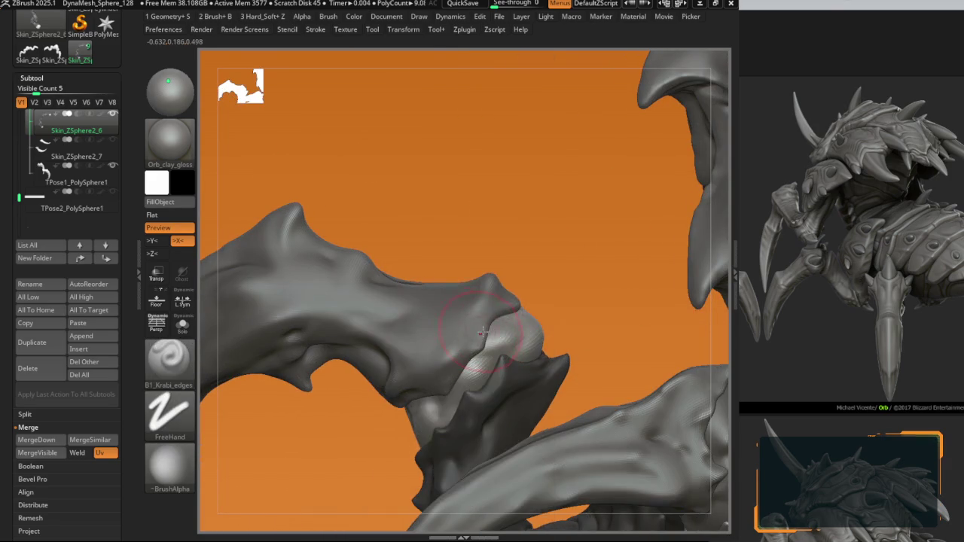
{"action": "key", "text": "b"}
{"action": "key", "text": "m"}
{"action": "key", "text": "v"}
Step: Make TPose1_PolySphere1 the active subtool and orbit to the leg joint
{"action": "left_click", "coordinate": [467, 316], "text": "alt"}
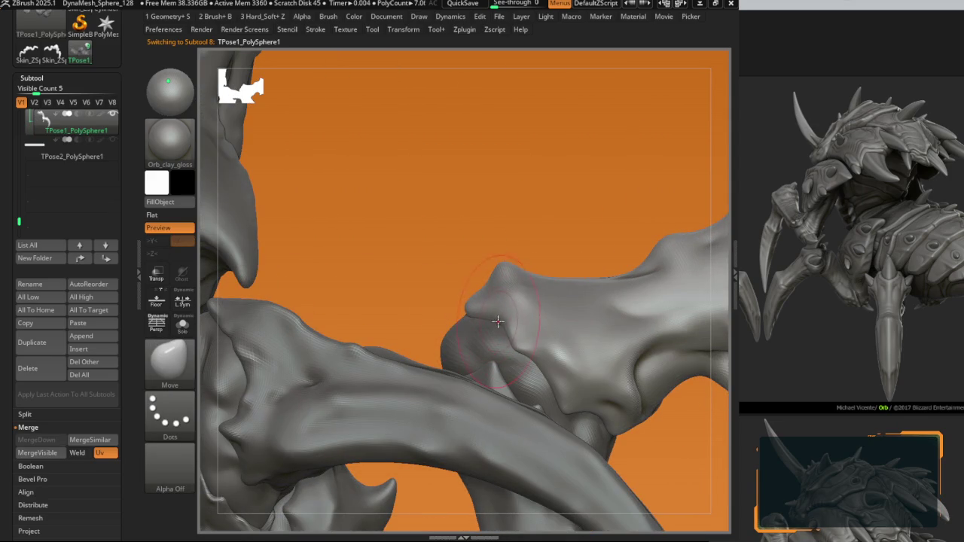
{"action": "key", "text": "space"}
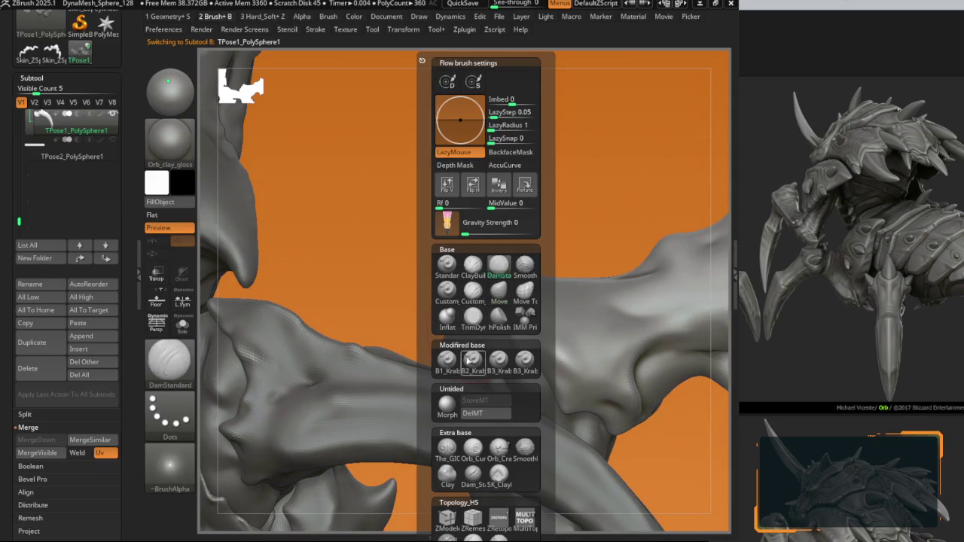
{"action": "right_click_drag", "start_coordinate": [497, 341], "coordinate": [510, 342]}
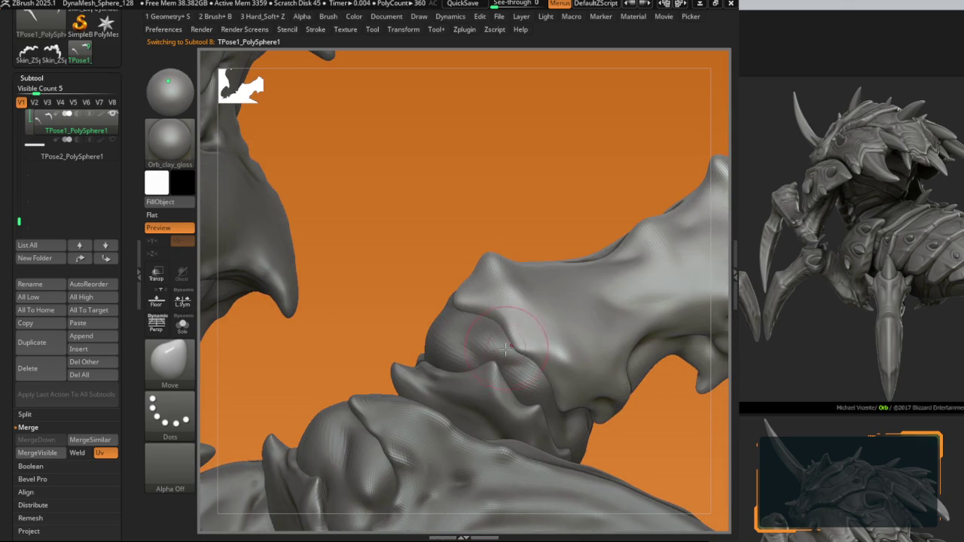
{"action": "key", "text": "space"}
{"action": "key", "text": "ctrl"}
{"action": "mouse_move", "coordinate": [520, 354]}
{"action": "right_mouse_down"}
{"action": "mouse_move", "coordinate": [515, 345]}
{"action": "mouse_move", "coordinate": [512, 354]}
{"action": "right_mouse_up"}
{"action": "key", "text": "space"}
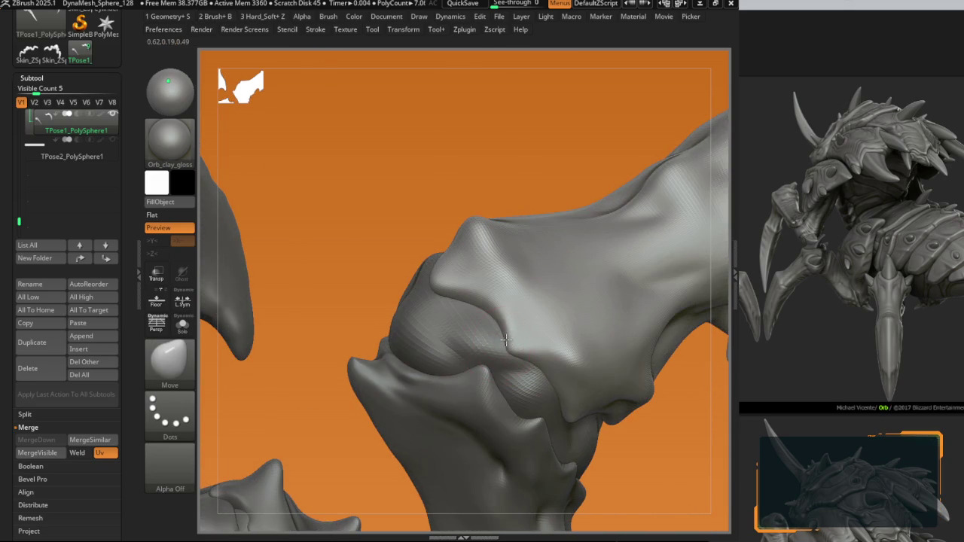
{"action": "key", "text": "1"}
{"action": "mouse_move", "coordinate": [493, 307]}
{"action": "right_mouse_down"}
{"action": "mouse_move", "coordinate": [495, 356]}
{"action": "mouse_move", "coordinate": [465, 311]}
{"action": "mouse_move", "coordinate": [462, 326]}
{"action": "mouse_move", "coordinate": [453, 282]}
{"action": "mouse_move", "coordinate": [511, 351]}
{"action": "mouse_move", "coordinate": [556, 361]}
{"action": "right_mouse_up"}
Step: Reshape the leg joint folds, alternating the Move and highlight brushes from several angles
{"action": "key", "text": "2"}
{"action": "key", "text": "1"}
{"action": "key", "text": "2"}
{"action": "key", "text": "1"}
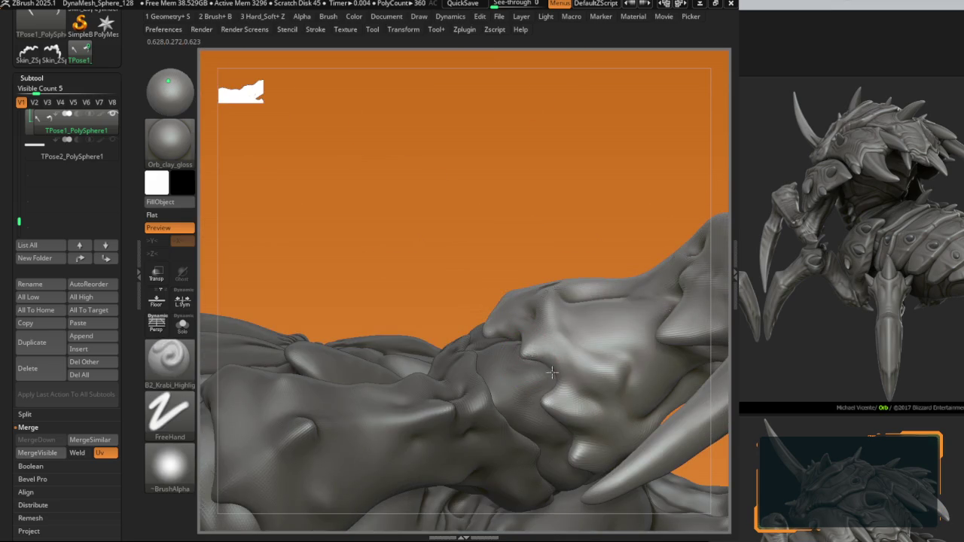
{"action": "left_click_drag", "start_coordinate": [556, 361], "coordinate": [552, 394]}
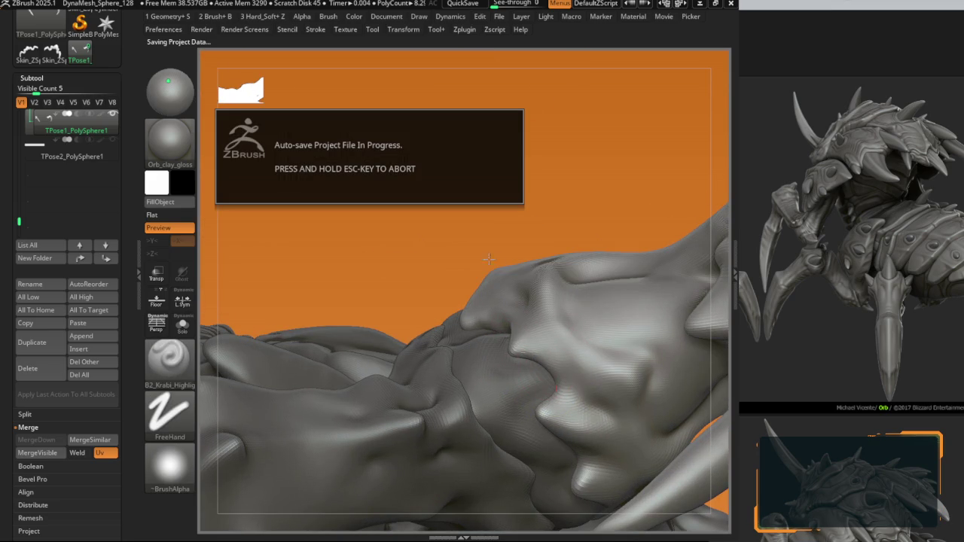
{"action": "right_click_drag", "start_coordinate": [519, 339], "coordinate": [543, 358]}
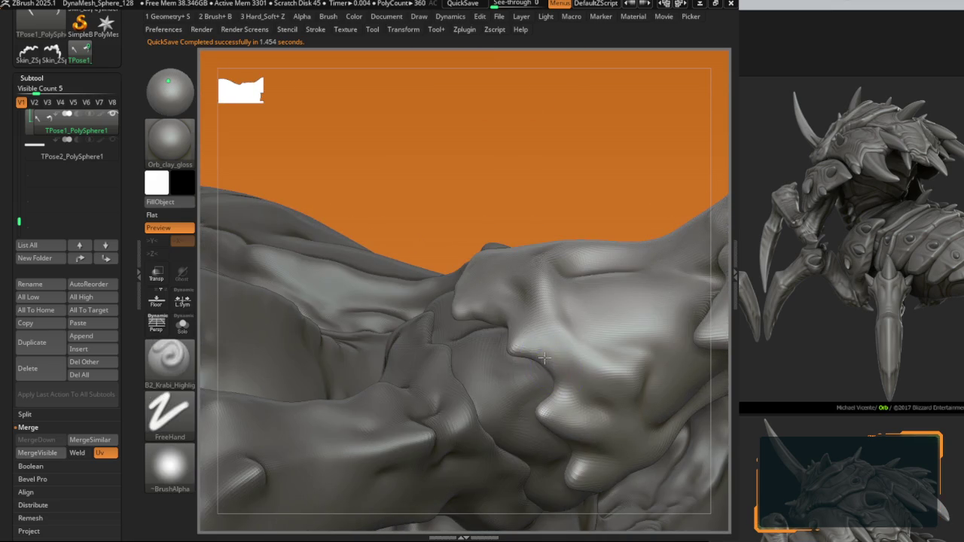
{"action": "key", "text": "1"}
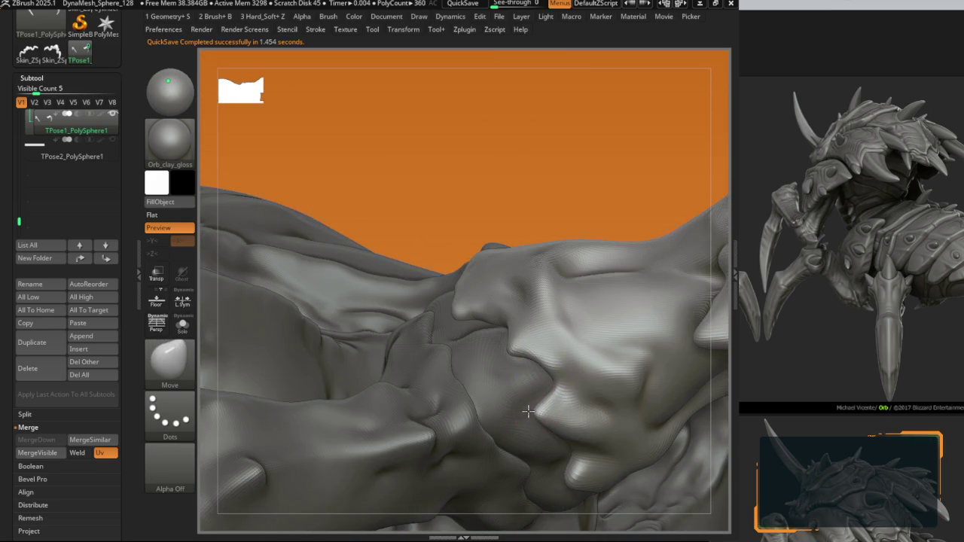
{"action": "right_click_drag", "start_coordinate": [545, 416], "coordinate": [517, 354]}
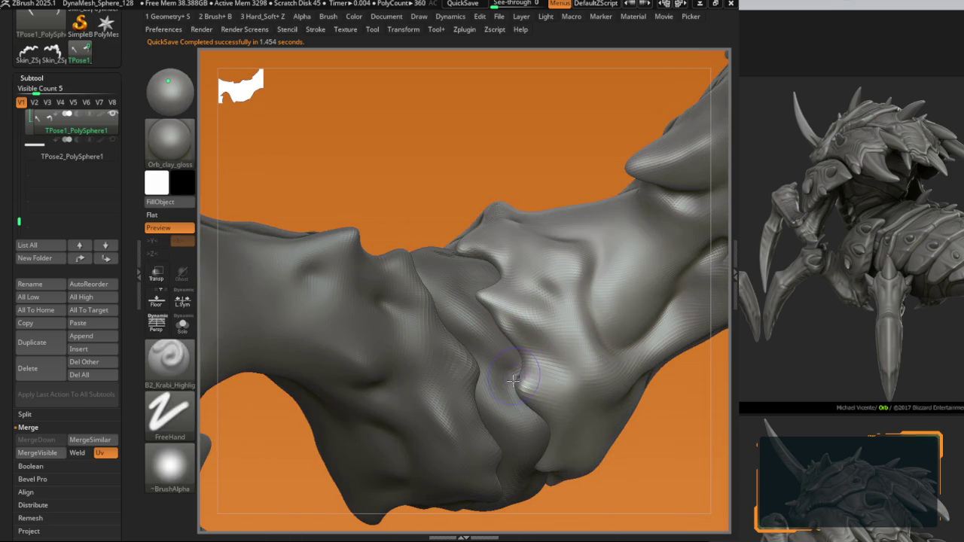
{"action": "right_click_drag", "start_coordinate": [518, 386], "coordinate": [521, 379]}
{"action": "mouse_move", "coordinate": [490, 310]}
{"action": "right_mouse_down"}
{"action": "mouse_move", "coordinate": [536, 264]}
{"action": "mouse_move", "coordinate": [530, 252]}
{"action": "right_mouse_up"}
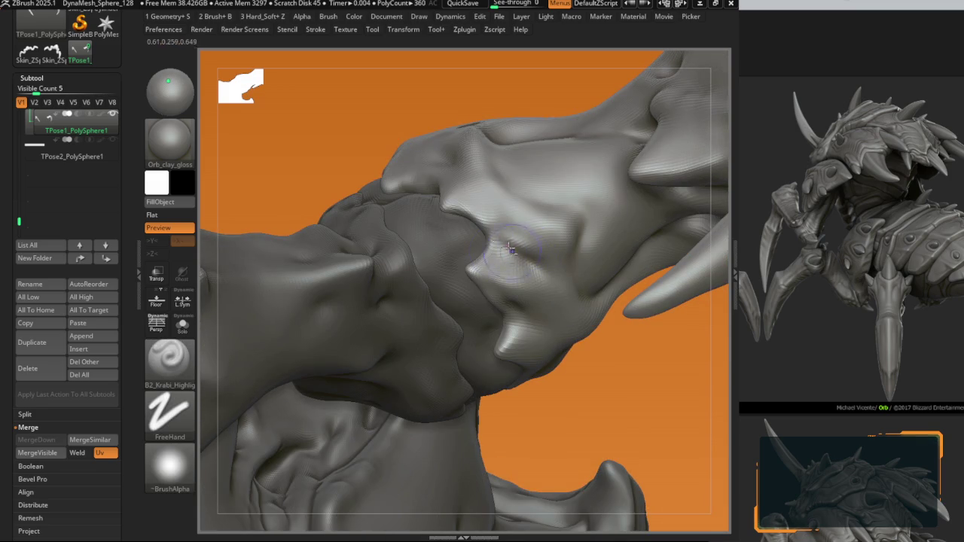
{"action": "right_click_drag", "start_coordinate": [456, 248], "coordinate": [500, 341]}
{"action": "key", "text": "b"}
{"action": "key", "text": "m"}
{"action": "key", "text": "v"}
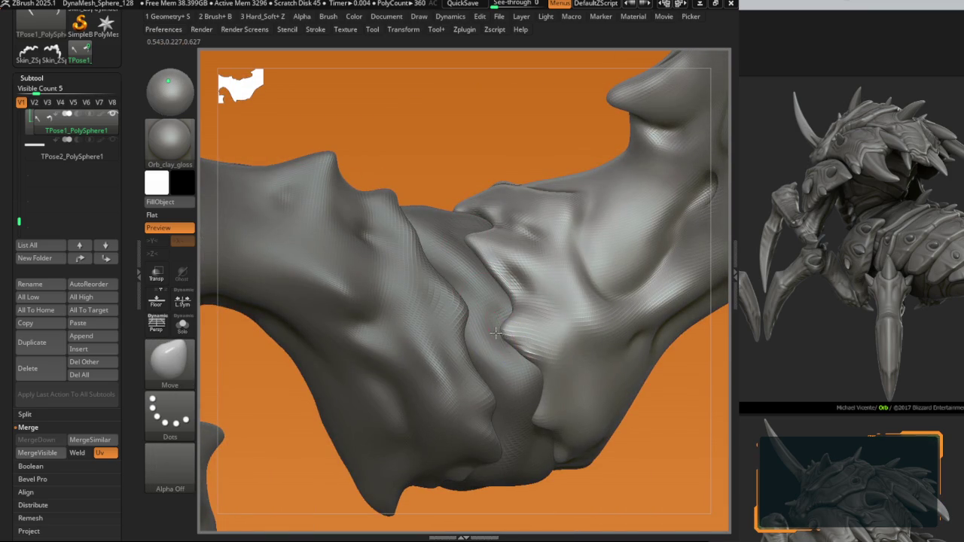
{"action": "mouse_move", "coordinate": [515, 328]}
{"action": "right_mouse_down"}
{"action": "mouse_move", "coordinate": [543, 407]}
{"action": "mouse_move", "coordinate": [497, 376]}
{"action": "mouse_move", "coordinate": [495, 258]}
{"action": "mouse_move", "coordinate": [572, 271]}
{"action": "mouse_move", "coordinate": [510, 371]}
{"action": "mouse_move", "coordinate": [508, 353]}
{"action": "right_mouse_up"}
Step: Sharpen the overlapping segment edges with B2_Krabi_Highlight, mixing in Move, then view the whole creature
{"action": "key", "text": "b"}
{"action": "key", "text": "m"}
{"action": "key", "text": "v"}
{"action": "key", "text": "b"}
{"action": "key", "text": "k"}
{"action": "key", "text": "r"}
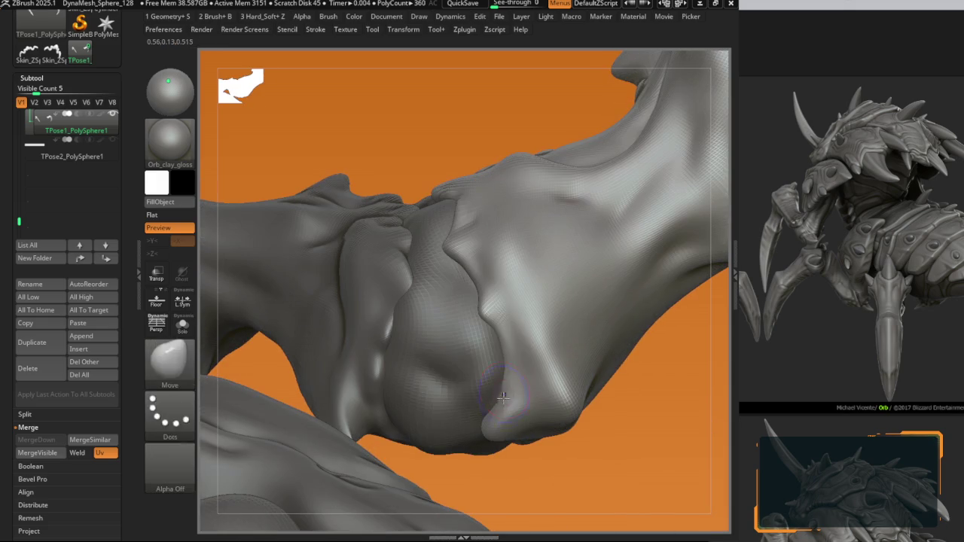
{"action": "key", "text": "b"}
{"action": "key", "text": "m"}
{"action": "key", "text": "v"}
{"action": "mouse_move", "coordinate": [498, 399]}
{"action": "right_mouse_down"}
{"action": "mouse_move", "coordinate": [484, 424]}
{"action": "mouse_move", "coordinate": [487, 356]}
{"action": "right_mouse_up"}
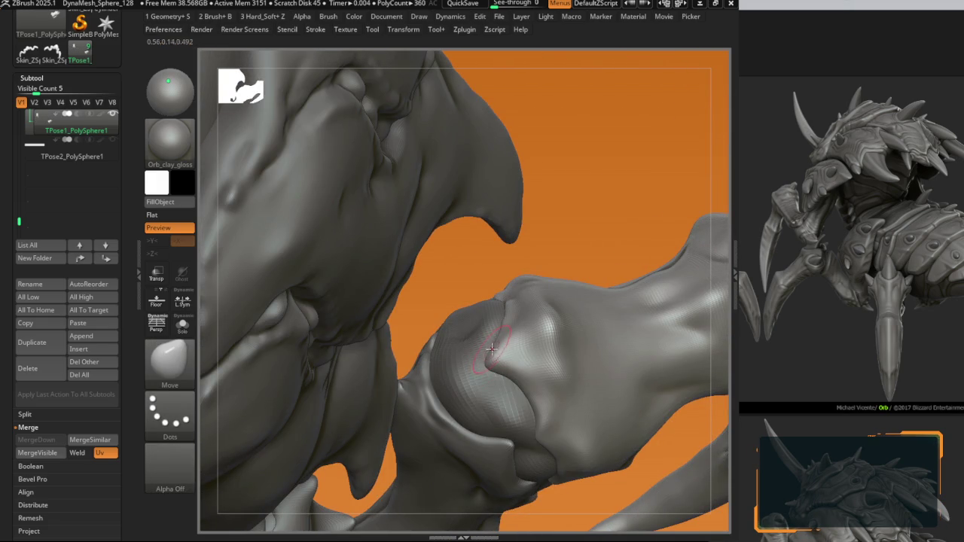
{"action": "key", "text": "b"}
{"action": "key", "text": "k"}
{"action": "key", "text": "r"}
{"action": "key", "text": "b"}
{"action": "key", "text": "m"}
{"action": "key", "text": "v"}
{"action": "mouse_move", "coordinate": [531, 405]}
{"action": "right_mouse_down"}
{"action": "mouse_move", "coordinate": [551, 345]}
{"action": "mouse_move", "coordinate": [490, 322]}
{"action": "mouse_move", "coordinate": [527, 343]}
{"action": "mouse_move", "coordinate": [488, 294]}
{"action": "mouse_move", "coordinate": [491, 239]}
{"action": "right_mouse_up"}
{"action": "key", "text": "b"}
{"action": "key", "text": "k"}
{"action": "key", "text": "r"}
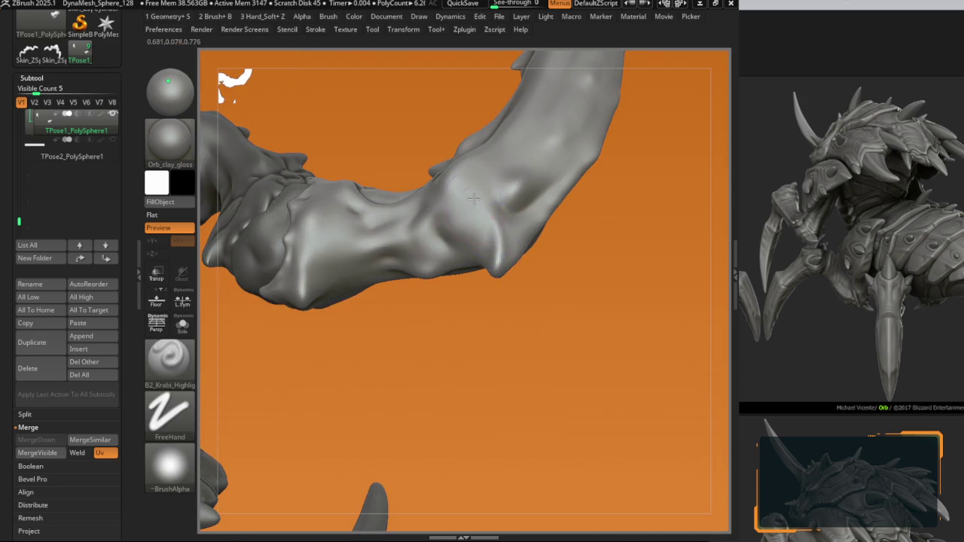
{"action": "mouse_move", "coordinate": [474, 198]}
{"action": "right_mouse_down"}
{"action": "mouse_move", "coordinate": [445, 183]}
{"action": "mouse_move", "coordinate": [382, 310]}
{"action": "right_mouse_up"}
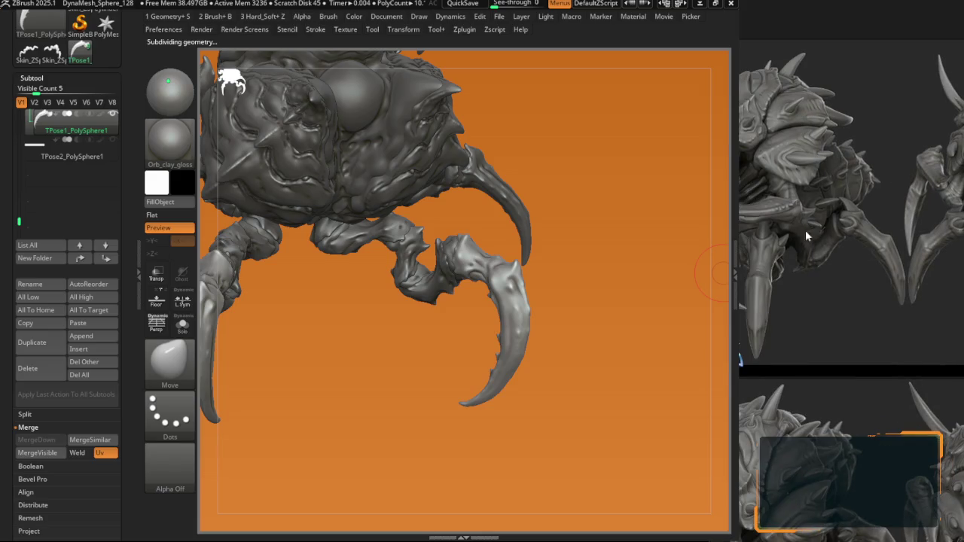
Step: Inspect the curved claw from several angles with the Dam_Standard brush ready
{"action": "scroll", "coordinate": [806, 236], "scroll_direction": "down", "scroll_amount": 3}
{"action": "scroll", "coordinate": [877, 302], "scroll_direction": "up", "scroll_amount": 3}
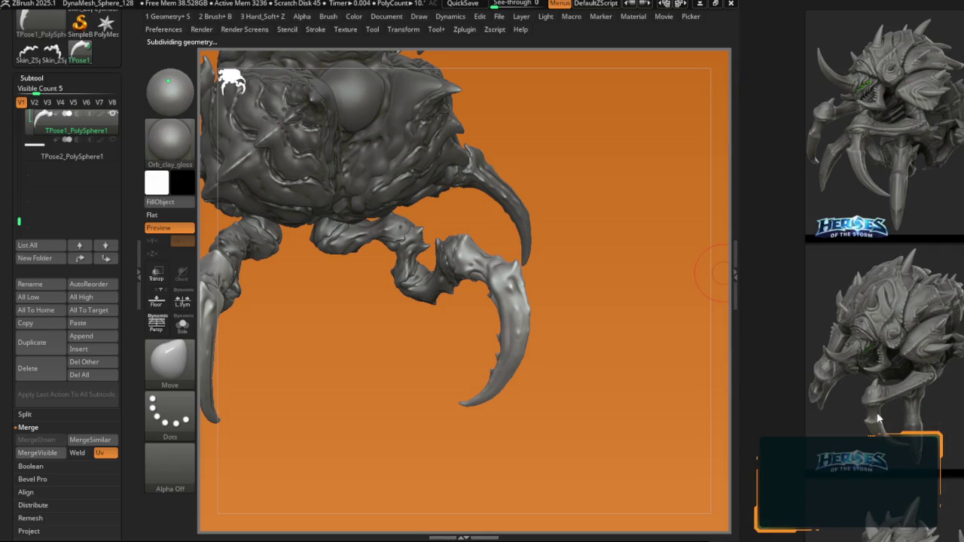
{"action": "scroll", "coordinate": [877, 418], "scroll_direction": "up", "scroll_amount": 2}
{"action": "scroll", "coordinate": [877, 418], "scroll_direction": "up", "scroll_amount": 2}
{"action": "scroll", "coordinate": [877, 418], "scroll_direction": "up", "scroll_amount": 3}
{"action": "right_click_drag", "start_coordinate": [467, 322], "coordinate": [523, 257]}
{"action": "key", "text": "b"}
{"action": "key", "text": "d"}
{"action": "key", "text": "s"}
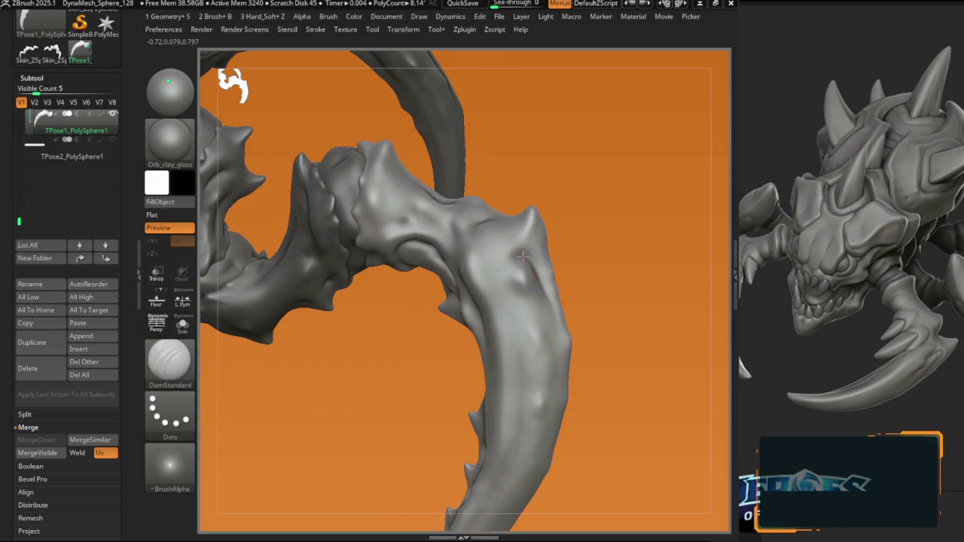
{"action": "right_click", "coordinate": [509, 256]}
{"action": "mouse_move", "coordinate": [516, 301]}
{"action": "right_mouse_down"}
{"action": "mouse_move", "coordinate": [495, 276]}
{"action": "mouse_move", "coordinate": [518, 349]}
{"action": "right_mouse_up"}
Step: Orbit around the claw, upper arm and head until the body faces front
{"action": "key", "text": "b"}
{"action": "key", "text": "m"}
{"action": "key", "text": "v"}
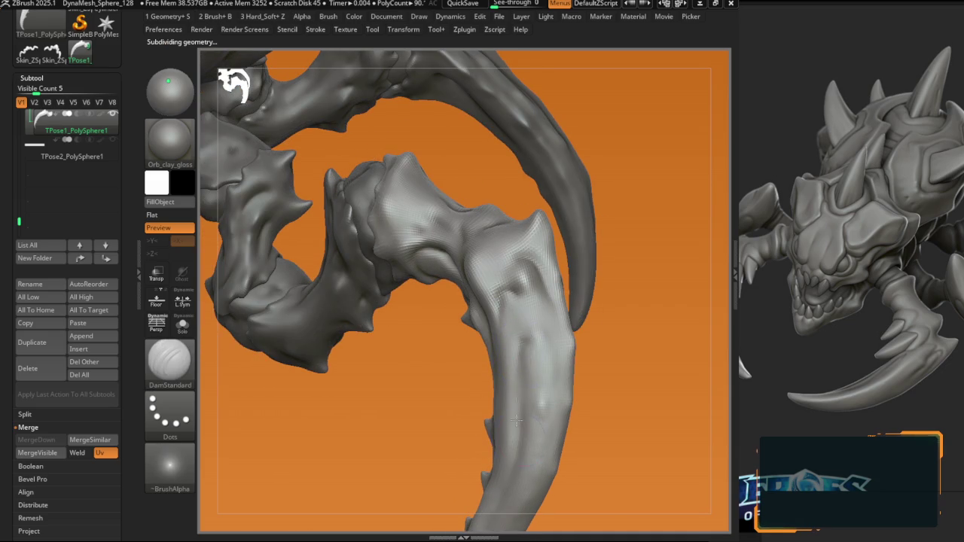
{"action": "key", "text": "b"}
{"action": "key", "text": "m"}
{"action": "key", "text": "v"}
{"action": "right_click_drag", "start_coordinate": [517, 420], "coordinate": [512, 302]}
{"action": "right_click_drag", "start_coordinate": [496, 300], "coordinate": [493, 320]}
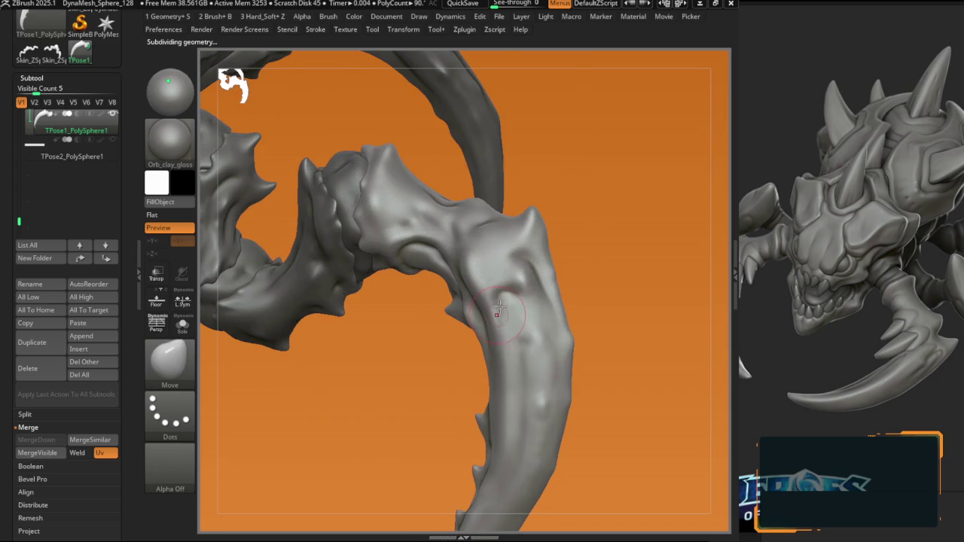
{"action": "key", "text": "b"}
{"action": "key", "text": "d"}
{"action": "key", "text": "s"}
{"action": "key", "text": "b"}
{"action": "key", "text": "m"}
{"action": "key", "text": "v"}
{"action": "mouse_move", "coordinate": [515, 365]}
{"action": "right_mouse_down"}
{"action": "mouse_move", "coordinate": [515, 258]}
{"action": "mouse_move", "coordinate": [575, 261]}
{"action": "mouse_move", "coordinate": [500, 341]}
{"action": "right_mouse_up"}
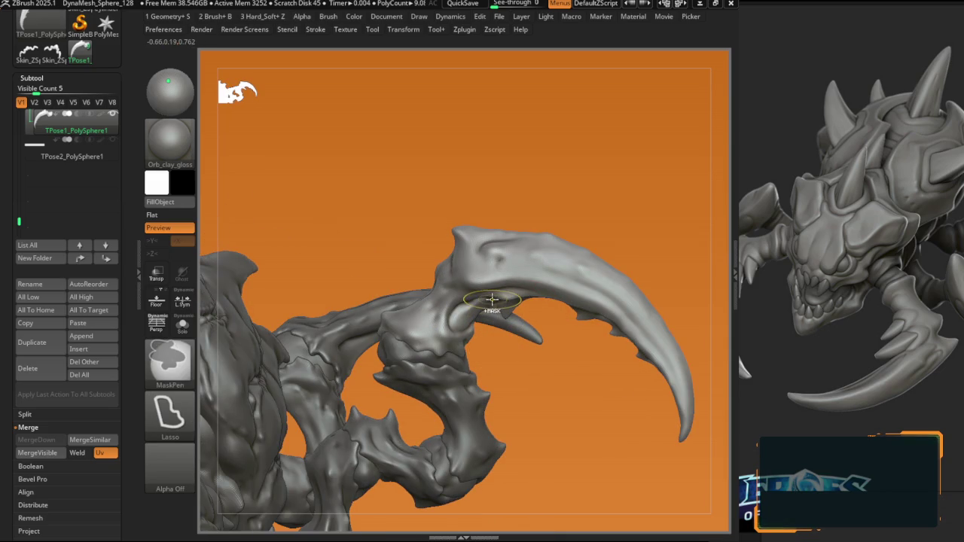
{"action": "mouse_move", "coordinate": [491, 300]}
{"action": "right_mouse_down"}
{"action": "mouse_move", "coordinate": [481, 305]}
{"action": "mouse_move", "coordinate": [420, 237]}
{"action": "right_mouse_up"}
{"action": "right_click_drag", "start_coordinate": [476, 303], "coordinate": [482, 322]}
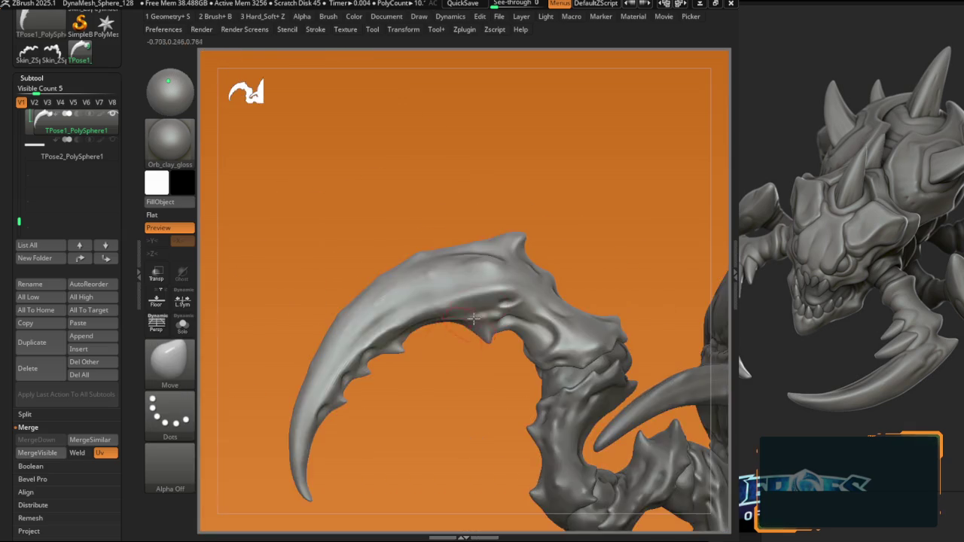
{"action": "right_click_drag", "start_coordinate": [514, 269], "coordinate": [449, 284]}
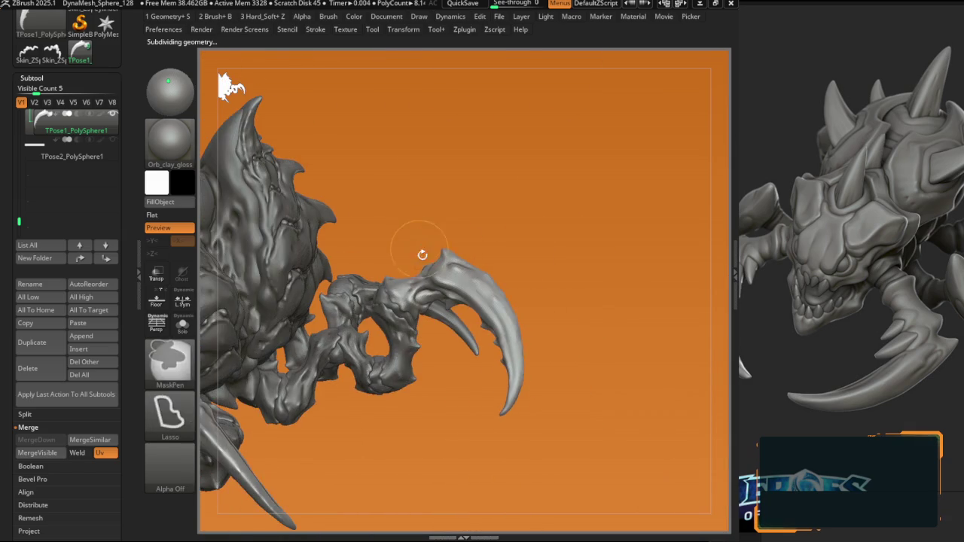
Step: Isolate the Skin_ZSphere2_7 subtool holding the two loose claws with Solo
{"action": "key", "text": "space"}
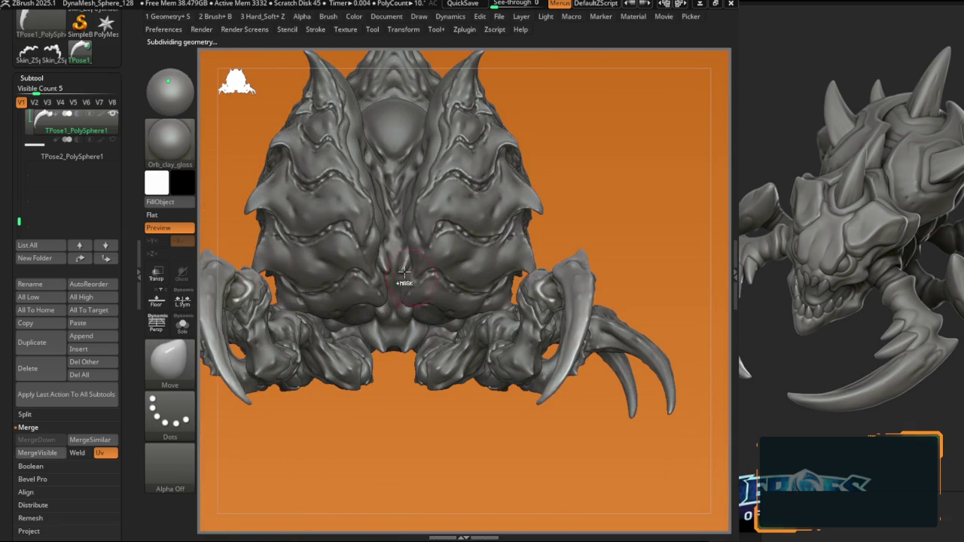
{"action": "right_click_drag", "start_coordinate": [277, 283], "coordinate": [286, 229]}
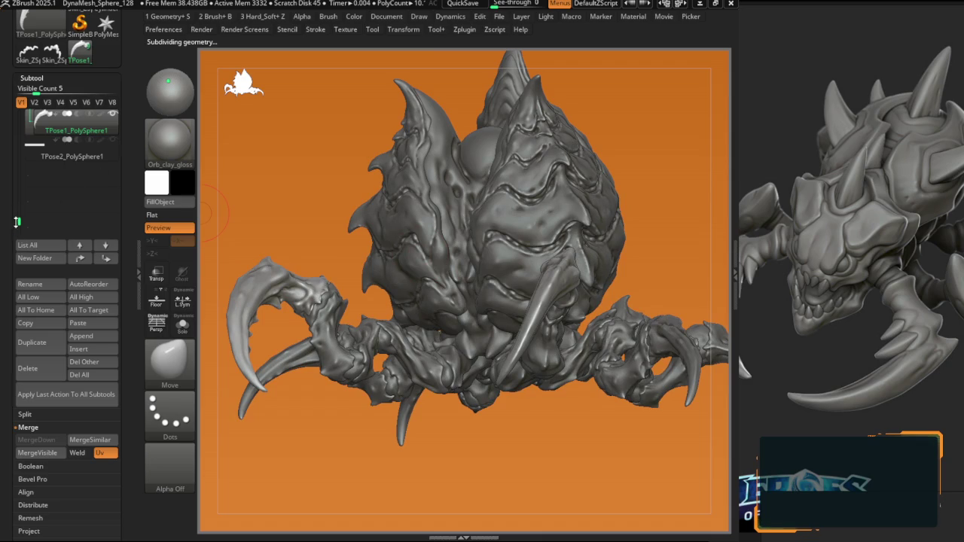
{"action": "scroll", "coordinate": [75, 166], "scroll_direction": "up", "scroll_amount": 3}
{"action": "left_click", "coordinate": [75, 182]}
Step: Delete the loose two-claw Skin_ZSphere2_7 subtool
{"action": "key", "text": "b"}
{"action": "key", "text": "m"}
{"action": "key", "text": "v"}
{"action": "left_click", "coordinate": [35, 372]}
{"action": "left_click", "coordinate": [107, 393]}
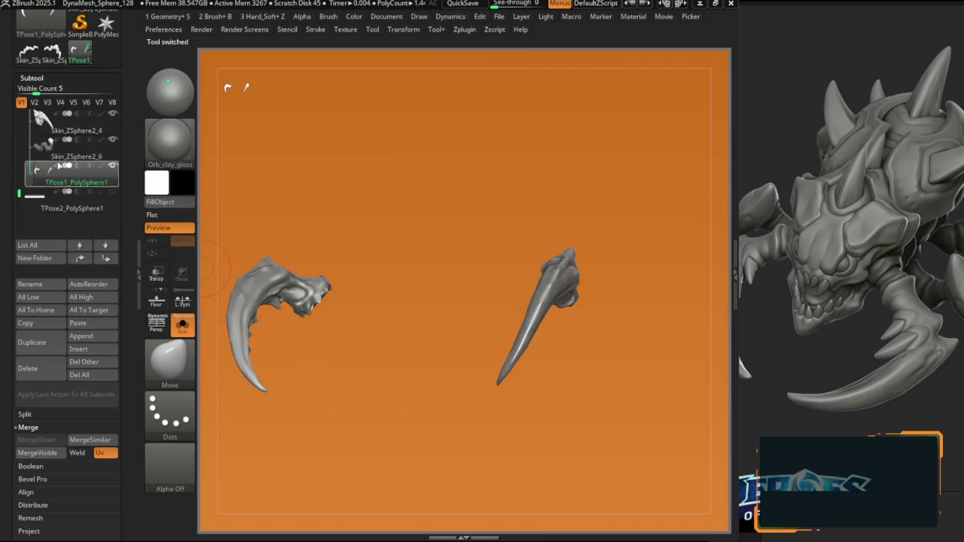
Step: Raise the skinned body mesh to SDiv 6 and check the claw's subdivision levels
{"action": "key", "text": "space"}
{"action": "left_click_drag", "start_coordinate": [384, 156], "coordinate": [403, 155]}
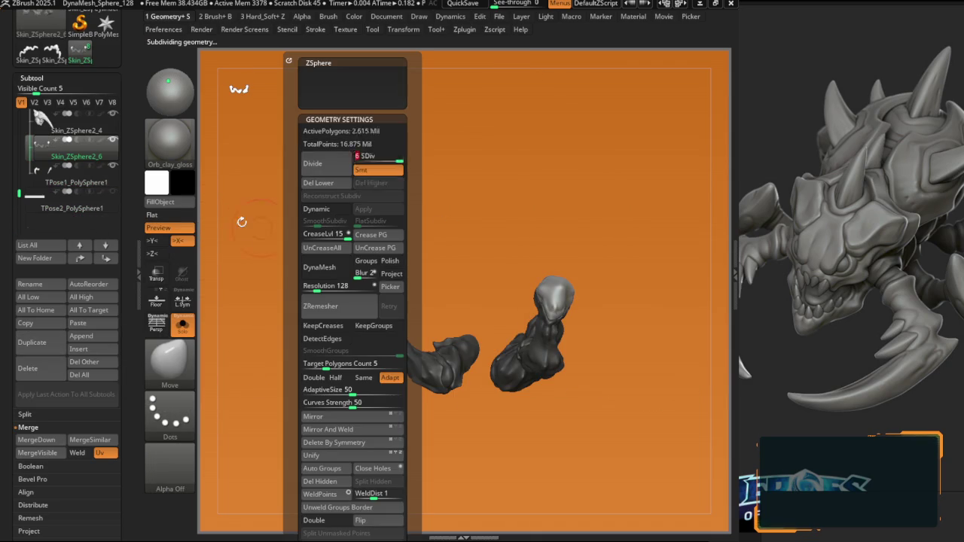
{"action": "key", "text": "Down"}
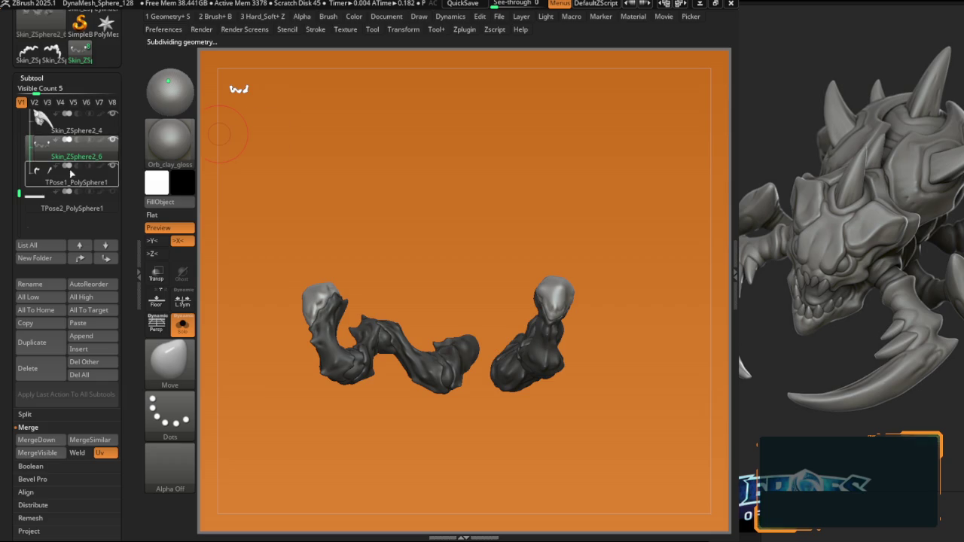
{"action": "key", "text": "space"}
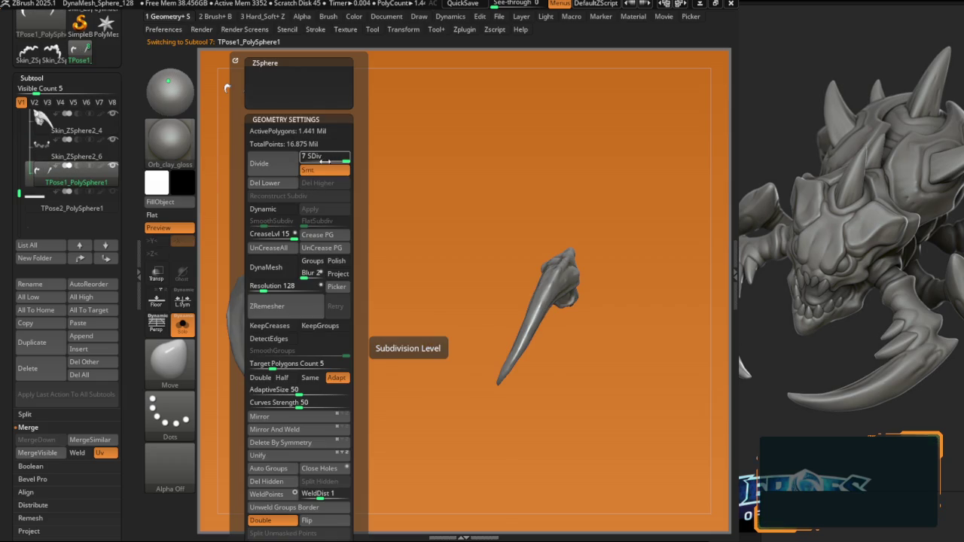
{"action": "key", "text": "b"}
{"action": "key", "text": "d"}
{"action": "key", "text": "s"}
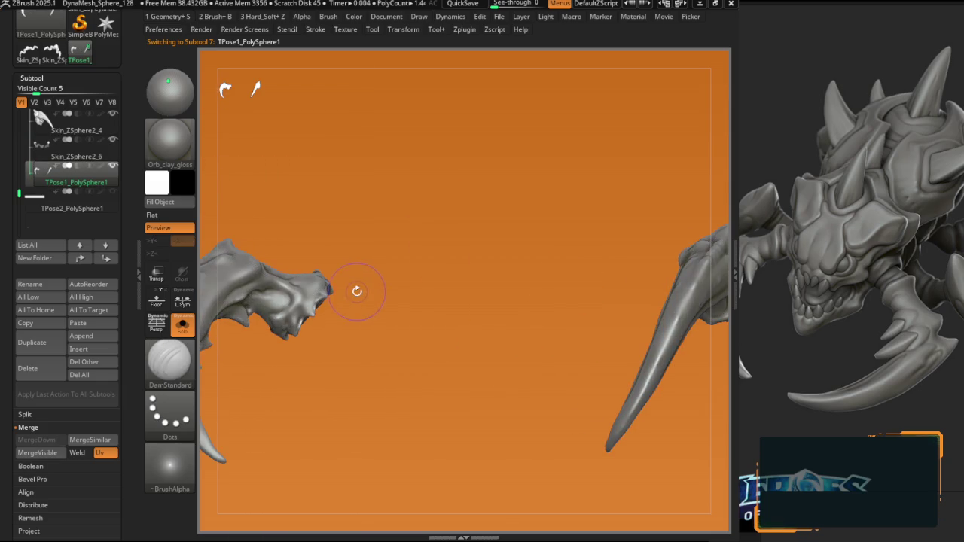
{"action": "key", "text": "shift+d"}
{"action": "key", "text": "b"}
{"action": "key", "text": "m"}
{"action": "key", "text": "v"}
{"action": "key", "text": "d"}
{"action": "key", "text": "f"}
Step: Compare the skinned body mesh against the claw mesh by switching between them
{"action": "left_click_drag", "start_coordinate": [323, 216], "coordinate": [372, 351]}
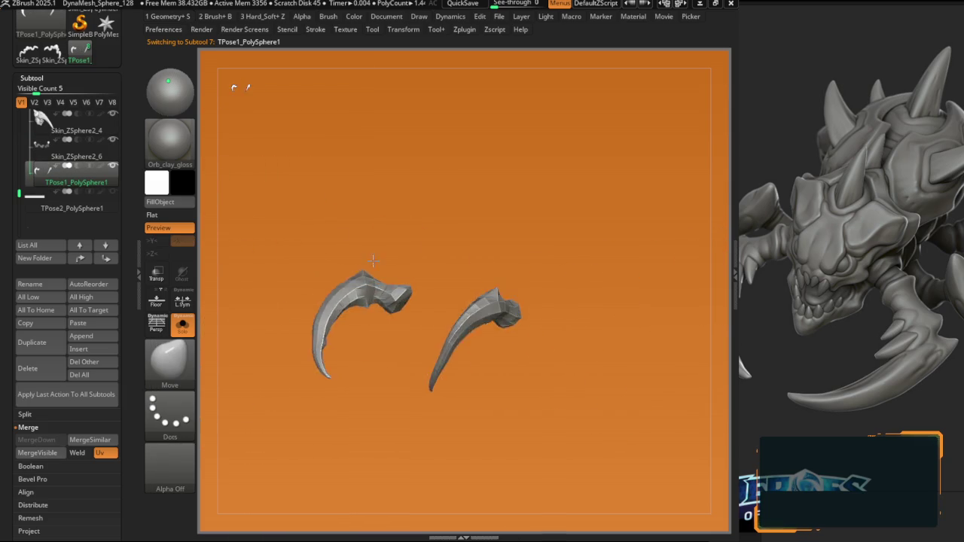
{"action": "left_click_drag", "start_coordinate": [295, 290], "coordinate": [131, 206]}
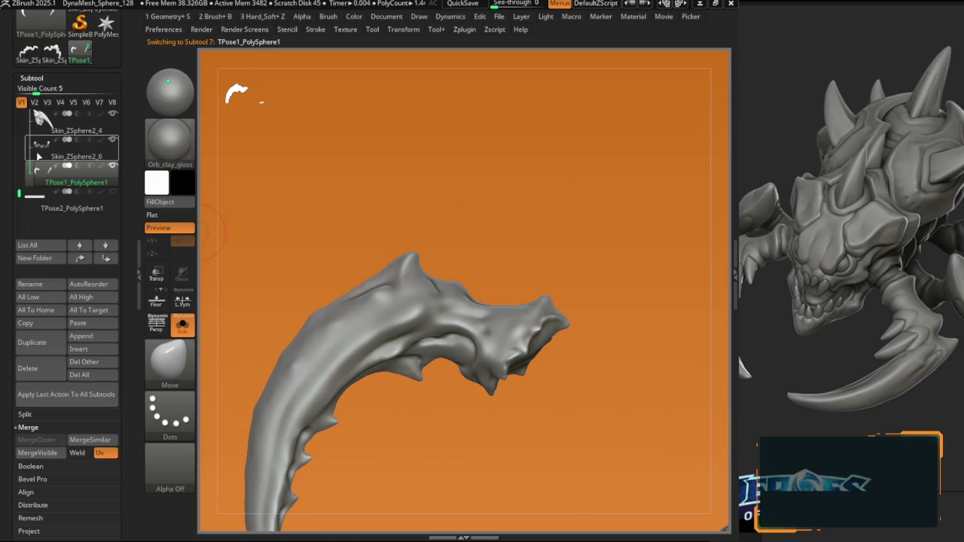
{"action": "left_click", "coordinate": [39, 156]}
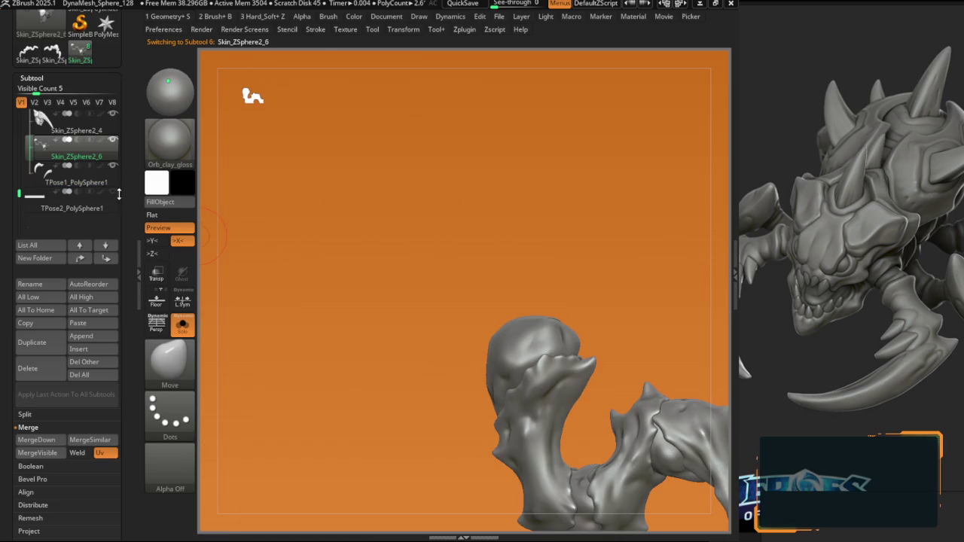
{"action": "left_click", "coordinate": [75, 178]}
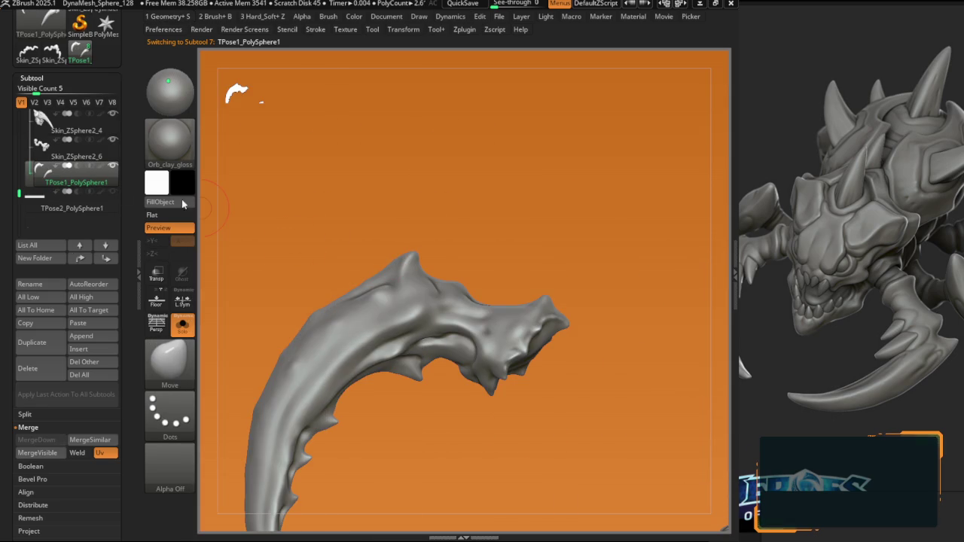
{"action": "left_click", "coordinate": [97, 155]}
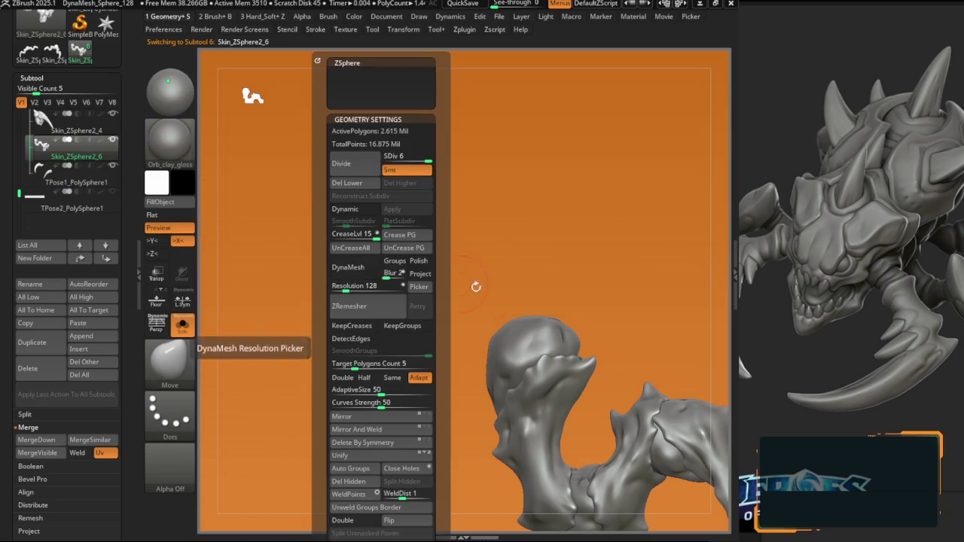
{"action": "left_click", "coordinate": [440, 324], "text": "alt"}
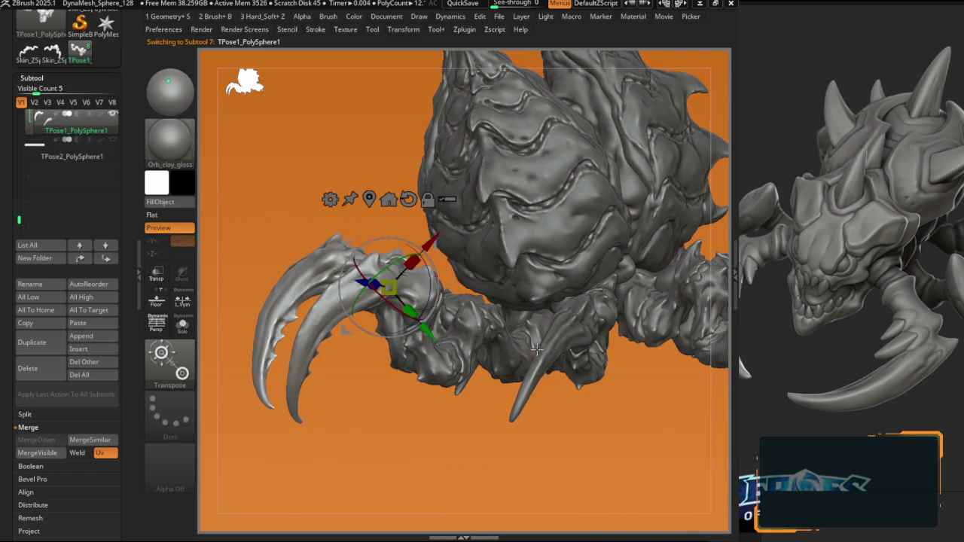
{"action": "left_click", "coordinate": [543, 353], "text": "alt"}
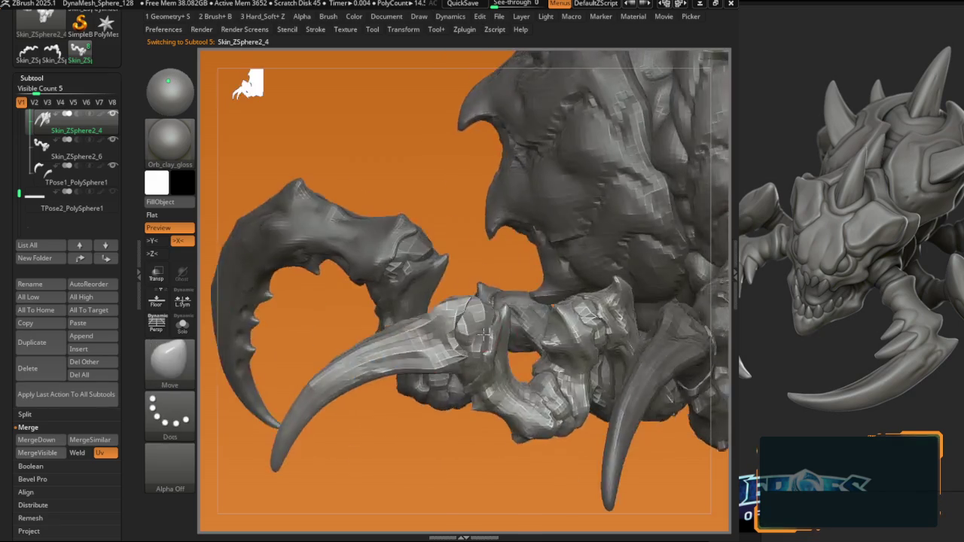
Step: Make the Skin_ZSphere2_6 leg piece active, solo it briefly, and toggle its polygroup display
{"action": "right_click_drag", "start_coordinate": [485, 332], "coordinate": [468, 347]}
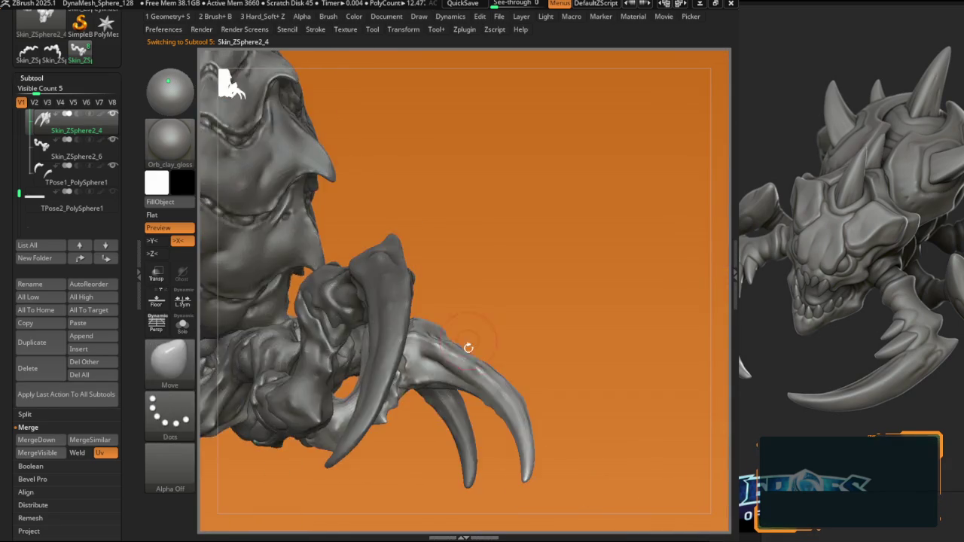
{"action": "key", "text": "f"}
{"action": "right_click_drag", "start_coordinate": [468, 347], "coordinate": [379, 368]}
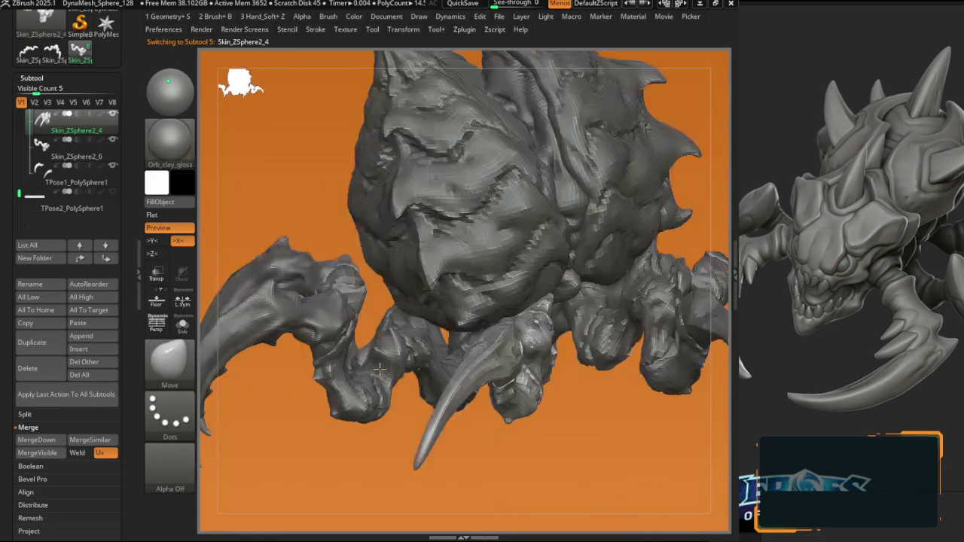
{"action": "left_click", "coordinate": [379, 368], "text": "alt"}
{"action": "left_click", "coordinate": [182, 323]}
{"action": "key", "text": "ctrl+d"}
{"action": "key", "text": "shift+f"}
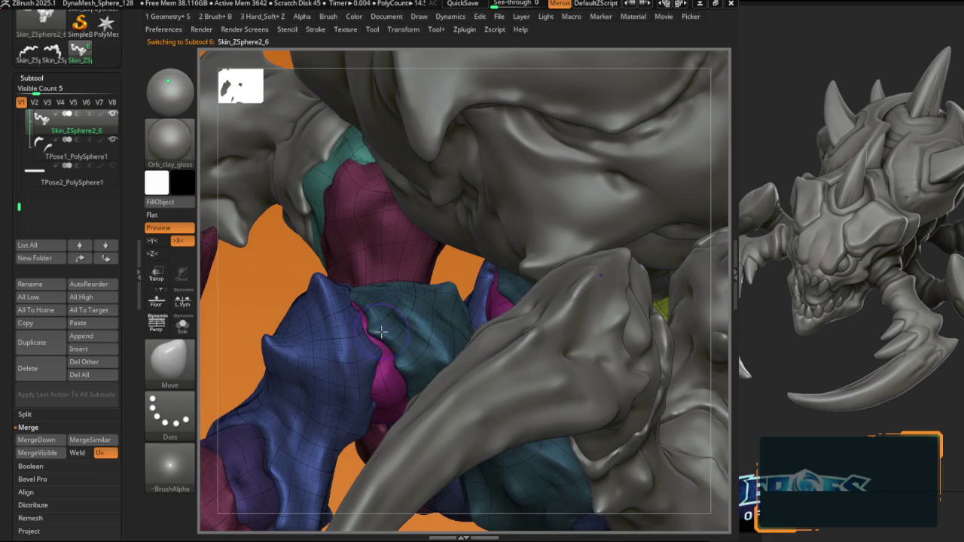
{"action": "key", "text": "shift+f"}
Step: MergeDown the claw mesh into Skin_ZSphere2_6, confirming the non-undoable merge
{"action": "key", "text": "1"}
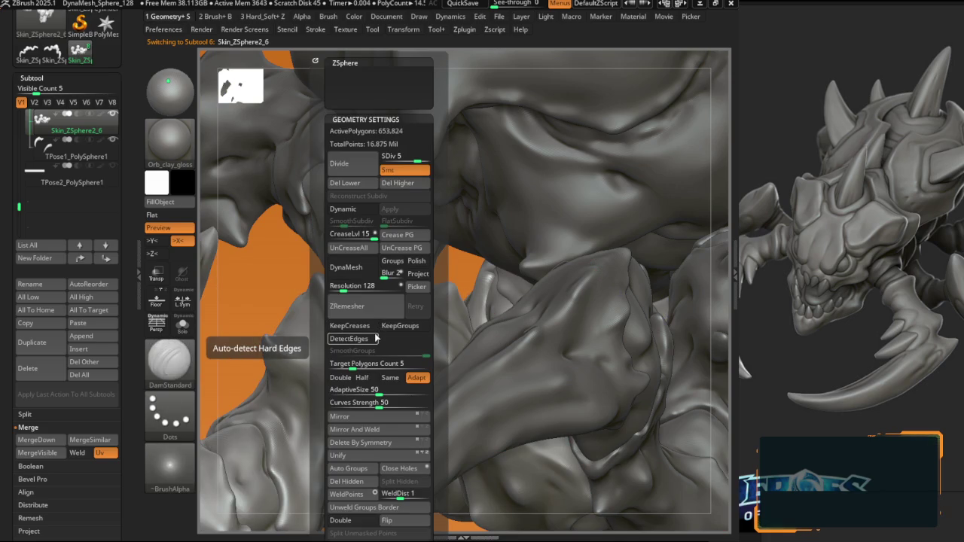
{"action": "key", "text": "2"}
{"action": "mouse_move", "coordinate": [404, 338]}
{"action": "right_mouse_down"}
{"action": "mouse_move", "coordinate": [366, 397]}
{"action": "mouse_move", "coordinate": [375, 294]}
{"action": "right_mouse_up"}
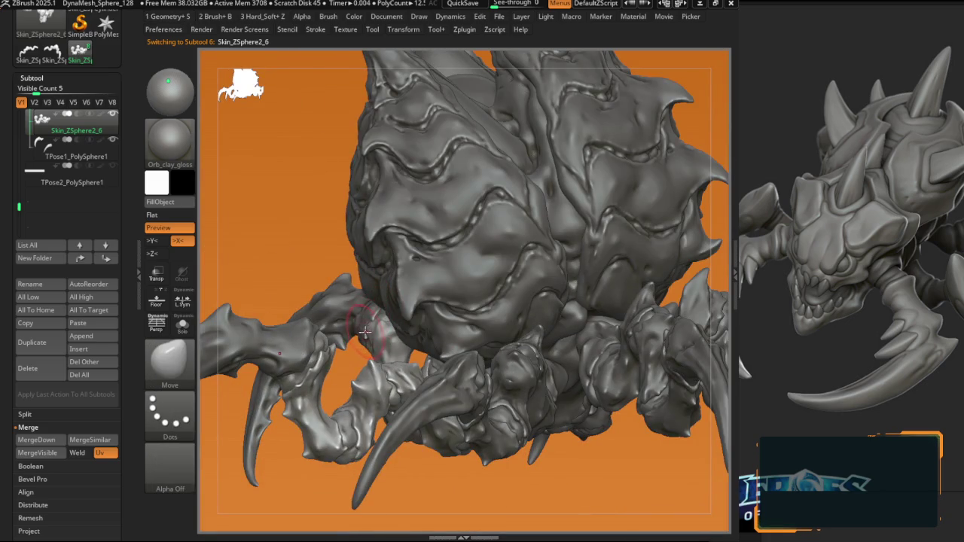
{"action": "key", "text": "1"}
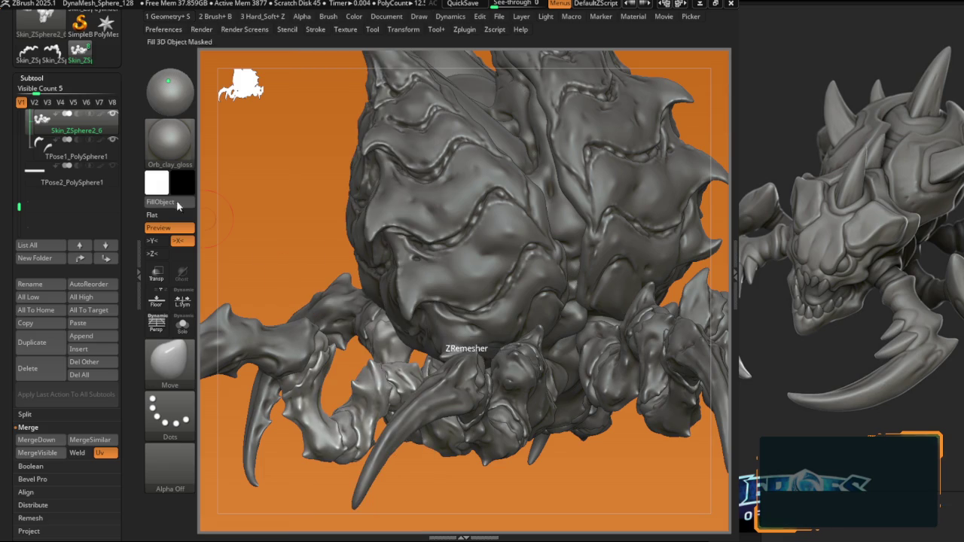
{"action": "key", "text": "Up"}
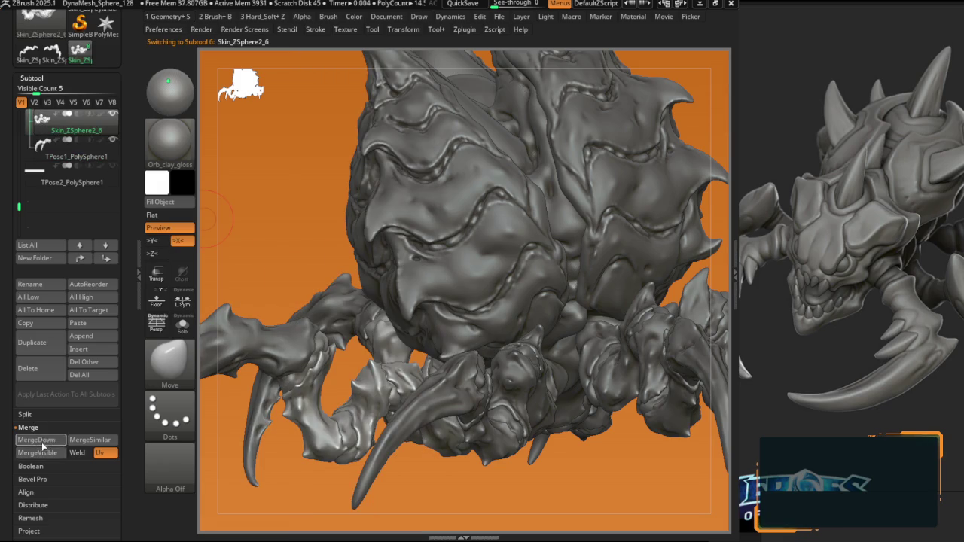
{"action": "left_click", "coordinate": [42, 442]}
{"action": "left_click", "coordinate": [115, 465]}
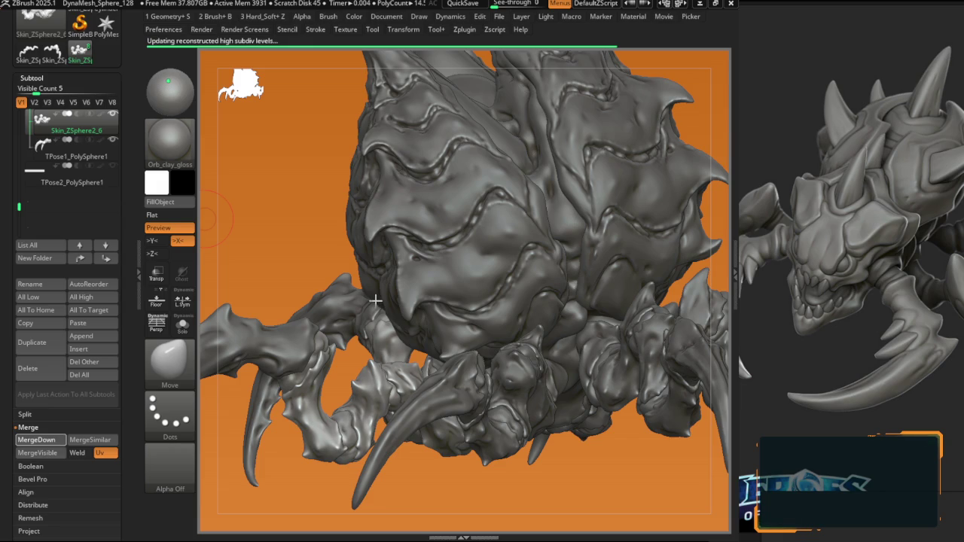
Step: Inspect the merged claw-to-leg joint from framed and close-up views
{"action": "key", "text": "b"}
{"action": "key", "text": "d"}
{"action": "key", "text": "s"}
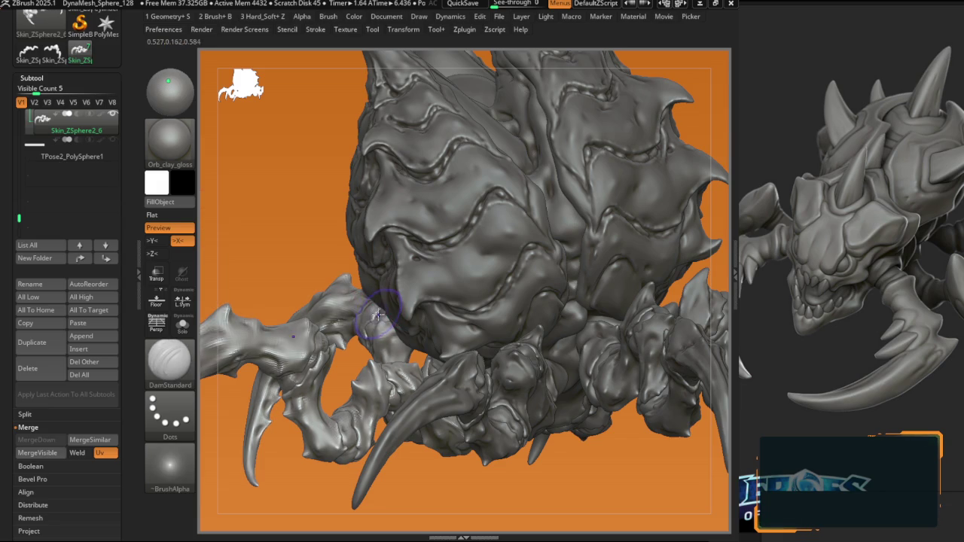
{"action": "key", "text": "b"}
{"action": "key", "text": "m"}
{"action": "key", "text": "v"}
{"action": "key", "text": "f"}
{"action": "mouse_move", "coordinate": [441, 336]}
{"action": "right_mouse_down", "text": "ctrl"}
{"action": "mouse_move", "coordinate": [357, 348]}
{"action": "mouse_move", "coordinate": [364, 352]}
{"action": "right_mouse_up", "text": "ctrl"}
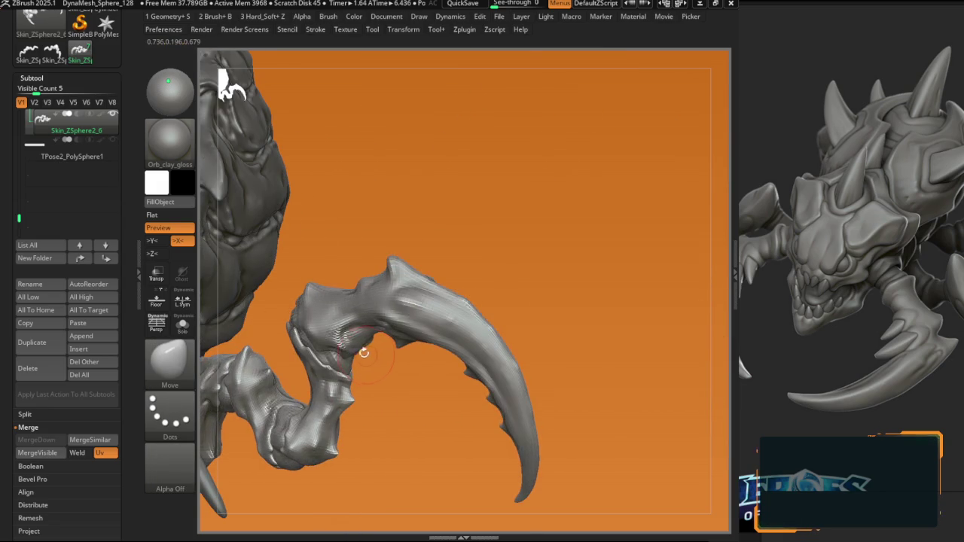
{"action": "key", "text": "f"}
{"action": "right_click_drag", "start_coordinate": [388, 391], "coordinate": [298, 324], "text": "ctrl"}
{"action": "key", "text": "w"}
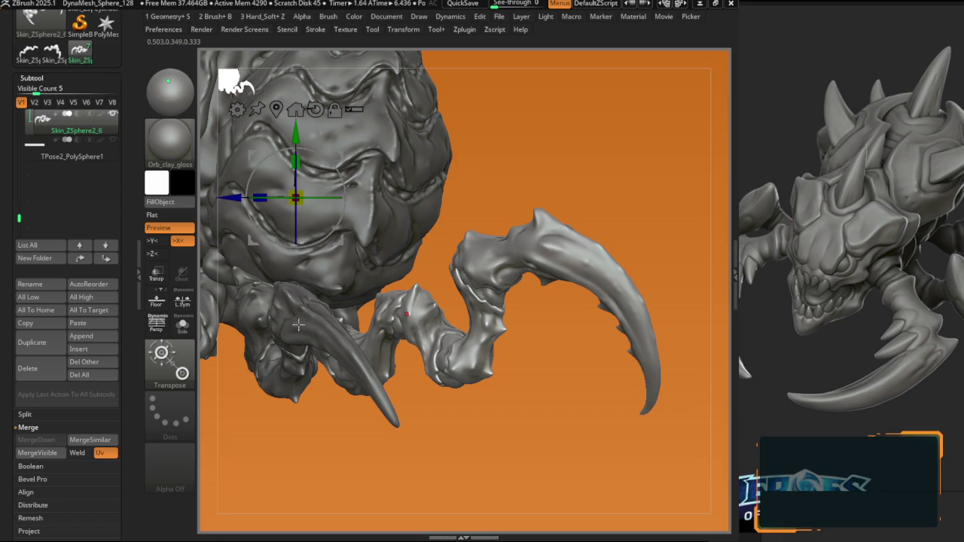
{"action": "key", "text": "q"}
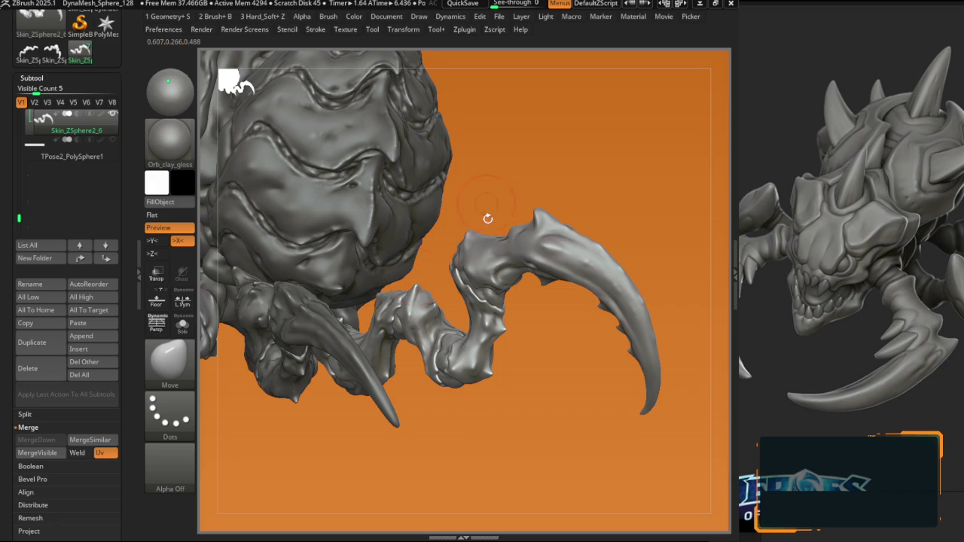
{"action": "key", "text": "f"}
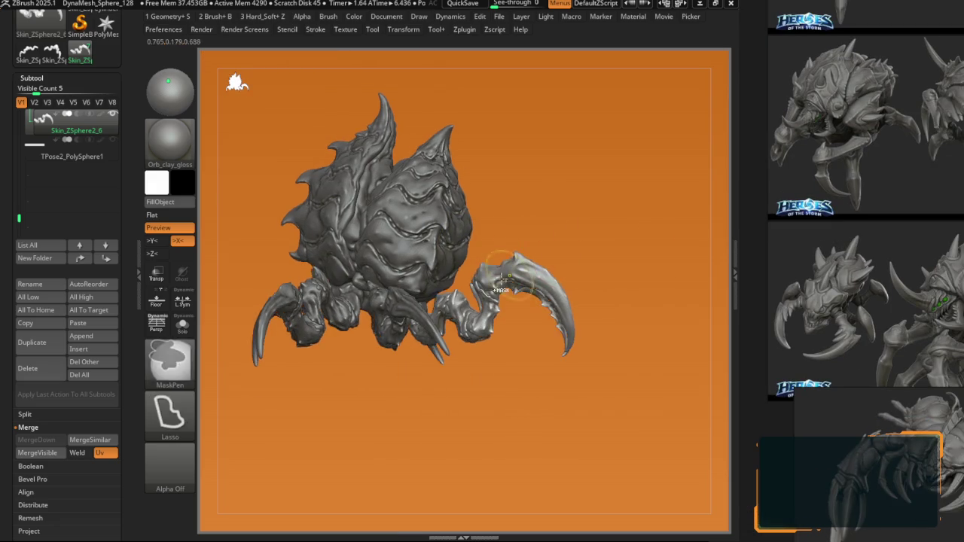
Step: Turn the creature to a side view and pick the DamStandard groove-carving brush
{"action": "mouse_move", "coordinate": [502, 282]}
{"action": "left_mouse_down"}
{"action": "mouse_move", "coordinate": [431, 249]}
{"action": "mouse_move", "coordinate": [416, 257]}
{"action": "left_mouse_up"}
{"action": "left_click_drag", "start_coordinate": [402, 296], "coordinate": [544, 203]}
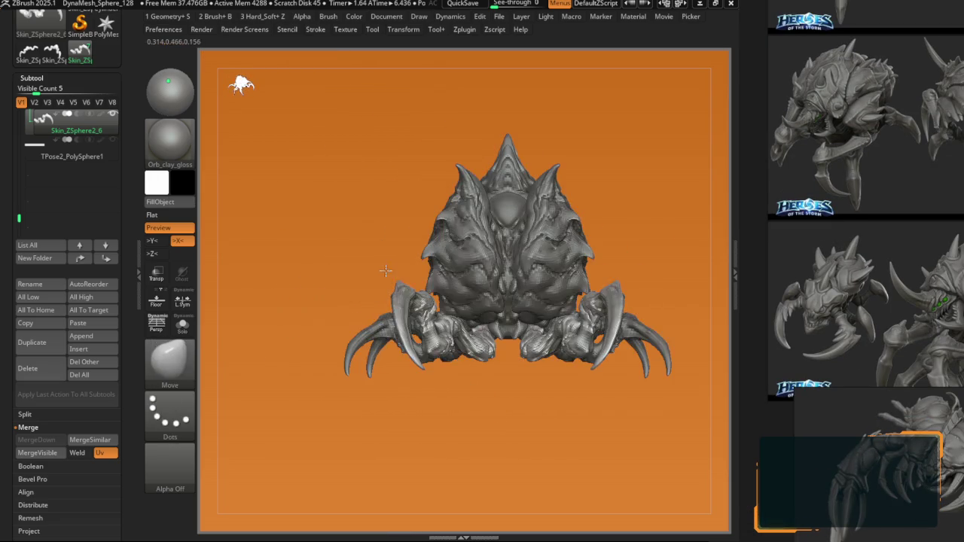
{"action": "key", "text": "w"}
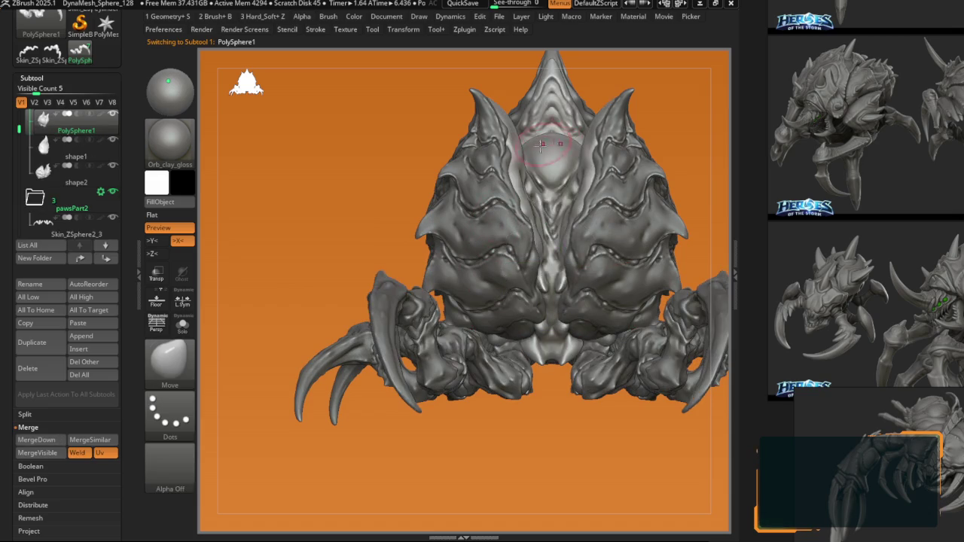
{"action": "left_click_drag", "start_coordinate": [554, 116], "coordinate": [452, 151]}
{"action": "key", "text": "space"}
{"action": "key", "text": "b"}
{"action": "key", "text": "Escape"}
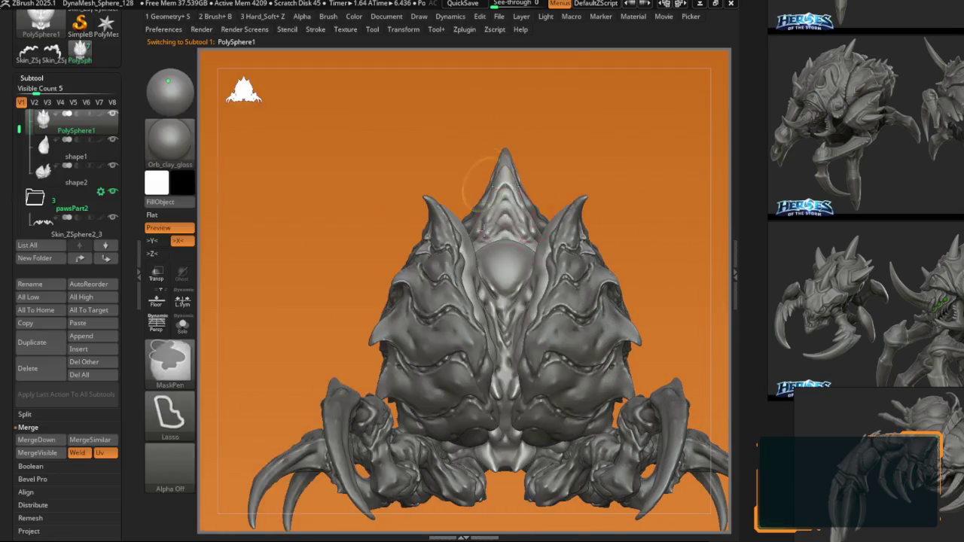
{"action": "key", "text": "space"}
{"action": "left_click", "coordinate": [424, 361]}
Step: Carve stacked chevron grooves into the central crest tip with DamStandard
{"action": "mouse_move", "coordinate": [424, 361]}
{"action": "right_mouse_down"}
{"action": "mouse_move", "coordinate": [448, 238]}
{"action": "mouse_move", "coordinate": [482, 197]}
{"action": "mouse_move", "coordinate": [485, 251]}
{"action": "right_mouse_up"}
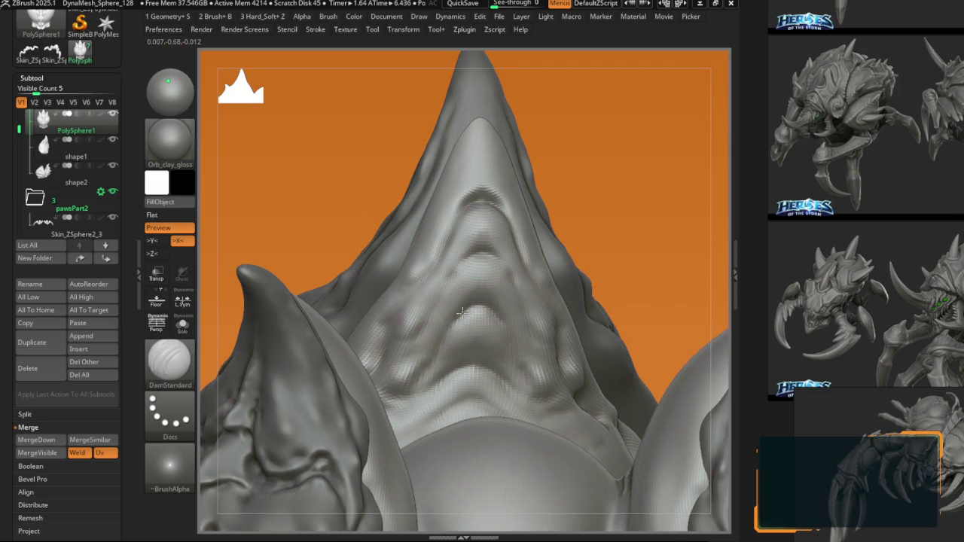
{"action": "right_click_drag", "start_coordinate": [461, 312], "coordinate": [485, 328], "text": "shift"}
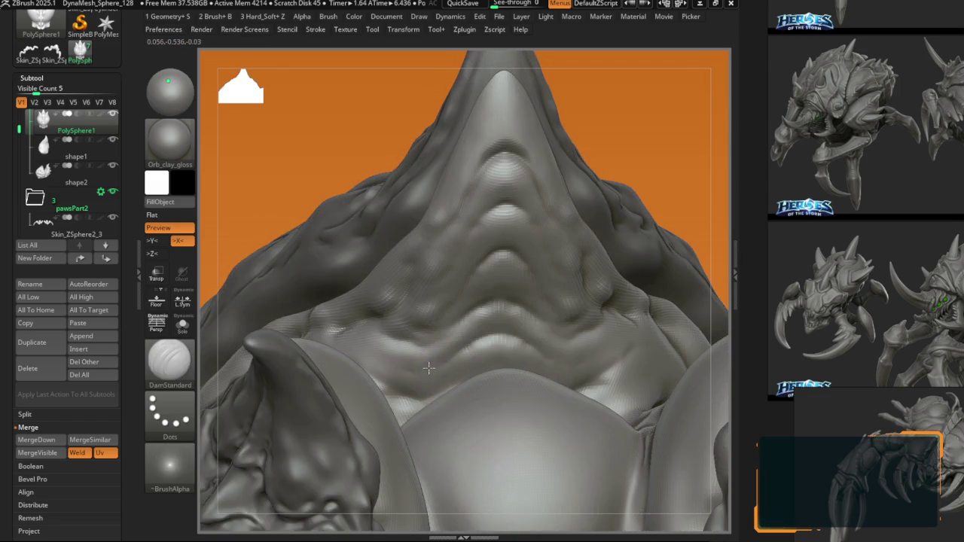
{"action": "mouse_move", "coordinate": [462, 347]}
{"action": "right_mouse_down"}
{"action": "mouse_move", "coordinate": [431, 332]}
{"action": "mouse_move", "coordinate": [470, 300]}
{"action": "mouse_move", "coordinate": [484, 296]}
{"action": "mouse_move", "coordinate": [504, 316]}
{"action": "mouse_move", "coordinate": [515, 303]}
{"action": "mouse_move", "coordinate": [414, 317]}
{"action": "mouse_move", "coordinate": [469, 323]}
{"action": "mouse_move", "coordinate": [478, 340]}
{"action": "mouse_move", "coordinate": [463, 269]}
{"action": "mouse_move", "coordinate": [393, 296]}
{"action": "mouse_move", "coordinate": [366, 280]}
{"action": "mouse_move", "coordinate": [372, 314]}
{"action": "mouse_move", "coordinate": [386, 300]}
{"action": "mouse_move", "coordinate": [382, 349]}
{"action": "right_mouse_up"}
{"action": "right_click", "coordinate": [470, 300]}
{"action": "key", "text": "b"}
{"action": "key", "text": "d"}
{"action": "key", "text": "s"}
Step: Switch to B1_Krabi_edges and resize it to sculpt crest edge detail
{"action": "key", "text": "b"}
{"action": "key", "text": "k"}
{"action": "key", "text": "e"}
{"action": "right_click", "coordinate": [366, 279]}
Step: Dent the side carapace plate, alternating DamStandard and B1_Krabi_edges
{"action": "key", "text": "b"}
{"action": "key", "text": "d"}
{"action": "key", "text": "s"}
{"action": "key", "text": "b"}
{"action": "key", "text": "b"}
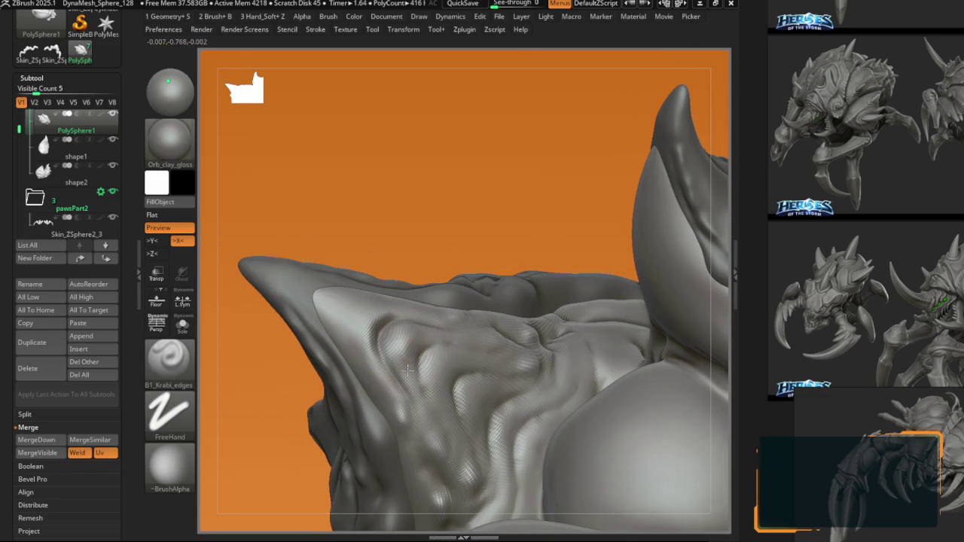
{"action": "right_click_drag", "start_coordinate": [414, 404], "coordinate": [433, 369]}
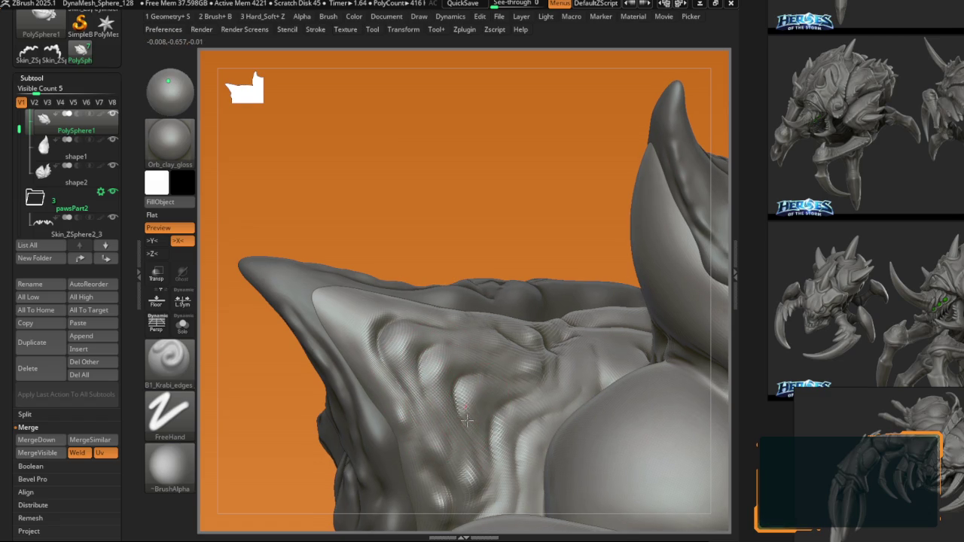
{"action": "key", "text": "b"}
{"action": "key", "text": "d"}
{"action": "key", "text": "s"}
{"action": "key", "text": "b"}
{"action": "key", "text": "b"}
{"action": "right_click_drag", "start_coordinate": [466, 377], "coordinate": [482, 384]}
Step: Carve more sharp grooves into the side plate, then add edge seams from a new angle
{"action": "key", "text": "b"}
{"action": "key", "text": "d"}
{"action": "key", "text": "s"}
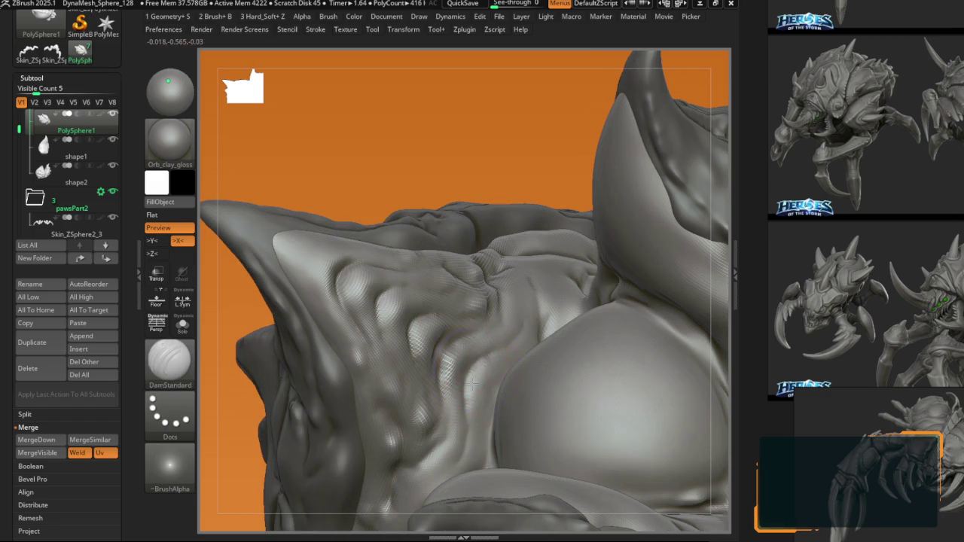
{"action": "key", "text": "b"}
{"action": "key", "text": "d"}
{"action": "key", "text": "s"}
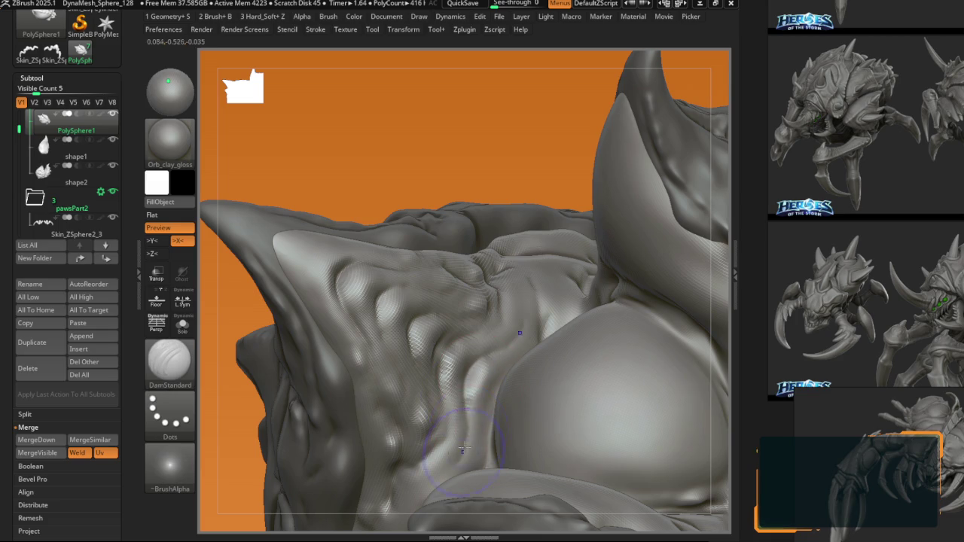
{"action": "key", "text": "b"}
{"action": "key", "text": "b"}
{"action": "mouse_move", "coordinate": [435, 449]}
{"action": "right_mouse_down"}
{"action": "mouse_move", "coordinate": [463, 399]}
{"action": "mouse_move", "coordinate": [452, 316]}
{"action": "mouse_move", "coordinate": [468, 323]}
{"action": "mouse_move", "coordinate": [450, 320]}
{"action": "right_mouse_up"}
{"action": "right_click", "coordinate": [450, 320]}
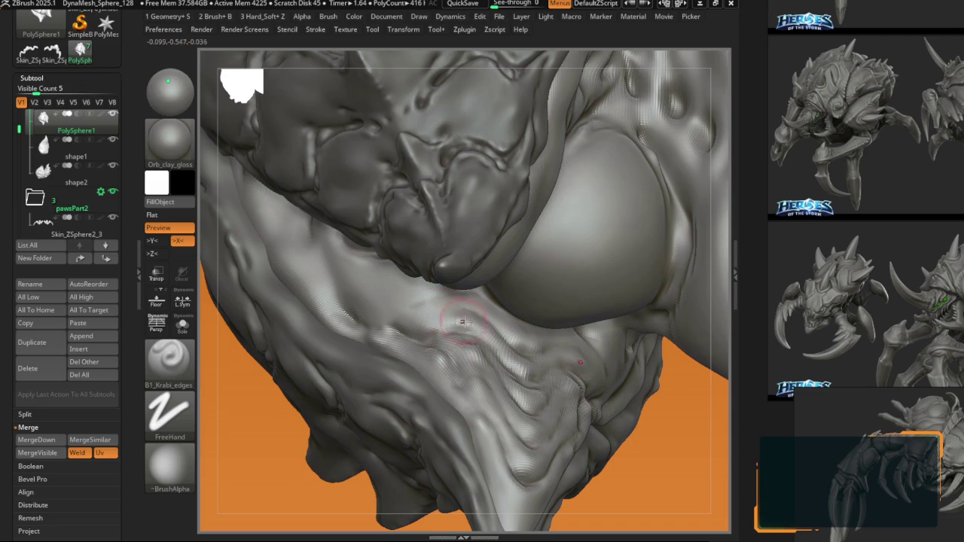
Step: Carve grooves under the plate and along the upper back plates, swapping between the two brushes
{"action": "mouse_move", "coordinate": [413, 328]}
{"action": "right_mouse_down"}
{"action": "mouse_move", "coordinate": [462, 289]}
{"action": "mouse_move", "coordinate": [398, 305]}
{"action": "right_mouse_up"}
{"action": "key", "text": "b"}
{"action": "key", "text": "d"}
{"action": "key", "text": "s"}
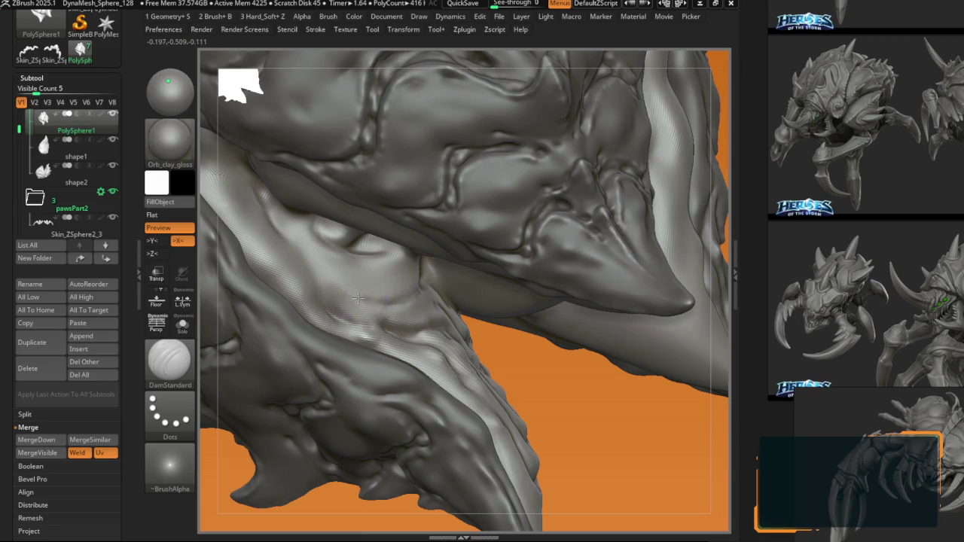
{"action": "mouse_move", "coordinate": [289, 247]}
{"action": "right_mouse_down"}
{"action": "mouse_move", "coordinate": [324, 271]}
{"action": "mouse_move", "coordinate": [338, 263]}
{"action": "right_mouse_up"}
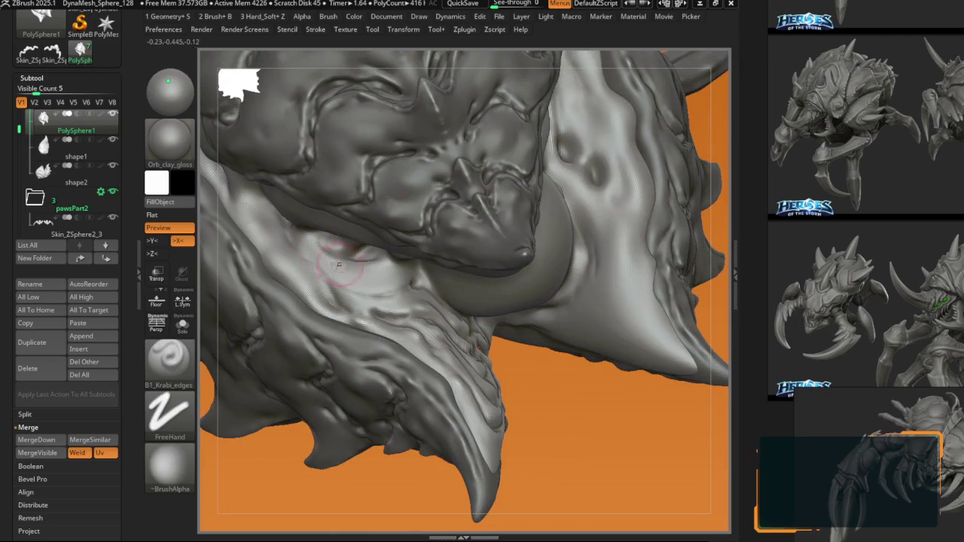
{"action": "mouse_move", "coordinate": [318, 269]}
{"action": "right_mouse_down"}
{"action": "mouse_move", "coordinate": [420, 309]}
{"action": "mouse_move", "coordinate": [435, 333]}
{"action": "mouse_move", "coordinate": [466, 296]}
{"action": "mouse_move", "coordinate": [427, 291]}
{"action": "right_mouse_up"}
{"action": "key", "text": "1"}
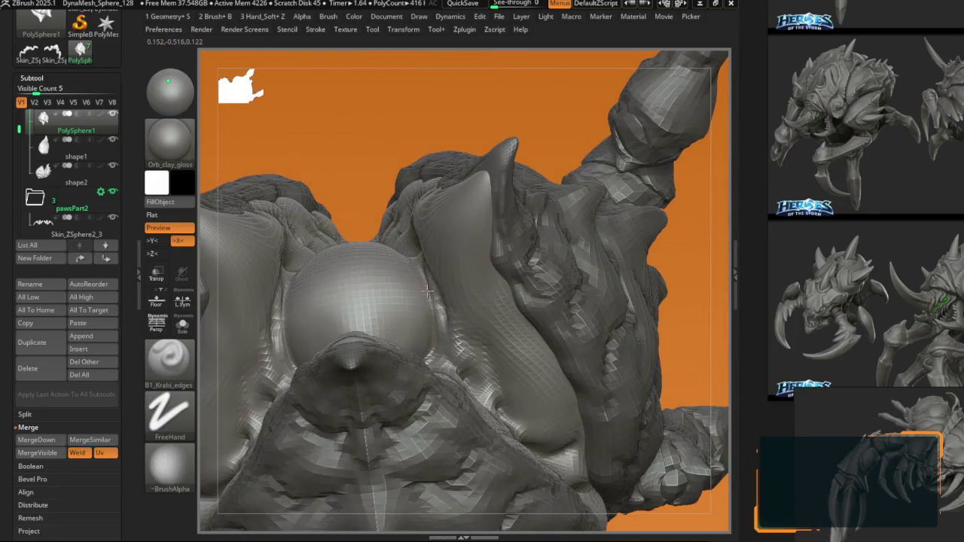
{"action": "key", "text": "1"}
{"action": "right_click_drag", "start_coordinate": [427, 291], "coordinate": [446, 311]}
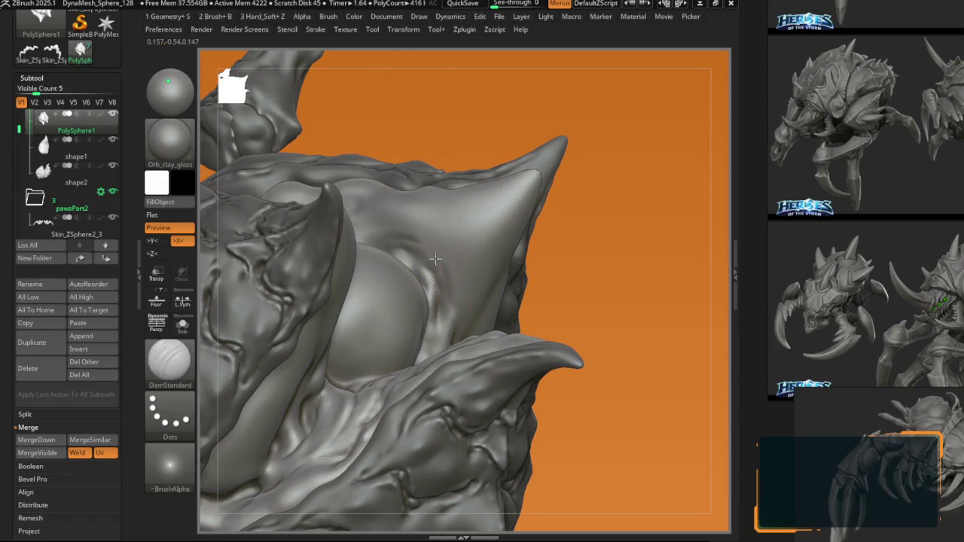
{"action": "key", "text": "2"}
{"action": "mouse_move", "coordinate": [423, 253]}
{"action": "right_mouse_down"}
{"action": "mouse_move", "coordinate": [434, 413]}
{"action": "mouse_move", "coordinate": [431, 396]}
{"action": "right_mouse_up"}
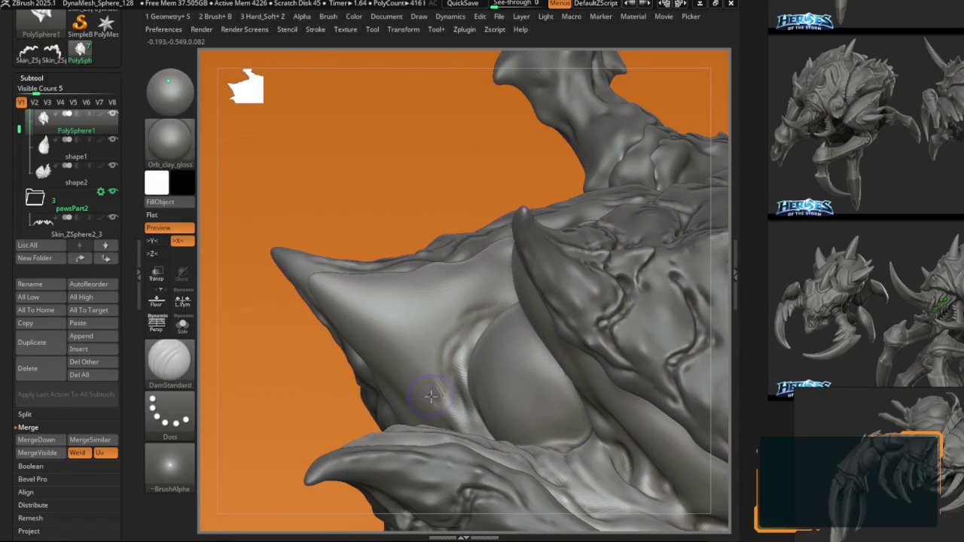
Step: Cut DamStandard grooves into the spike plate and upper back
{"action": "key", "text": "b"}
{"action": "key", "text": "d"}
{"action": "key", "text": "s"}
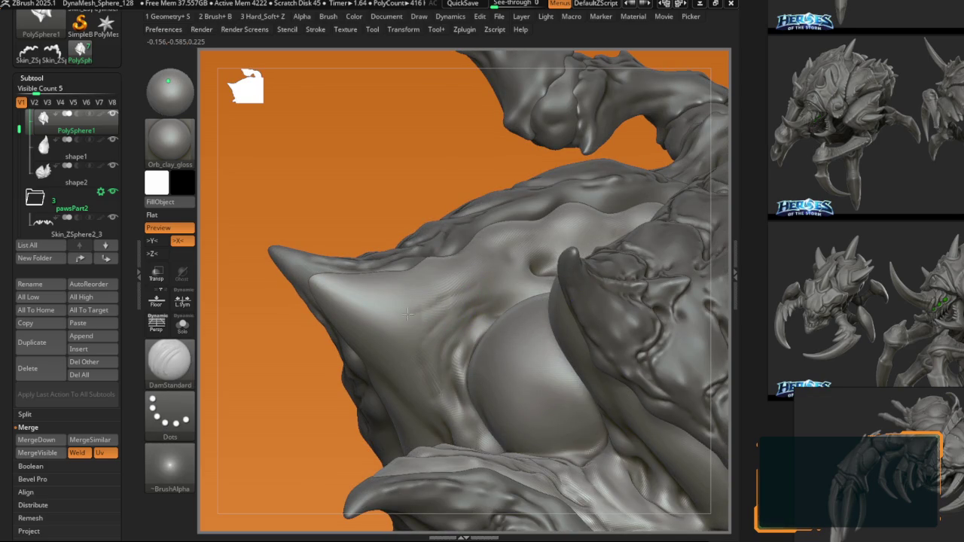
{"action": "right_click_drag", "start_coordinate": [407, 314], "coordinate": [391, 346]}
{"action": "right_click_drag", "start_coordinate": [395, 385], "coordinate": [406, 427]}
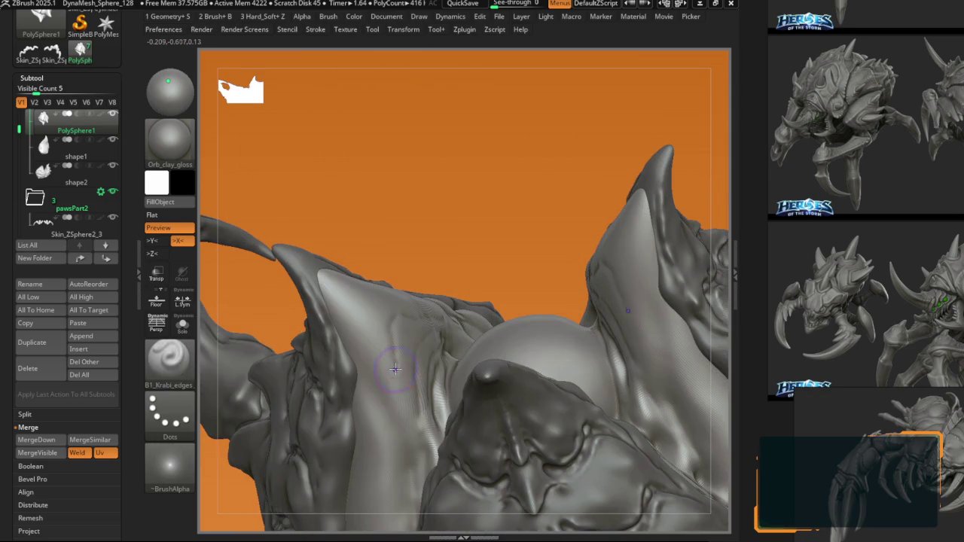
{"action": "right_click_drag", "start_coordinate": [392, 369], "coordinate": [383, 375]}
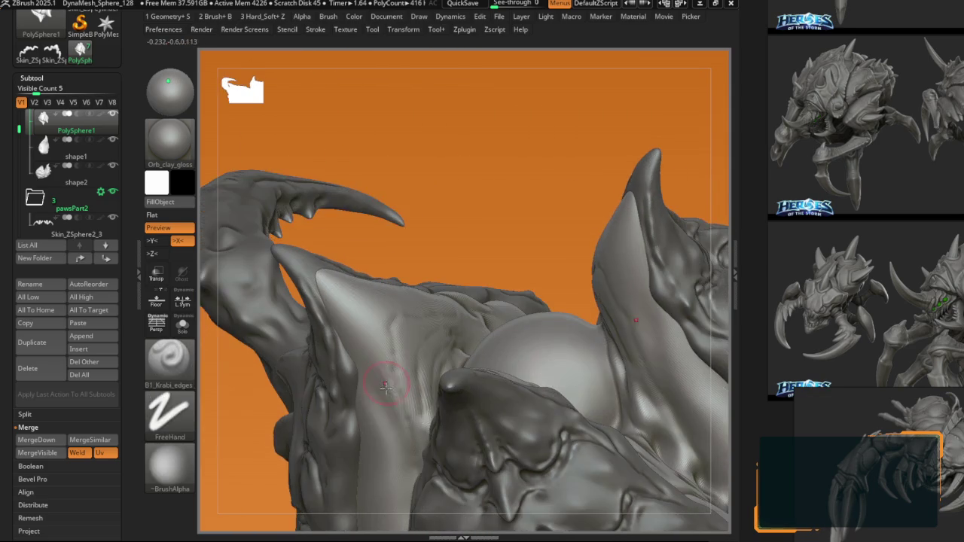
{"action": "mouse_move", "coordinate": [370, 329]}
{"action": "right_mouse_down"}
{"action": "mouse_move", "coordinate": [379, 304]}
{"action": "mouse_move", "coordinate": [423, 291]}
{"action": "right_mouse_up"}
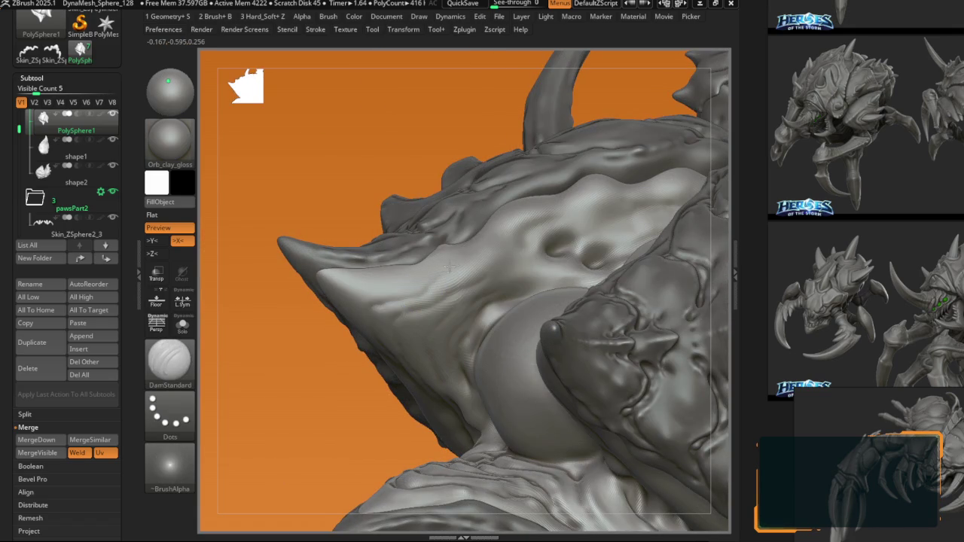
{"action": "right_click_drag", "start_coordinate": [450, 239], "coordinate": [435, 260]}
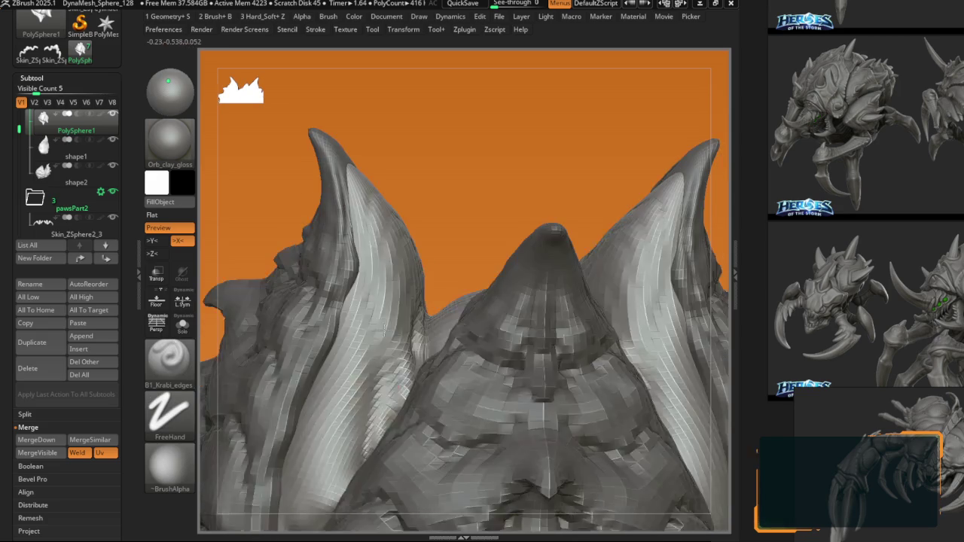
Step: Cut long DamStandard grooves up the tall back spike, then edge seams on the plate with B1_Krabi_edges
{"action": "mouse_move", "coordinate": [392, 346]}
{"action": "right_mouse_down"}
{"action": "mouse_move", "coordinate": [415, 287]}
{"action": "mouse_move", "coordinate": [414, 314]}
{"action": "right_mouse_up"}
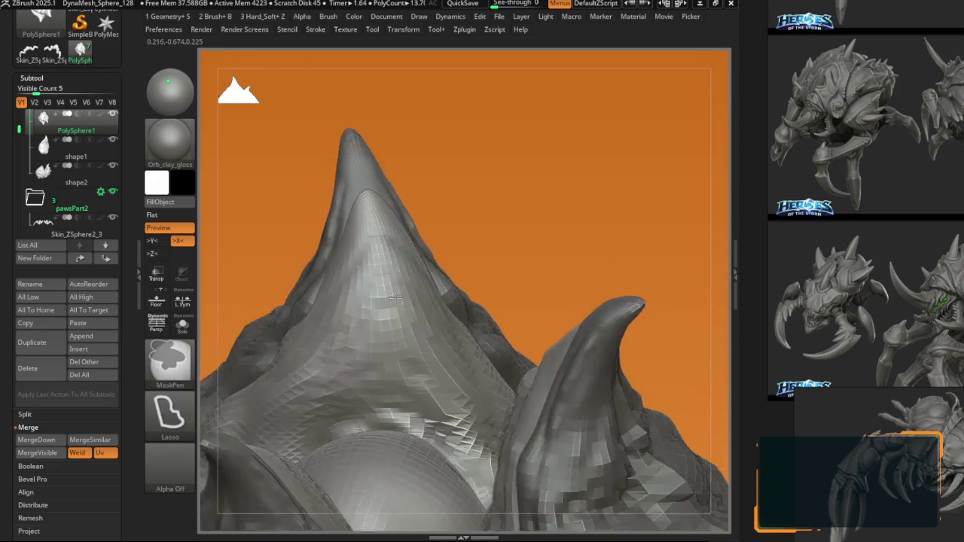
{"action": "key", "text": "b"}
{"action": "key", "text": "d"}
{"action": "key", "text": "s"}
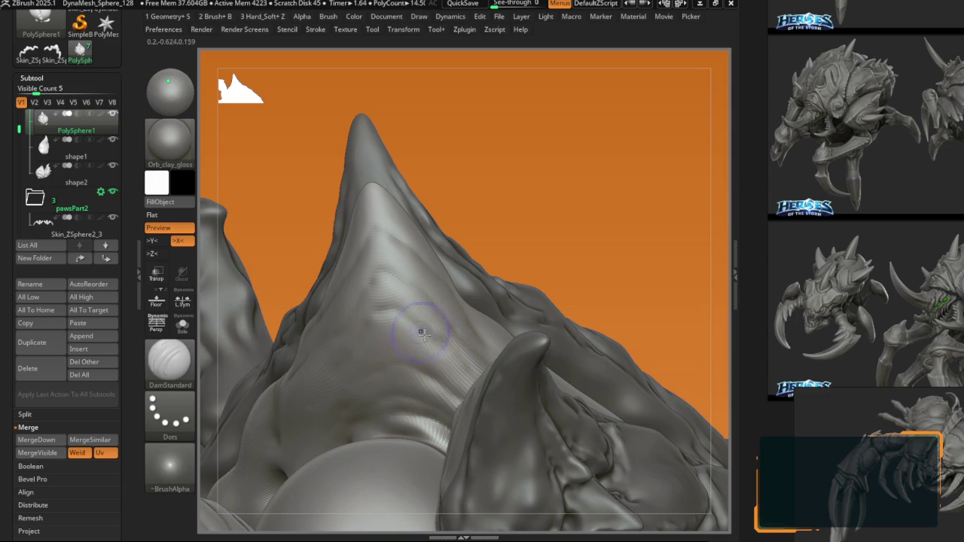
{"action": "right_click_drag", "start_coordinate": [388, 306], "coordinate": [370, 322]}
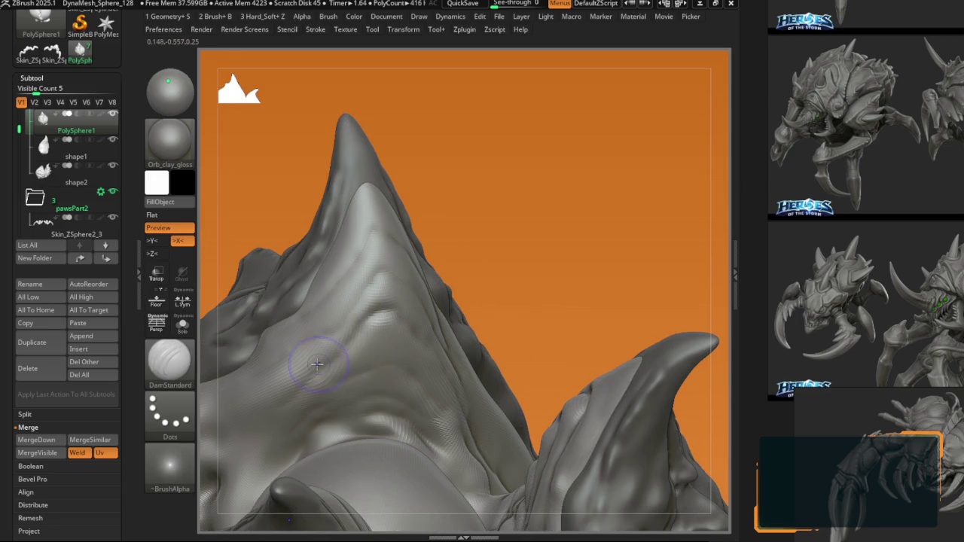
{"action": "right_click_drag", "start_coordinate": [374, 276], "coordinate": [424, 254]}
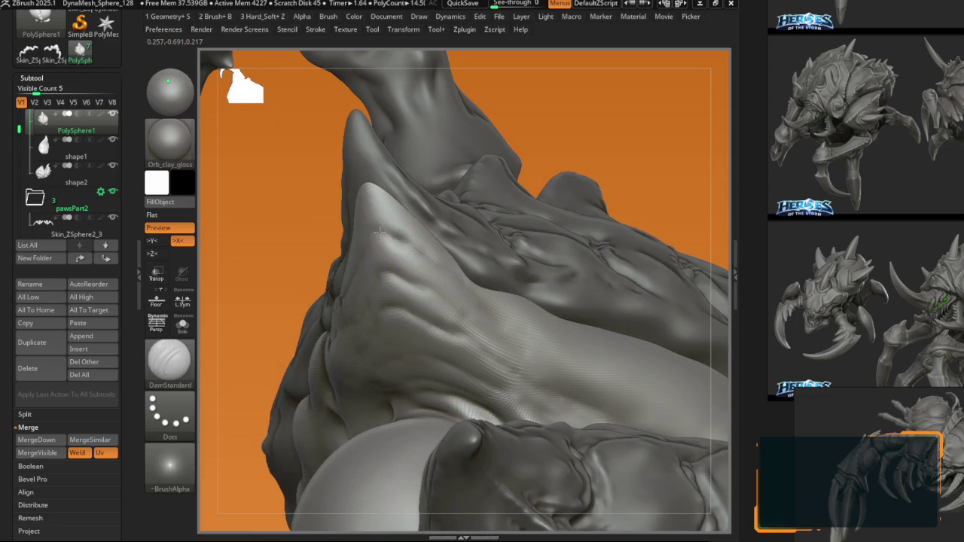
{"action": "mouse_move", "coordinate": [379, 234]}
{"action": "right_mouse_down"}
{"action": "mouse_move", "coordinate": [339, 257]}
{"action": "mouse_move", "coordinate": [413, 287]}
{"action": "right_mouse_up"}
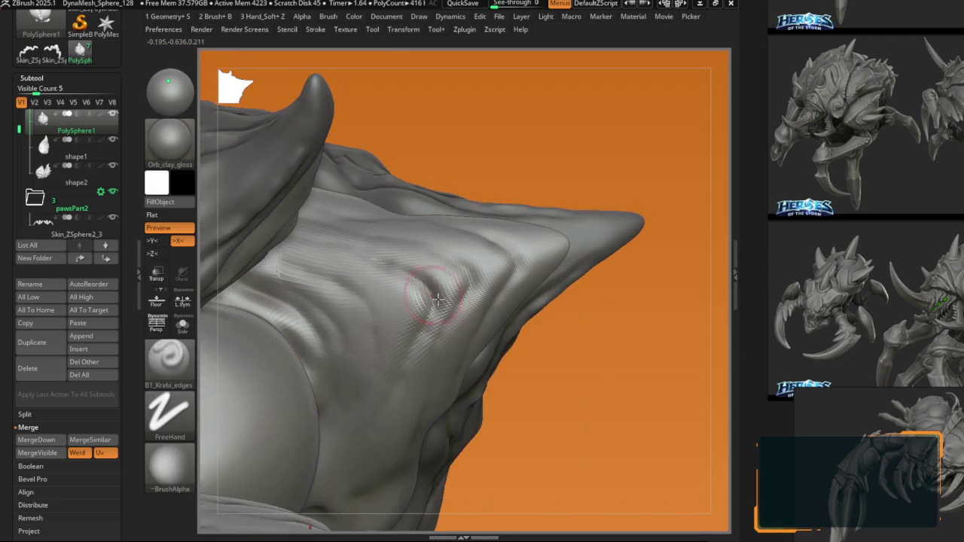
{"action": "right_click_drag", "start_coordinate": [411, 354], "coordinate": [446, 340]}
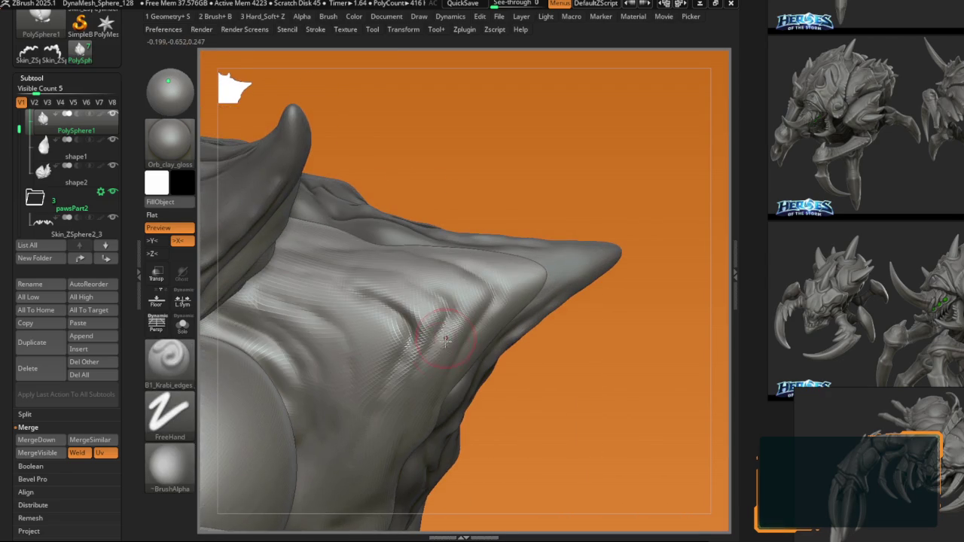
{"action": "right_click_drag", "start_coordinate": [460, 302], "coordinate": [459, 307]}
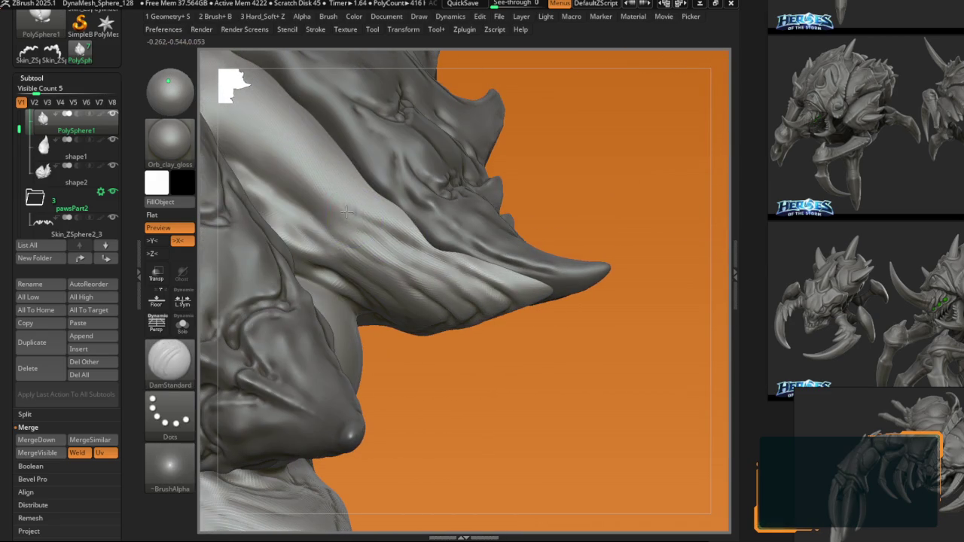
{"action": "key", "text": "1"}
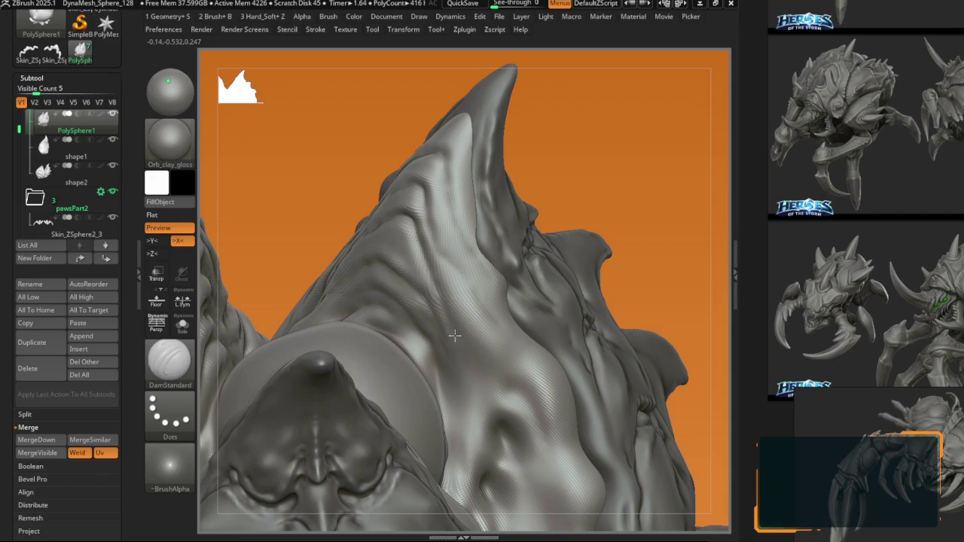
Step: Sculpt edge ridges on the back spikes near the head with B1_Krabi_edges, using a lasso mask
{"action": "key", "text": "b"}
{"action": "key", "text": "Escape"}
{"action": "key", "text": "b"}
{"action": "key", "text": "Escape"}
{"action": "key", "text": "space"}
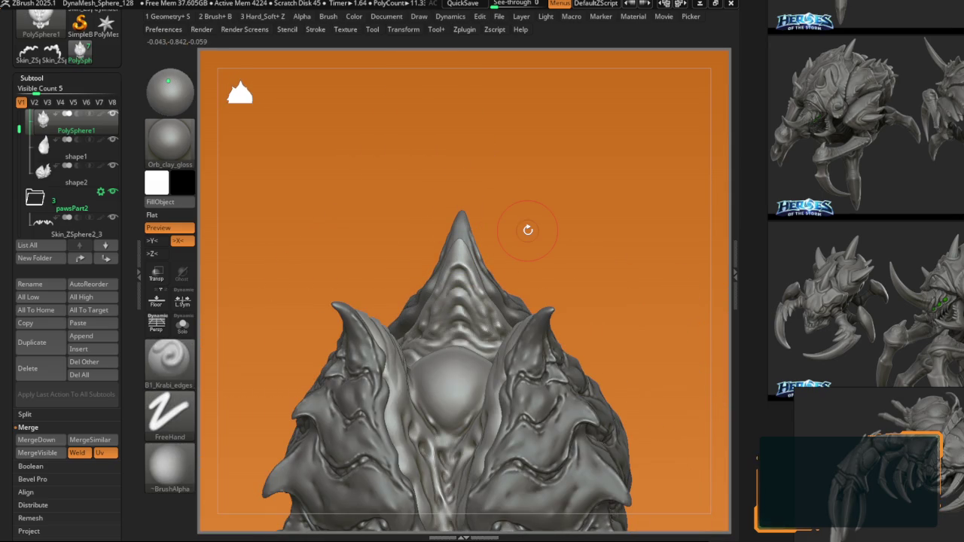
{"action": "right_click_drag", "start_coordinate": [479, 312], "coordinate": [388, 346]}
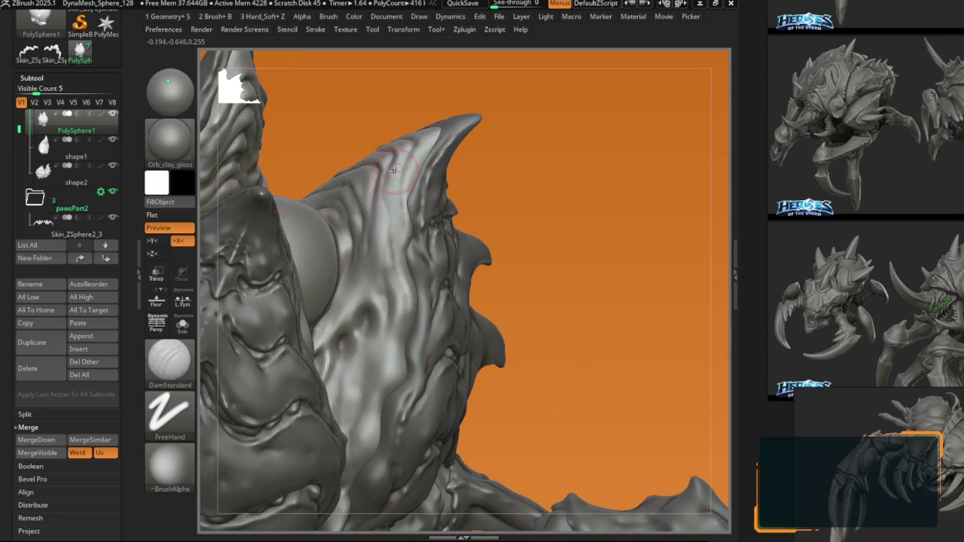
{"action": "key", "text": "ctrl"}
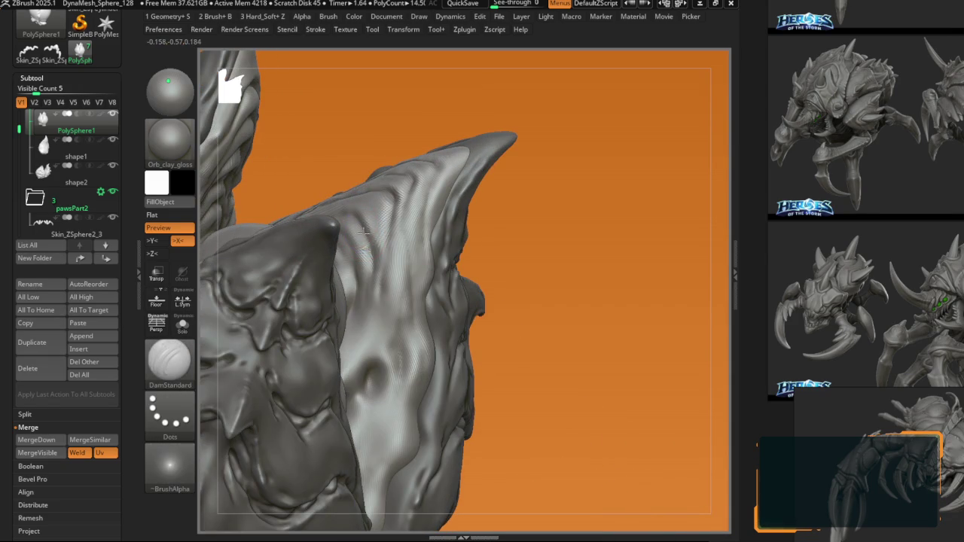
{"action": "key", "text": "b"}
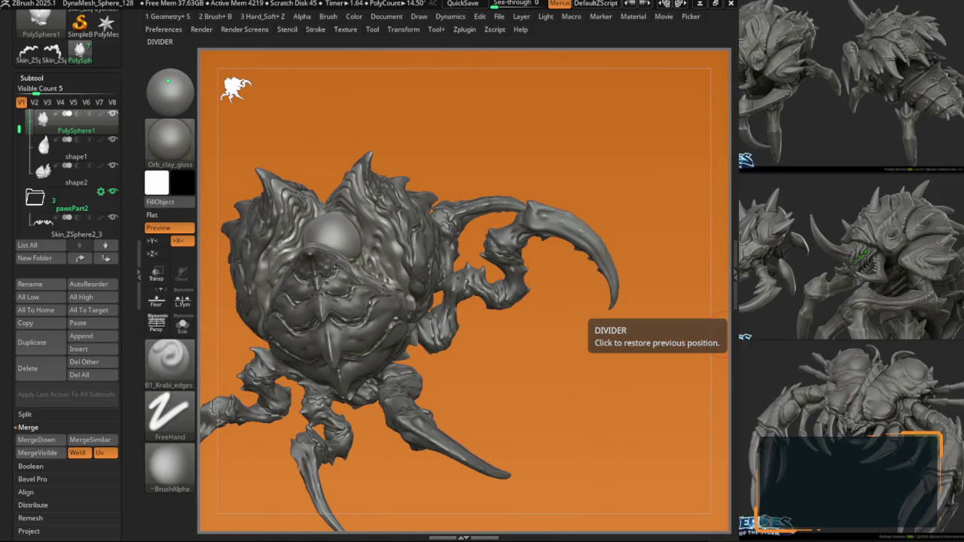
Step: Carve thin DamStandard creases into the spikes from front and three-quarter views
{"action": "mouse_move", "coordinate": [424, 246]}
{"action": "right_mouse_down"}
{"action": "mouse_move", "coordinate": [314, 229]}
{"action": "mouse_move", "coordinate": [344, 161]}
{"action": "right_mouse_up"}
{"action": "key", "text": "f"}
{"action": "mouse_move", "coordinate": [384, 256]}
{"action": "right_mouse_down"}
{"action": "mouse_move", "coordinate": [362, 226]}
{"action": "mouse_move", "coordinate": [374, 216]}
{"action": "right_mouse_up"}
{"action": "key", "text": "b"}
{"action": "key", "text": "d"}
{"action": "key", "text": "s"}
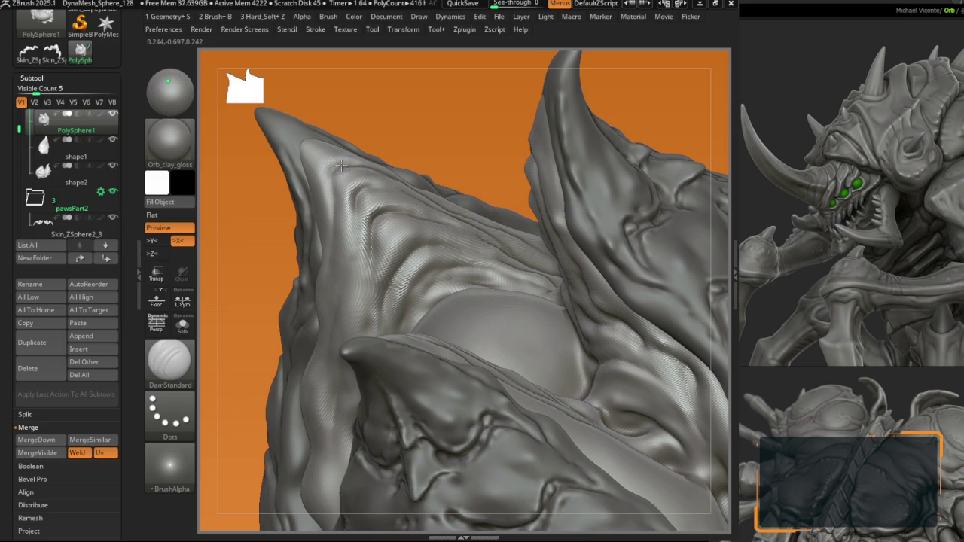
{"action": "right_click_drag", "start_coordinate": [332, 176], "coordinate": [321, 249]}
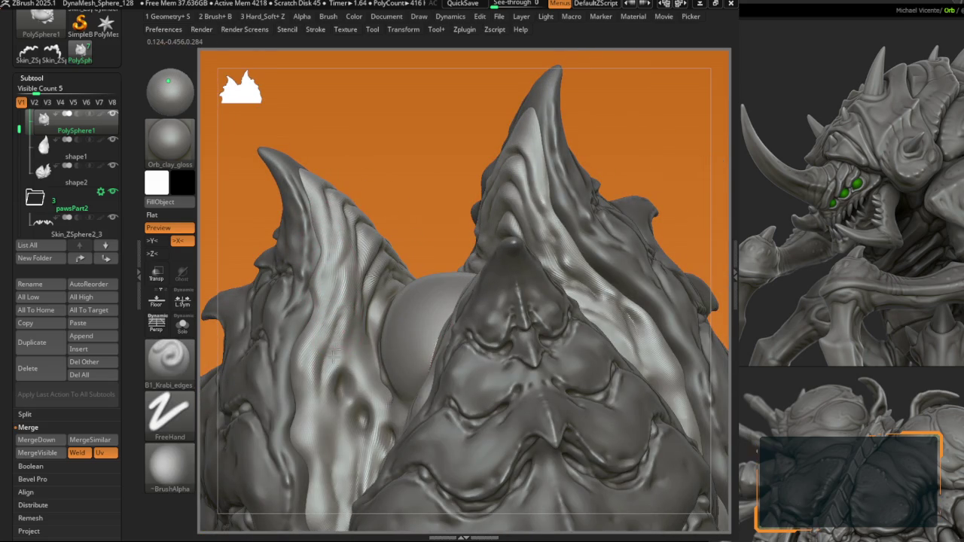
{"action": "key", "text": "b"}
{"action": "key", "text": "d"}
{"action": "key", "text": "s"}
{"action": "mouse_move", "coordinate": [380, 340]}
{"action": "right_mouse_down"}
{"action": "mouse_move", "coordinate": [485, 345]}
{"action": "mouse_move", "coordinate": [504, 212]}
{"action": "right_mouse_up"}
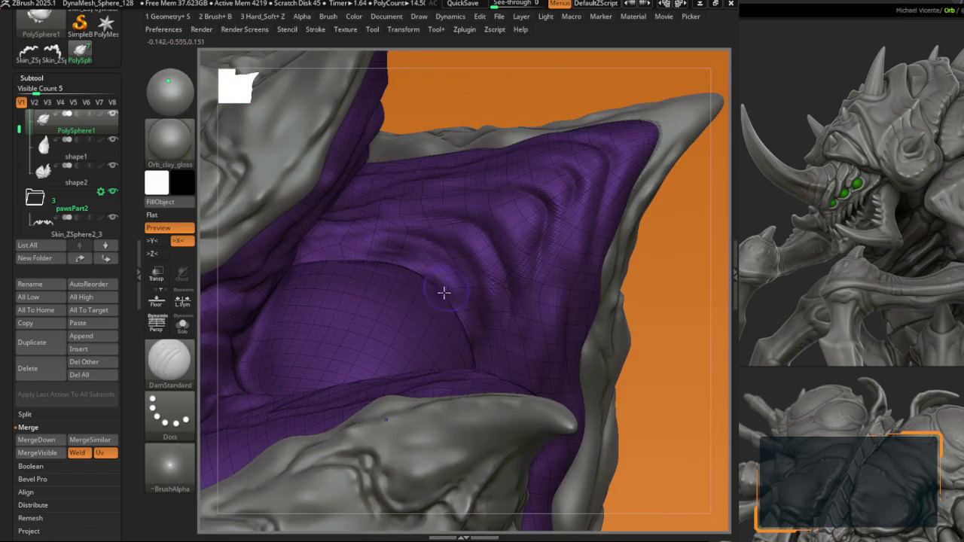
Step: Subdivide the mesh one level with Divide (Ctrl+D) from the Geometry settings
{"action": "mouse_move", "coordinate": [454, 348]}
{"action": "right_mouse_down"}
{"action": "mouse_move", "coordinate": [390, 286]}
{"action": "mouse_move", "coordinate": [386, 346]}
{"action": "right_mouse_up"}
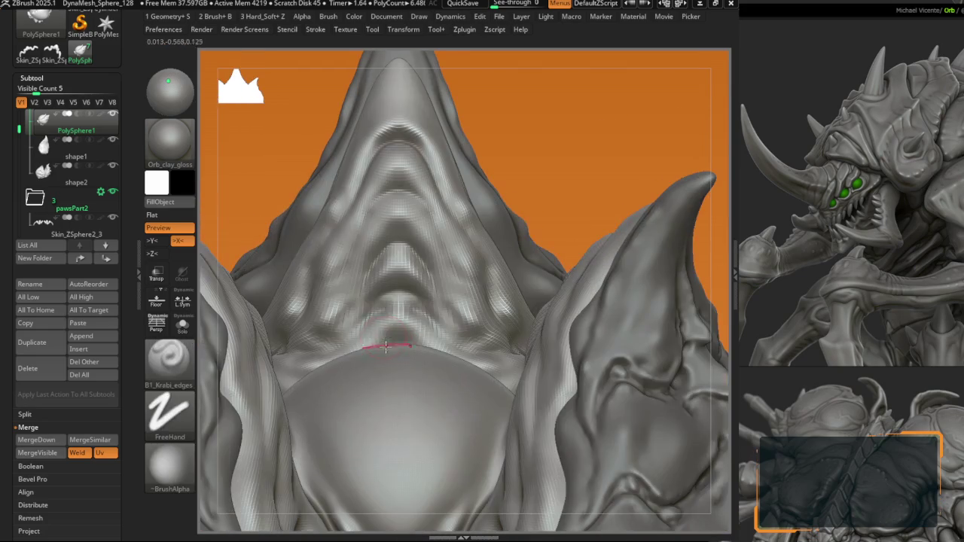
{"action": "mouse_move", "coordinate": [398, 244]}
{"action": "right_mouse_down"}
{"action": "mouse_move", "coordinate": [383, 260]}
{"action": "mouse_move", "coordinate": [395, 251]}
{"action": "right_mouse_up"}
{"action": "key", "text": "g"}
{"action": "key", "text": "ctrl+d"}
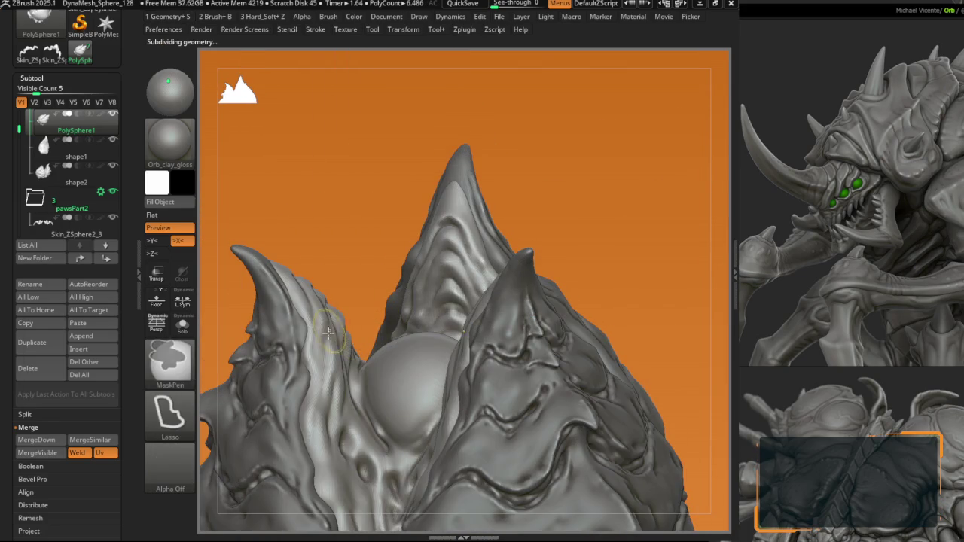
{"action": "key", "text": "g"}
{"action": "right_click_drag", "start_coordinate": [395, 250], "coordinate": [368, 415]}
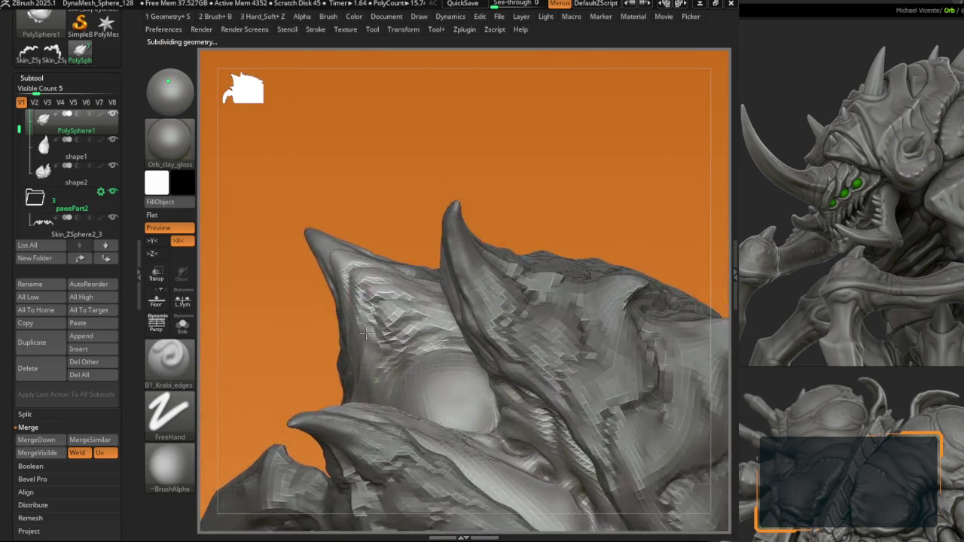
Step: Smooth out the rough ridges on the large back horn with Shift-smoothing
{"action": "key", "text": "space"}
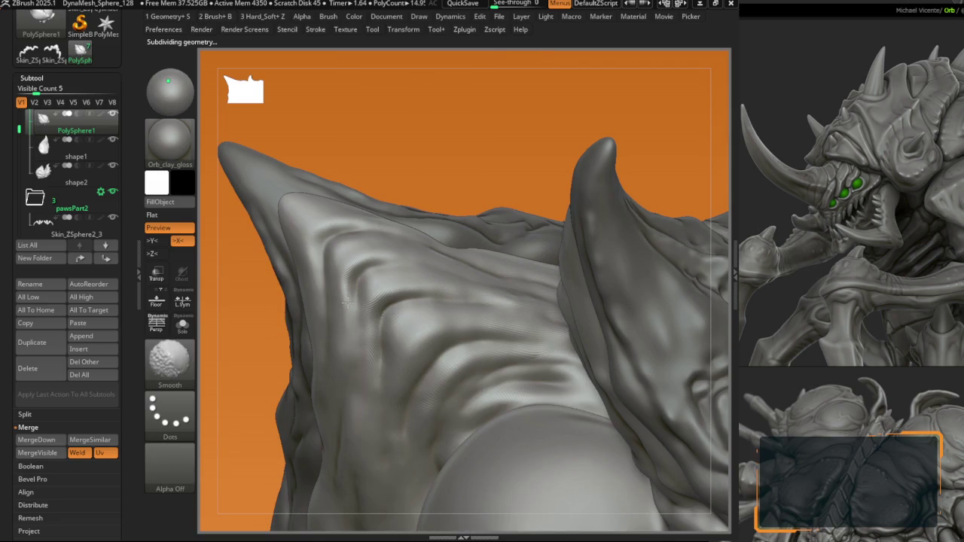
{"action": "key", "text": "space"}
{"action": "mouse_move", "coordinate": [335, 256]}
{"action": "right_mouse_down"}
{"action": "mouse_move", "coordinate": [305, 332]}
{"action": "mouse_move", "coordinate": [393, 241]}
{"action": "mouse_move", "coordinate": [413, 200]}
{"action": "right_mouse_up"}
{"action": "key", "text": "b"}
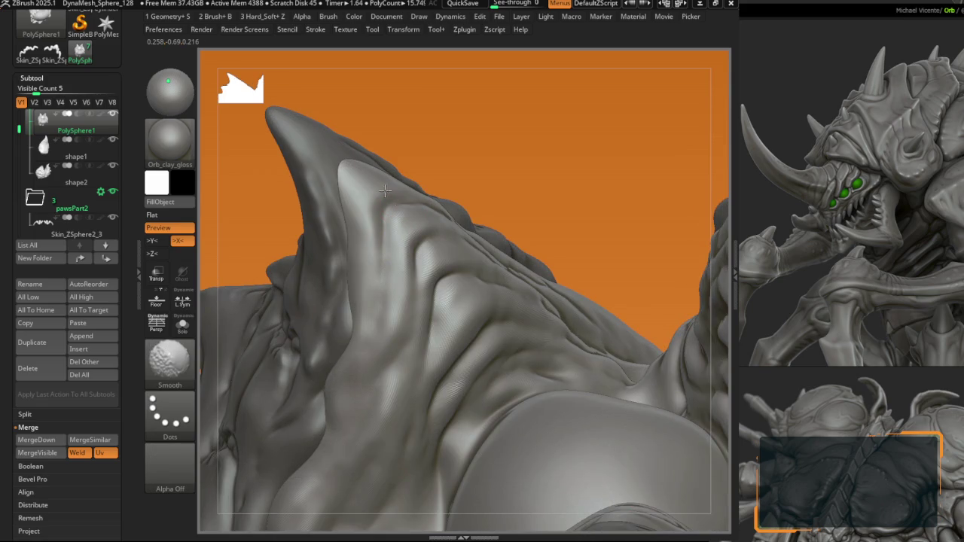
{"action": "mouse_move", "coordinate": [371, 218]}
{"action": "right_mouse_down"}
{"action": "mouse_move", "coordinate": [377, 254]}
{"action": "mouse_move", "coordinate": [376, 239]}
{"action": "right_mouse_up"}
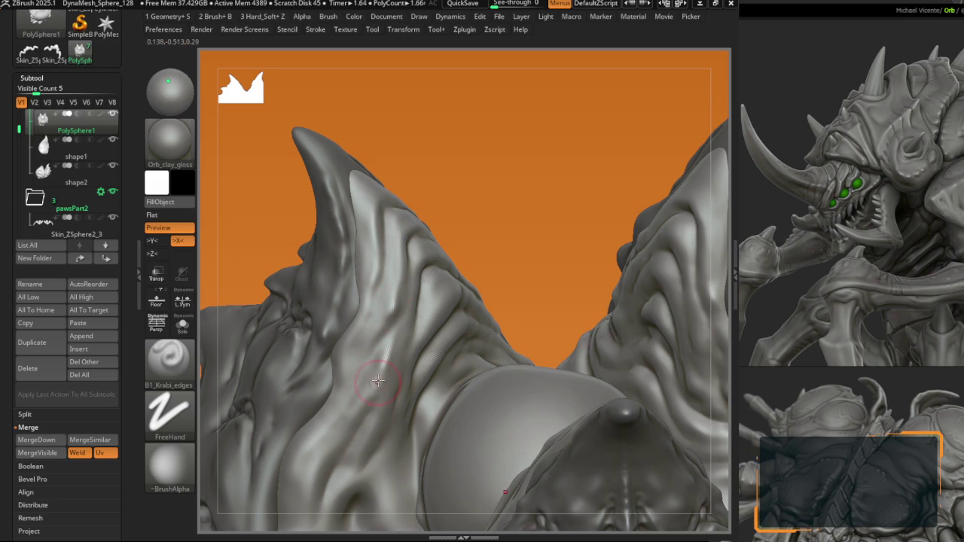
{"action": "key", "text": "shift"}
{"action": "mouse_move", "coordinate": [329, 425]}
{"action": "right_mouse_down"}
{"action": "mouse_move", "coordinate": [393, 293]}
{"action": "mouse_move", "coordinate": [380, 326]}
{"action": "right_mouse_up"}
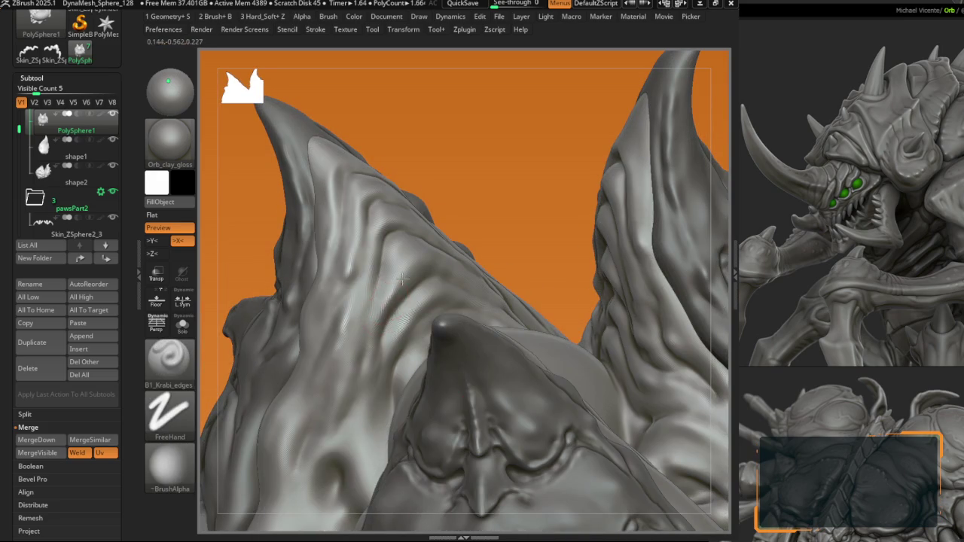
{"action": "right_click_drag", "start_coordinate": [402, 279], "coordinate": [425, 263]}
{"action": "mouse_move", "coordinate": [494, 277]}
{"action": "right_mouse_down"}
{"action": "mouse_move", "coordinate": [547, 267]}
{"action": "mouse_move", "coordinate": [544, 220]}
{"action": "mouse_move", "coordinate": [386, 301]}
{"action": "right_mouse_up"}
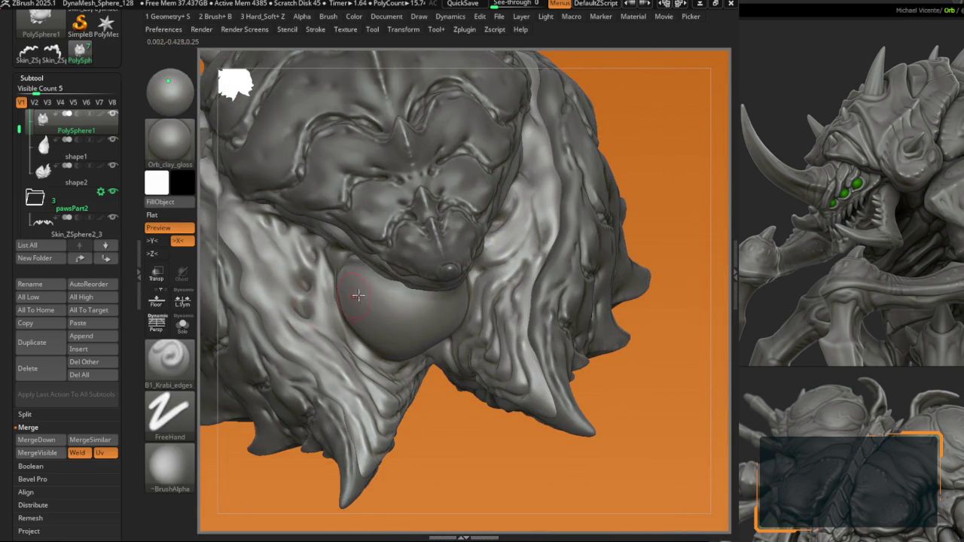
Step: Carve a DamStandard crease along the carapace plate edge
{"action": "mouse_move", "coordinate": [497, 257]}
{"action": "right_mouse_down", "text": "alt"}
{"action": "mouse_move", "coordinate": [523, 376]}
{"action": "mouse_move", "coordinate": [499, 301]}
{"action": "mouse_move", "coordinate": [473, 313]}
{"action": "right_mouse_up", "text": "alt"}
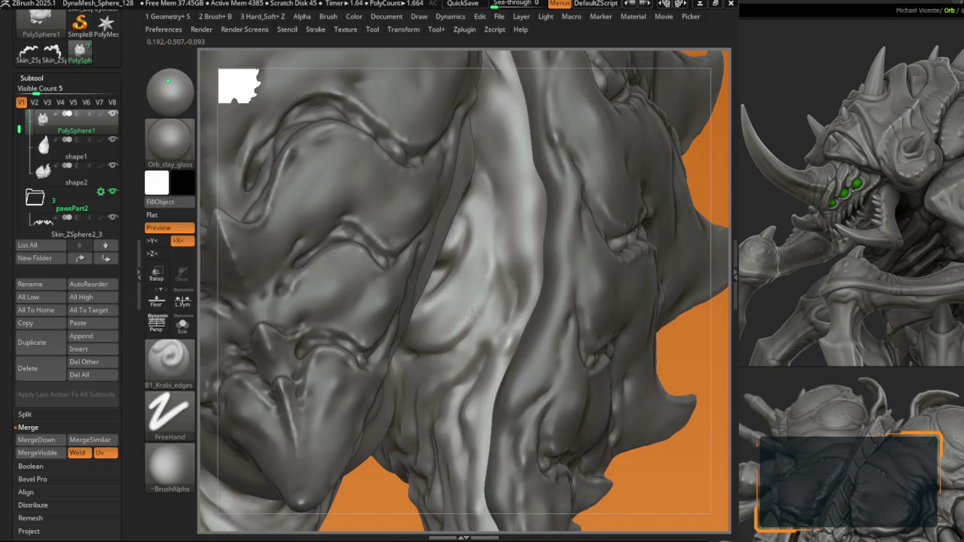
{"action": "mouse_move", "coordinate": [524, 274]}
{"action": "right_mouse_down"}
{"action": "mouse_move", "coordinate": [532, 256]}
{"action": "mouse_move", "coordinate": [464, 260]}
{"action": "mouse_move", "coordinate": [416, 303]}
{"action": "mouse_move", "coordinate": [437, 298]}
{"action": "mouse_move", "coordinate": [393, 378]}
{"action": "right_mouse_up"}
{"action": "key", "text": "b"}
{"action": "key", "text": "b"}
{"action": "key", "text": "c"}
{"action": "key", "text": "b"}
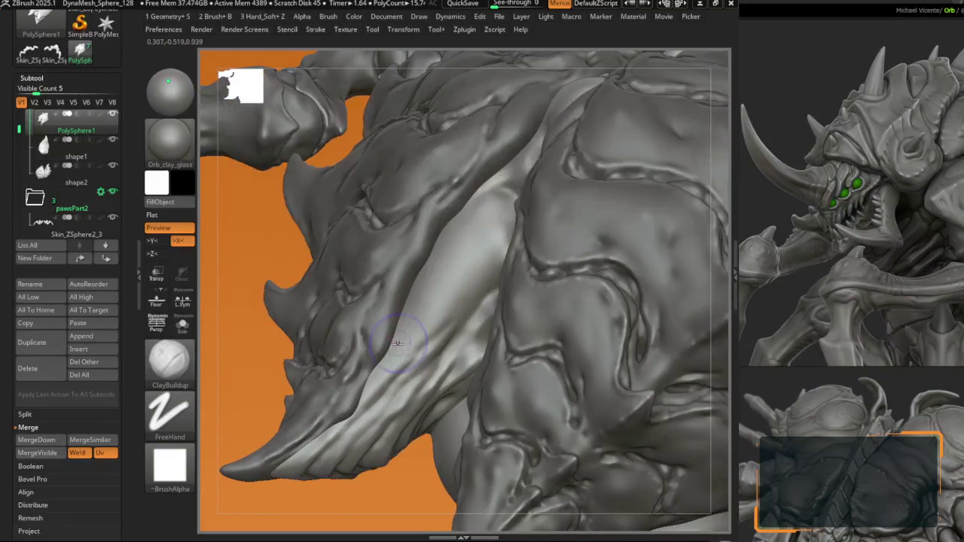
{"action": "key", "text": "b"}
{"action": "key", "text": "d"}
{"action": "key", "text": "s"}
{"action": "left_click_drag", "start_coordinate": [424, 350], "coordinate": [449, 329]}
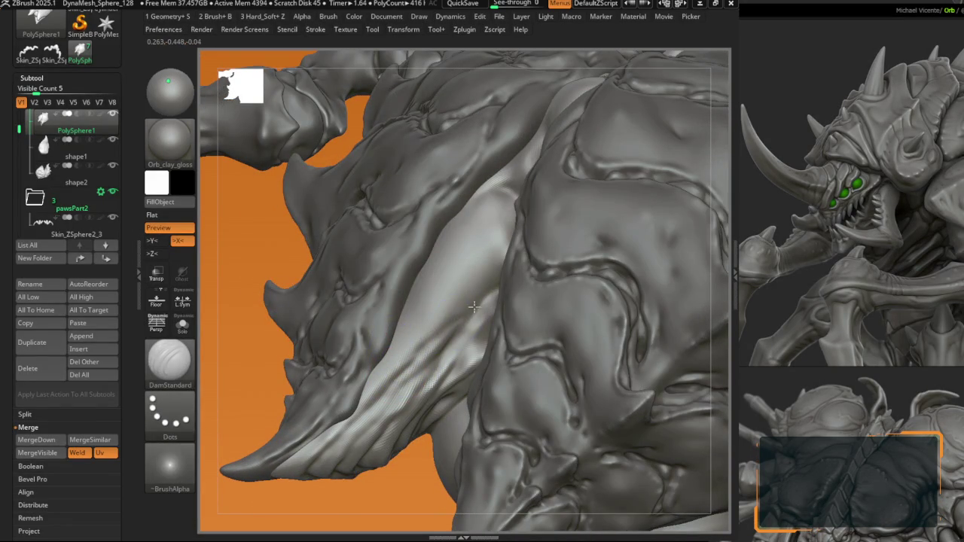
Step: Build up the plates with ClayBuildup, then select B1_Krabi_edges for the side spike
{"action": "key", "text": "b"}
{"action": "key", "text": "c"}
{"action": "key", "text": "b"}
{"action": "mouse_move", "coordinate": [473, 307]}
{"action": "right_mouse_down"}
{"action": "mouse_move", "coordinate": [449, 298]}
{"action": "mouse_move", "coordinate": [424, 319]}
{"action": "right_mouse_up"}
{"action": "right_click", "coordinate": [438, 309]}
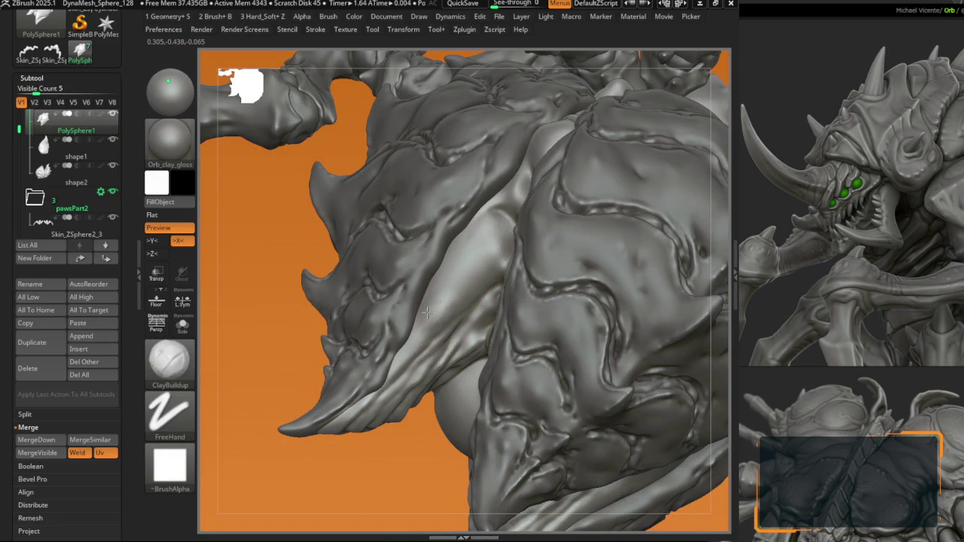
{"action": "key", "text": "b"}
{"action": "left_click", "coordinate": [392, 360]}
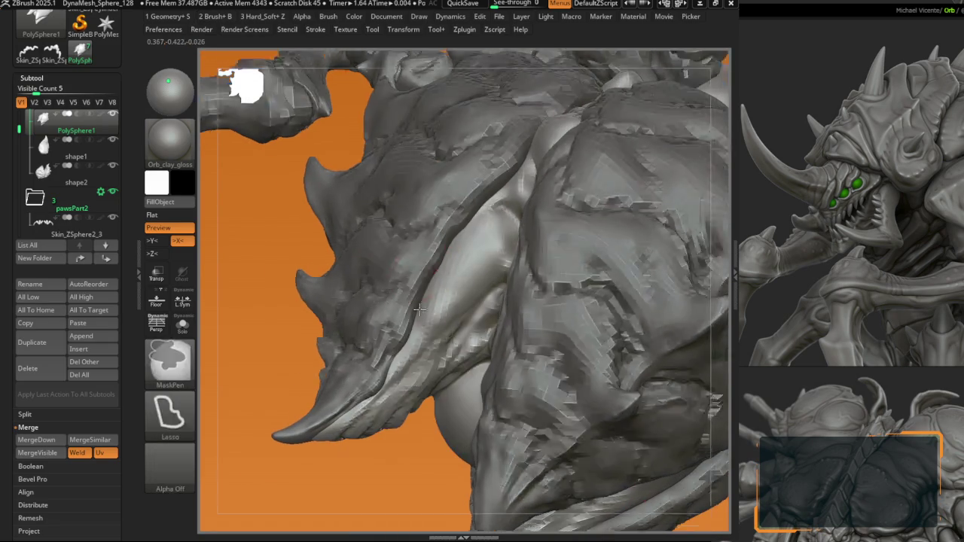
{"action": "right_click_drag", "start_coordinate": [392, 360], "coordinate": [415, 314], "text": "ctrl"}
Step: Toggle Solo to check the active piece, then switch to ClayBuildup and the Move brush
{"action": "key", "text": "alt+shift+s"}
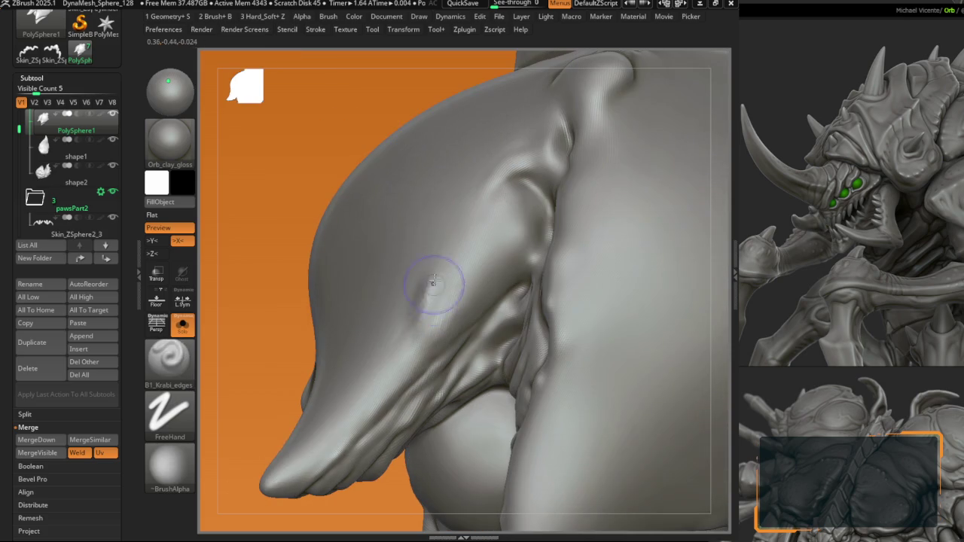
{"action": "key", "text": "alt+shift+s"}
{"action": "key", "text": "b"}
{"action": "key", "text": "c"}
{"action": "key", "text": "b"}
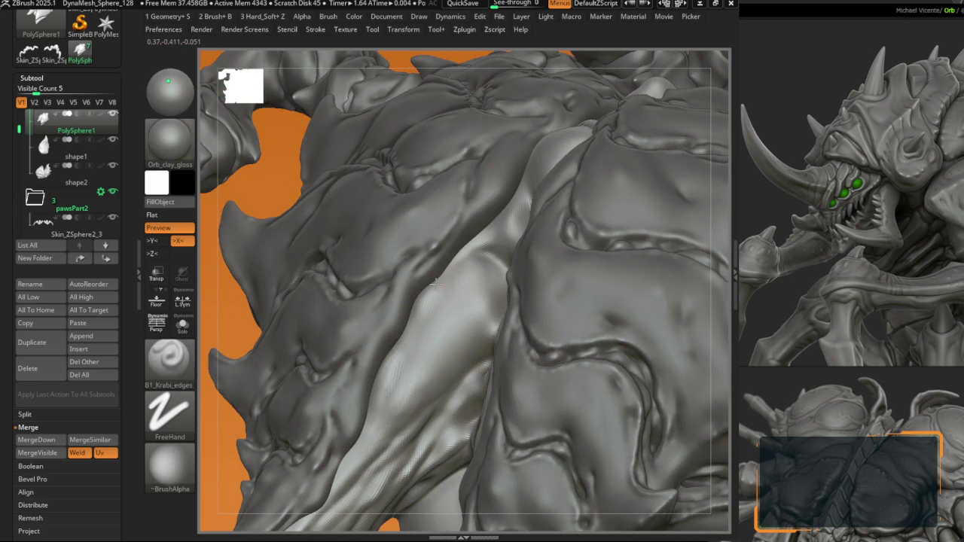
{"action": "key", "text": "b"}
{"action": "key", "text": "m"}
{"action": "key", "text": "v"}
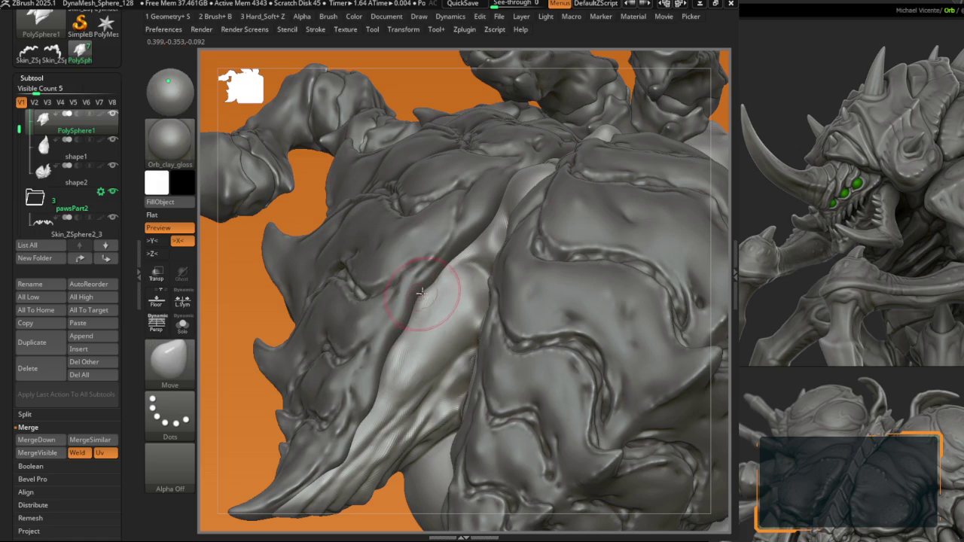
Step: Reshape the central ridge between the back plates with the Move brush
{"action": "right_click_drag", "start_coordinate": [409, 279], "coordinate": [419, 285]}
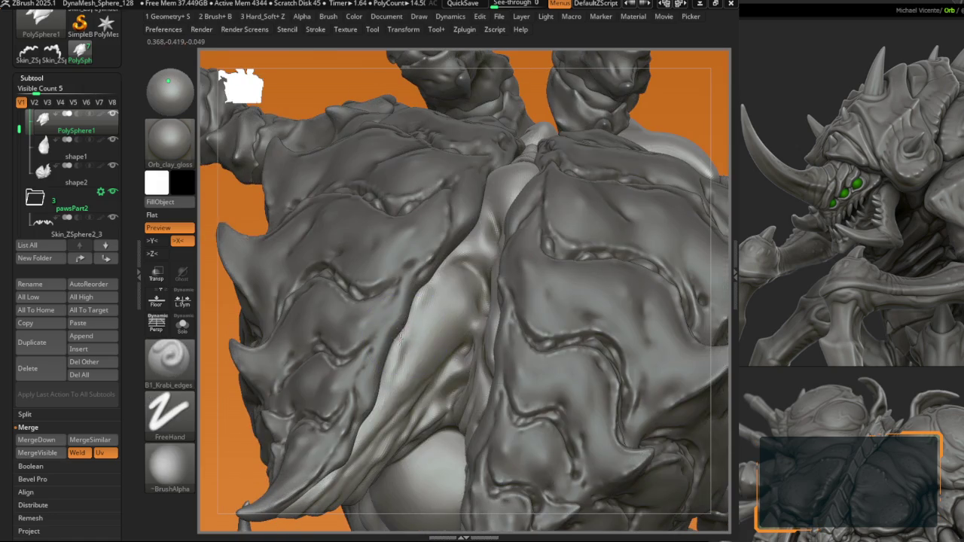
{"action": "mouse_move", "coordinate": [399, 338]}
{"action": "right_mouse_down"}
{"action": "mouse_move", "coordinate": [435, 283]}
{"action": "mouse_move", "coordinate": [466, 289]}
{"action": "right_mouse_up"}
{"action": "key", "text": "b"}
{"action": "key", "text": "m"}
{"action": "key", "text": "v"}
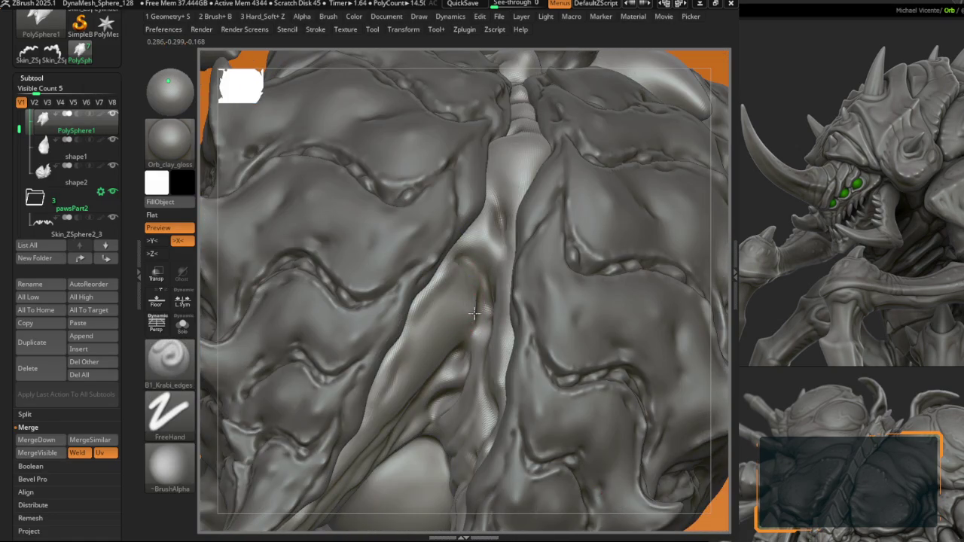
{"action": "mouse_move", "coordinate": [474, 313]}
{"action": "right_mouse_down"}
{"action": "mouse_move", "coordinate": [455, 320]}
{"action": "mouse_move", "coordinate": [501, 275]}
{"action": "mouse_move", "coordinate": [489, 258]}
{"action": "right_mouse_up"}
{"action": "right_click", "coordinate": [452, 324]}
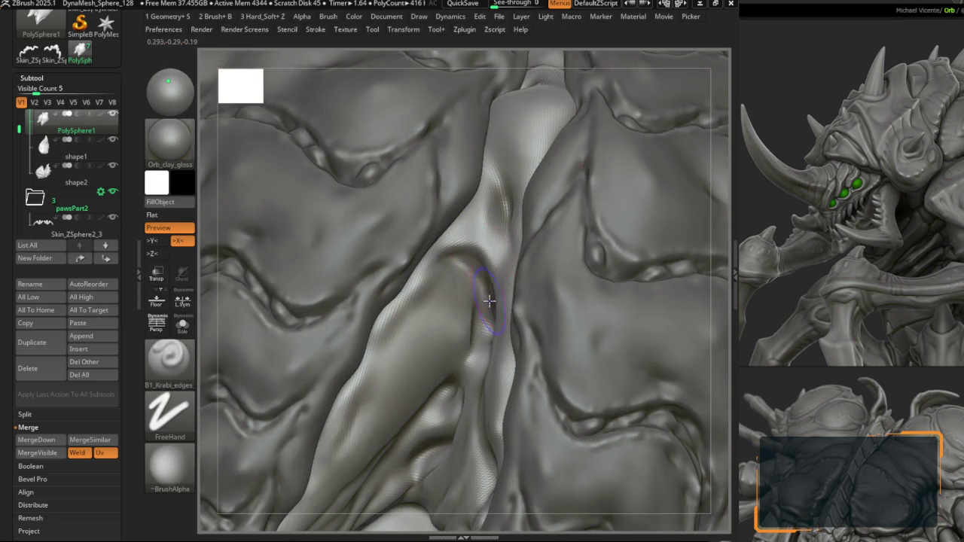
{"action": "right_click_drag", "start_coordinate": [489, 301], "coordinate": [488, 235]}
{"action": "mouse_move", "coordinate": [492, 283]}
{"action": "right_mouse_down"}
{"action": "mouse_move", "coordinate": [429, 367]}
{"action": "mouse_move", "coordinate": [436, 299]}
{"action": "mouse_move", "coordinate": [405, 267]}
{"action": "right_mouse_up"}
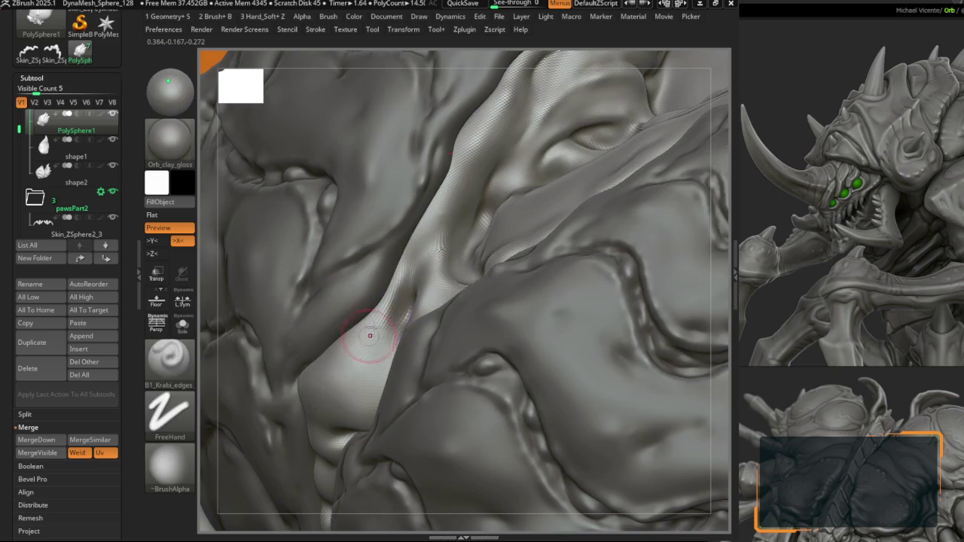
{"action": "right_click_drag", "start_coordinate": [370, 335], "coordinate": [382, 297]}
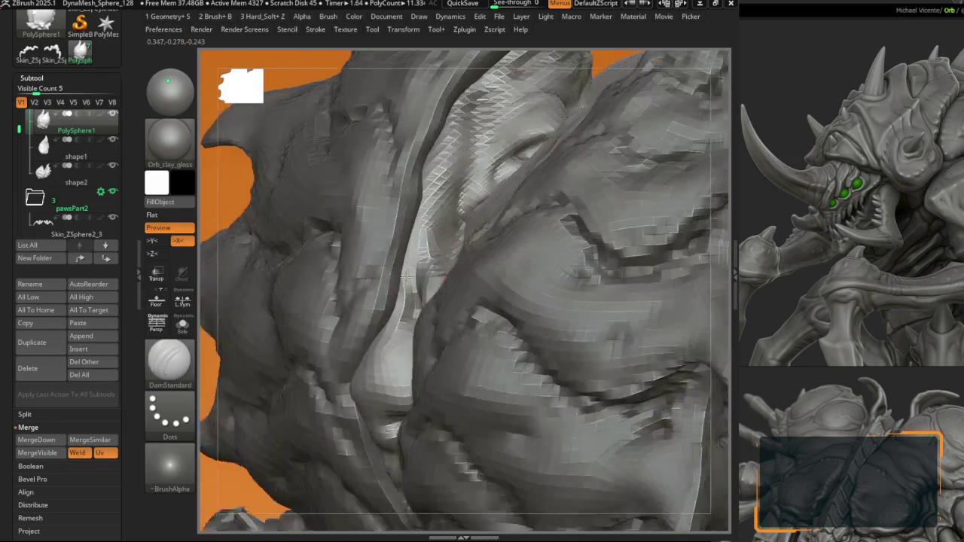
{"action": "mouse_move", "coordinate": [406, 277]}
{"action": "right_mouse_down"}
{"action": "mouse_move", "coordinate": [381, 325]}
{"action": "mouse_move", "coordinate": [392, 288]}
{"action": "mouse_move", "coordinate": [439, 281]}
{"action": "right_mouse_up"}
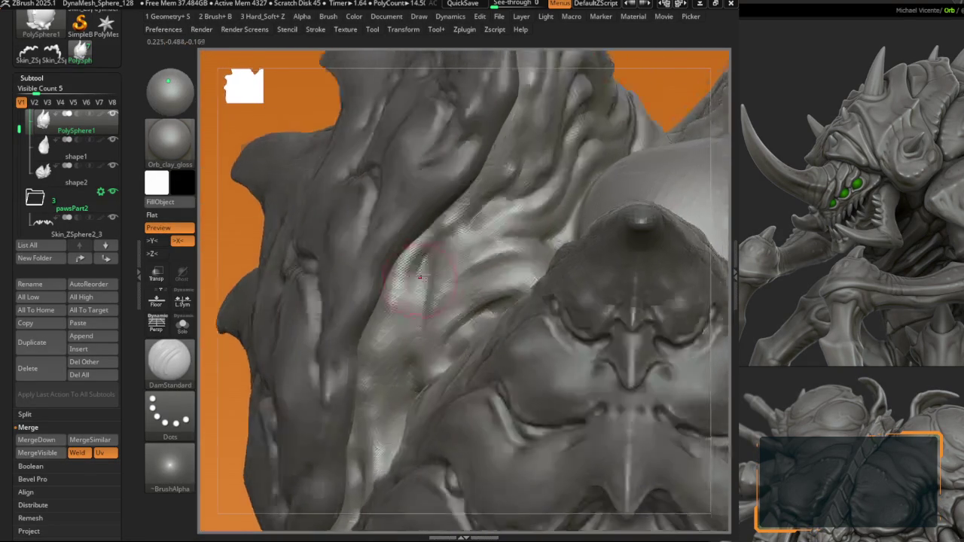
{"action": "mouse_move", "coordinate": [443, 238]}
{"action": "right_mouse_down"}
{"action": "mouse_move", "coordinate": [424, 271]}
{"action": "mouse_move", "coordinate": [450, 214]}
{"action": "mouse_move", "coordinate": [467, 260]}
{"action": "mouse_move", "coordinate": [499, 260]}
{"action": "mouse_move", "coordinate": [500, 331]}
{"action": "mouse_move", "coordinate": [499, 308]}
{"action": "mouse_move", "coordinate": [477, 333]}
{"action": "right_mouse_up"}
Step: Carve fine seams along the back spike sides, alternating B1_Krabi_edges and DamStandard
{"action": "key", "text": "b"}
{"action": "key", "text": "b"}
{"action": "key", "text": "d"}
{"action": "key", "text": "s"}
{"action": "mouse_move", "coordinate": [419, 367]}
{"action": "right_mouse_down"}
{"action": "mouse_move", "coordinate": [488, 277]}
{"action": "mouse_move", "coordinate": [470, 276]}
{"action": "mouse_move", "coordinate": [467, 260]}
{"action": "mouse_move", "coordinate": [472, 280]}
{"action": "mouse_move", "coordinate": [450, 322]}
{"action": "mouse_move", "coordinate": [423, 258]}
{"action": "right_mouse_up"}
{"action": "key", "text": "b"}
Step: Continue cutting DamStandard seams on the back spikes from new angles
{"action": "key", "text": "b"}
{"action": "key", "text": "d"}
{"action": "key", "text": "s"}
{"action": "key", "text": "b"}
{"action": "key", "text": "b"}
{"action": "key", "text": "d"}
{"action": "key", "text": "s"}
{"action": "key", "text": "b"}
{"action": "key", "text": "b"}
{"action": "key", "text": "d"}
{"action": "key", "text": "s"}
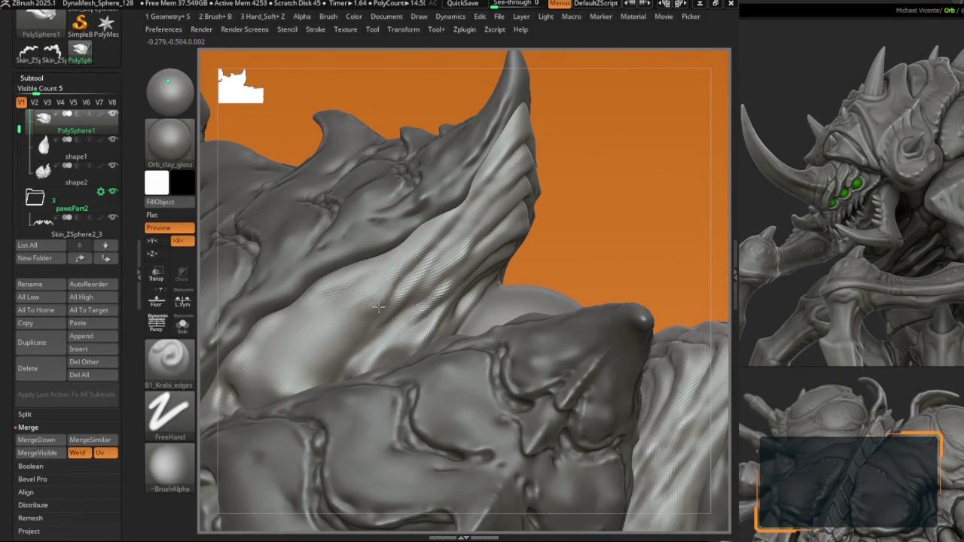
{"action": "key", "text": "b"}
{"action": "key", "text": "d"}
{"action": "key", "text": "s"}
{"action": "mouse_move", "coordinate": [333, 307]}
{"action": "right_mouse_down"}
{"action": "mouse_move", "coordinate": [370, 295]}
{"action": "mouse_move", "coordinate": [344, 279]}
{"action": "mouse_move", "coordinate": [362, 275]}
{"action": "mouse_move", "coordinate": [343, 278]}
{"action": "right_mouse_up"}
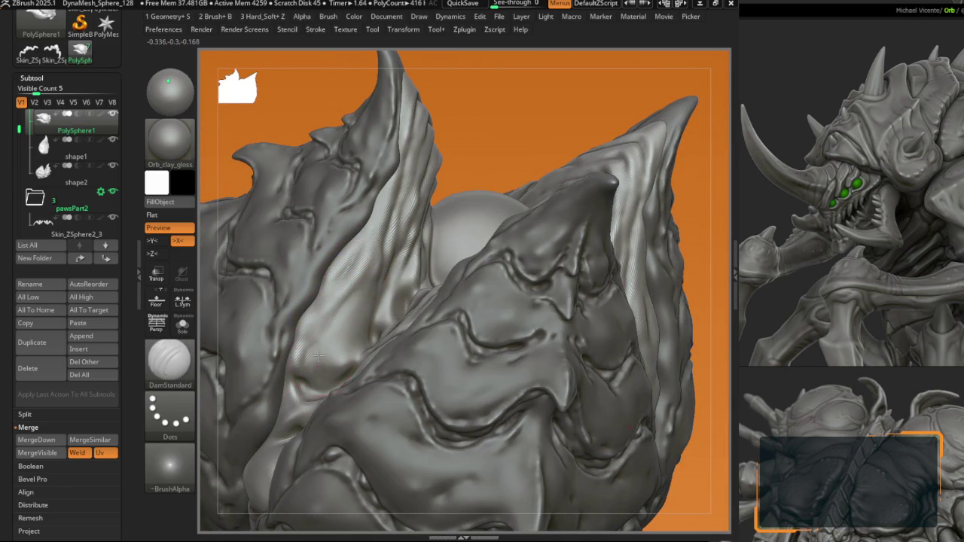
{"action": "right_click_drag", "start_coordinate": [354, 305], "coordinate": [313, 316]}
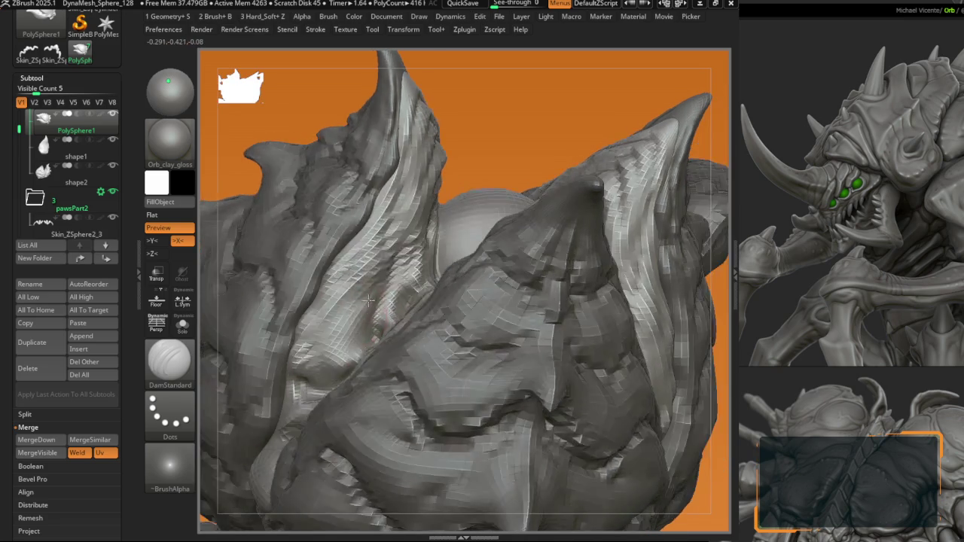
Step: Clean up the left spike's rough strokes with ClayBuildup and Shift-smoothing
{"action": "key", "text": "b"}
{"action": "key", "text": "c"}
{"action": "key", "text": "b"}
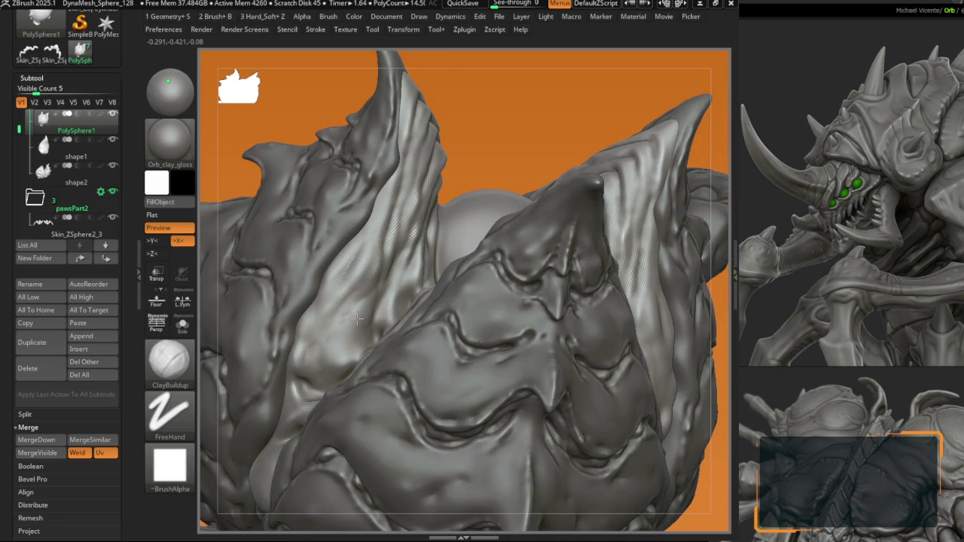
{"action": "key", "text": "b"}
{"action": "key", "text": "Escape"}
{"action": "key", "text": "b"}
{"action": "key", "text": "shift"}
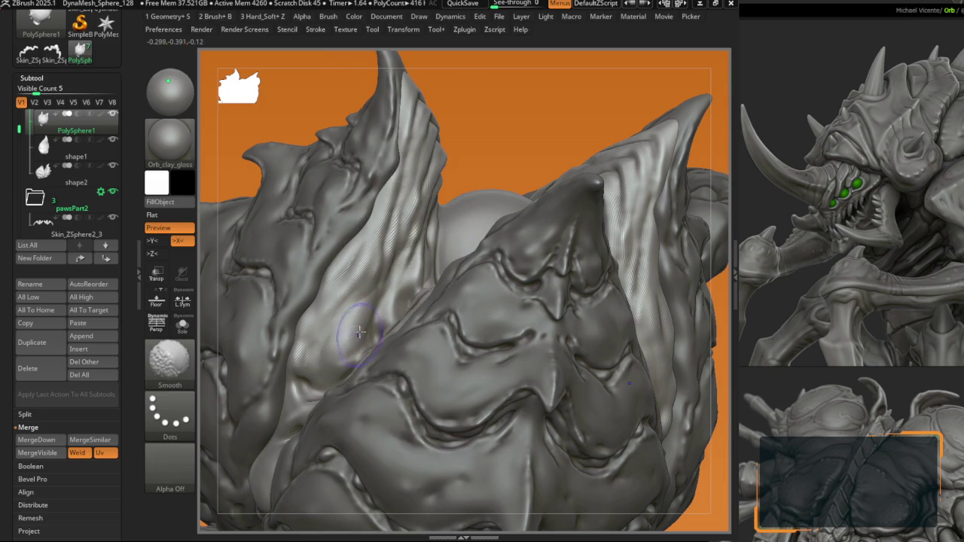
Step: Begin carapace seam work using the Custom_Standard, ClayBuildup and DamStandard brushes
{"action": "key", "text": "b"}
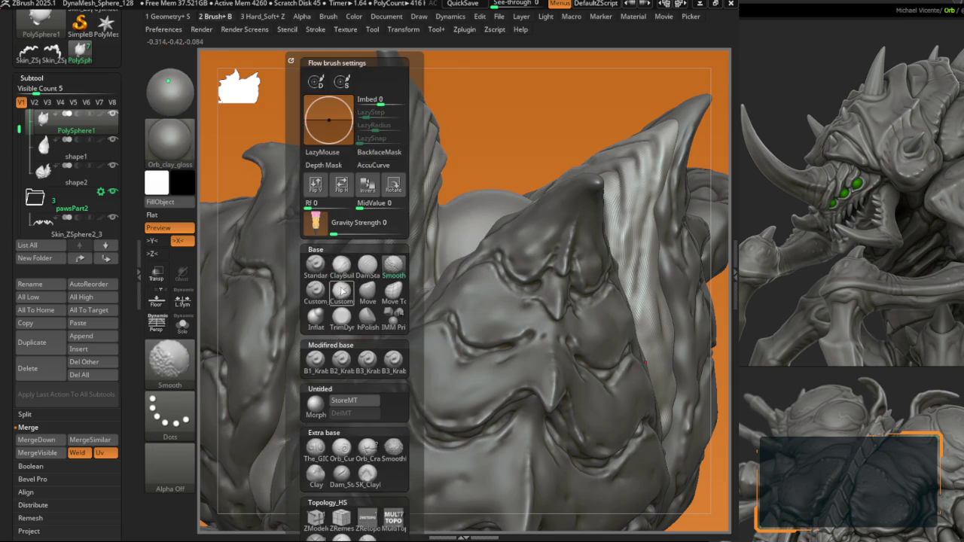
{"action": "left_click", "coordinate": [315, 294]}
{"action": "mouse_move", "coordinate": [320, 301]}
{"action": "right_mouse_down"}
{"action": "mouse_move", "coordinate": [339, 329]}
{"action": "mouse_move", "coordinate": [338, 287]}
{"action": "mouse_move", "coordinate": [384, 281]}
{"action": "mouse_move", "coordinate": [376, 278]}
{"action": "right_mouse_up"}
{"action": "key", "text": "b"}
{"action": "key", "text": "c"}
{"action": "key", "text": "b"}
{"action": "key", "text": "b"}
{"action": "key", "text": "d"}
{"action": "key", "text": "s"}
Step: Build up the ridged back plates with the Custom_Standard FreeHand brush
{"action": "mouse_move", "coordinate": [469, 241]}
{"action": "right_mouse_down"}
{"action": "mouse_move", "coordinate": [370, 291]}
{"action": "mouse_move", "coordinate": [393, 247]}
{"action": "right_mouse_up"}
{"action": "mouse_move", "coordinate": [366, 310]}
{"action": "right_mouse_down"}
{"action": "mouse_move", "coordinate": [355, 301]}
{"action": "mouse_move", "coordinate": [298, 307]}
{"action": "right_mouse_up"}
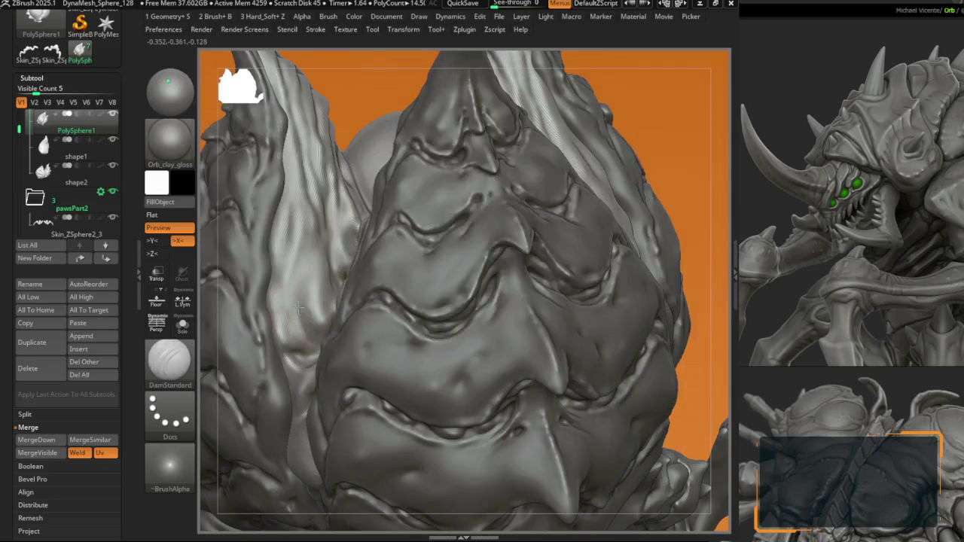
{"action": "right_click_drag", "start_coordinate": [313, 342], "coordinate": [309, 338]}
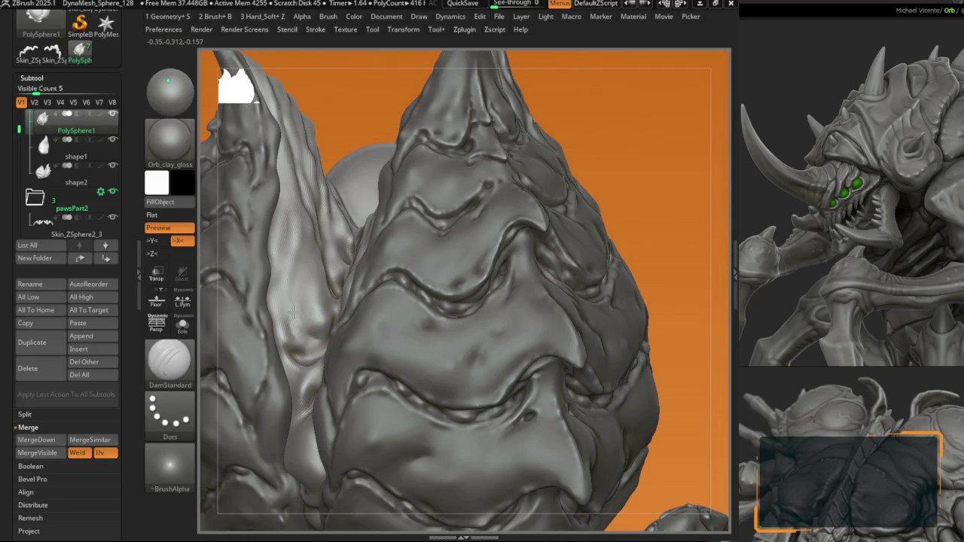
{"action": "key", "text": "b"}
{"action": "key", "text": "c"}
{"action": "key", "text": "s"}
{"action": "mouse_move", "coordinate": [288, 297]}
{"action": "right_mouse_down"}
{"action": "mouse_move", "coordinate": [297, 331]}
{"action": "mouse_move", "coordinate": [337, 328]}
{"action": "right_mouse_up"}
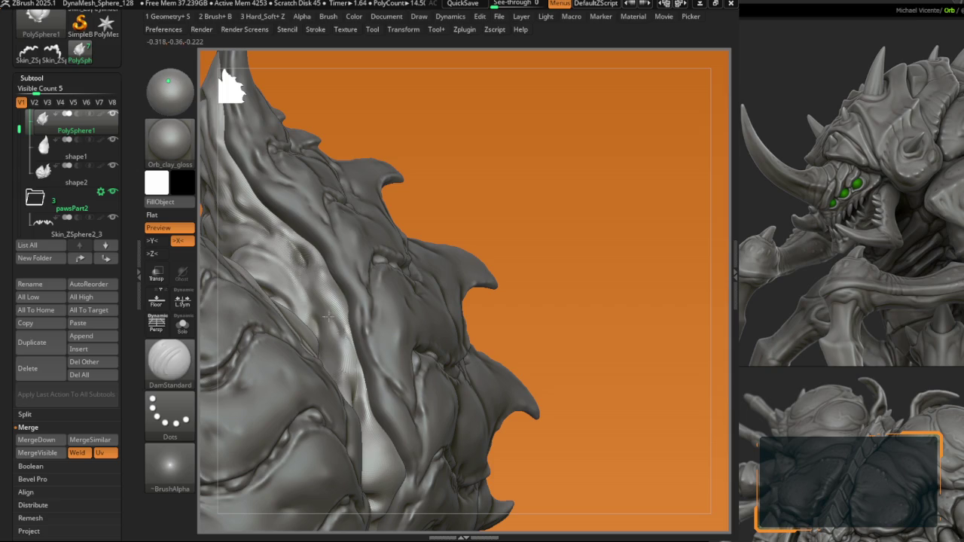
{"action": "key", "text": "b"}
{"action": "key", "text": "c"}
{"action": "key", "text": "s"}
Step: Deepen the seams across the spiked back plates with DamStandard
{"action": "key", "text": "b"}
{"action": "key", "text": "d"}
{"action": "key", "text": "s"}
{"action": "mouse_move", "coordinate": [328, 368]}
{"action": "right_mouse_down"}
{"action": "mouse_move", "coordinate": [339, 329]}
{"action": "mouse_move", "coordinate": [279, 269]}
{"action": "right_mouse_up"}
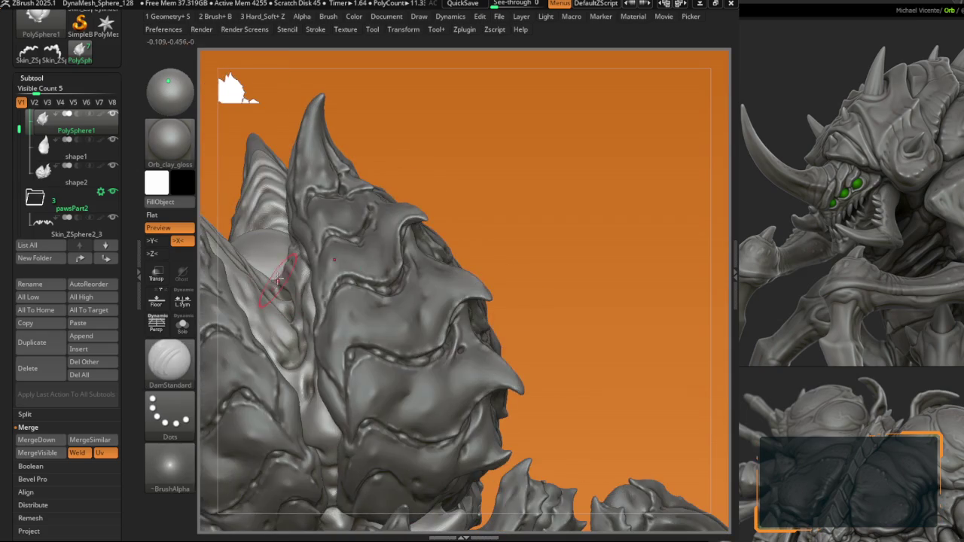
{"action": "mouse_move", "coordinate": [312, 344]}
{"action": "right_mouse_down", "text": "ctrl"}
{"action": "mouse_move", "coordinate": [302, 388]}
{"action": "mouse_move", "coordinate": [316, 359]}
{"action": "mouse_move", "coordinate": [313, 319]}
{"action": "right_mouse_up", "text": "ctrl"}
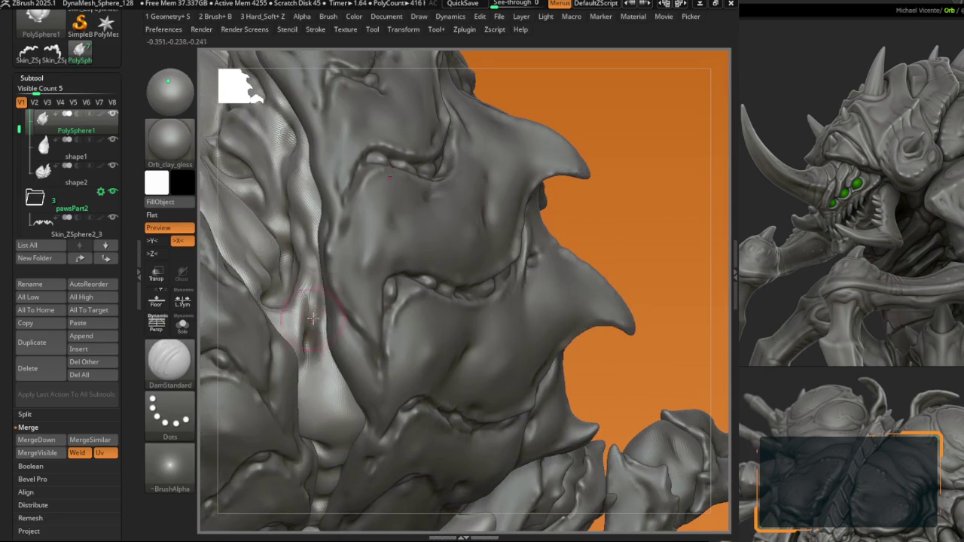
{"action": "right_click_drag", "start_coordinate": [307, 381], "coordinate": [336, 390]}
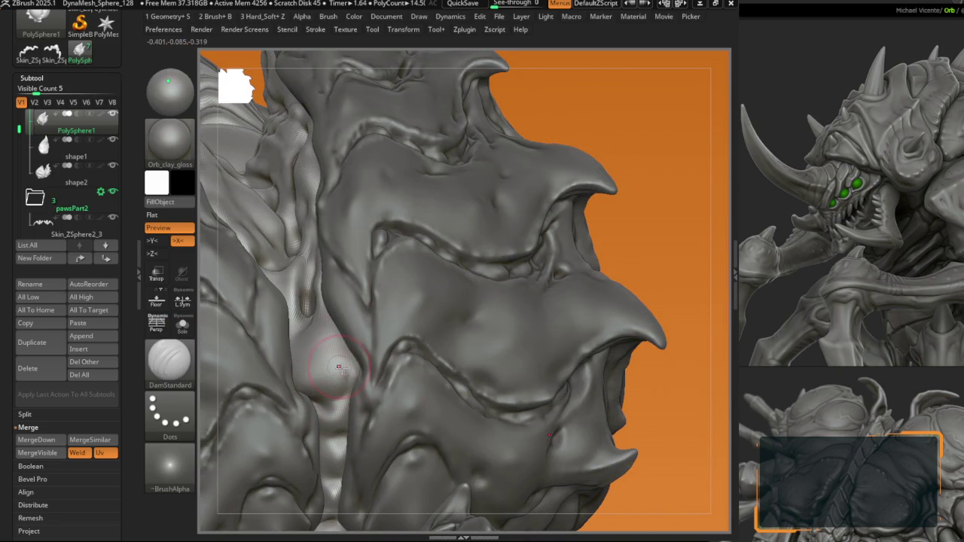
{"action": "mouse_move", "coordinate": [347, 354]}
{"action": "right_mouse_down"}
{"action": "mouse_move", "coordinate": [313, 301]}
{"action": "mouse_move", "coordinate": [313, 259]}
{"action": "mouse_move", "coordinate": [376, 291]}
{"action": "right_mouse_up"}
{"action": "key", "text": "f"}
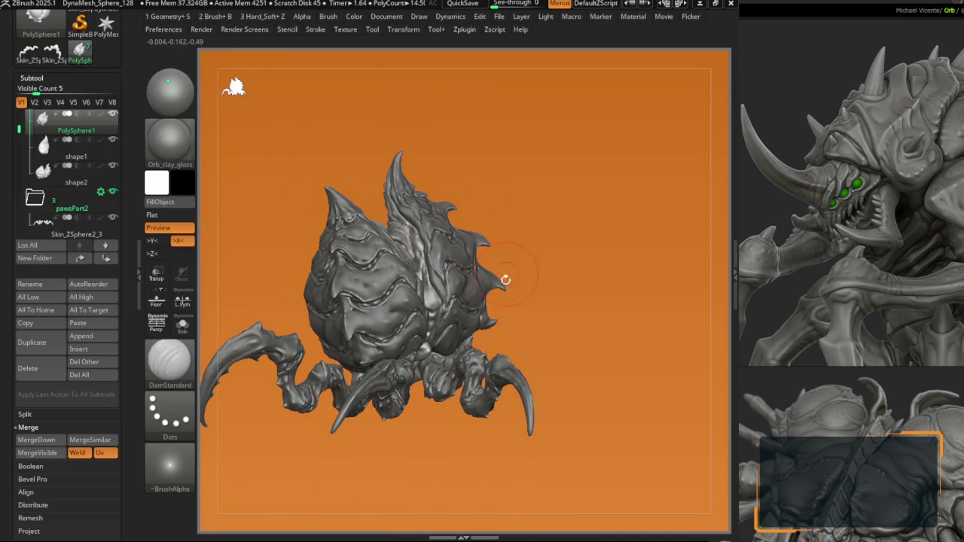
{"action": "right_click_drag", "start_coordinate": [500, 343], "coordinate": [449, 300], "text": "ctrl"}
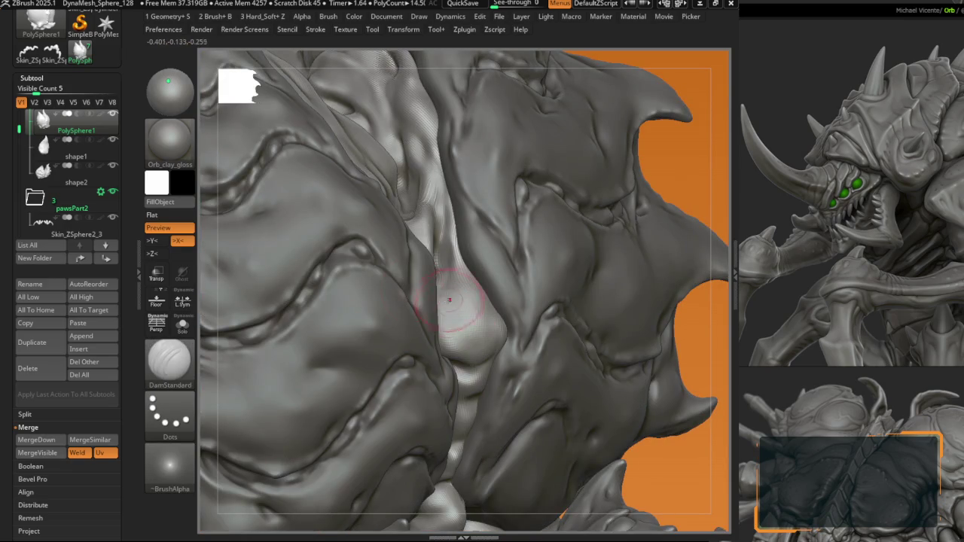
Step: Switch the preview material to matte clay and raise the subdivision level
{"action": "left_click", "coordinate": [170, 140]}
{"action": "left_click", "coordinate": [430, 152]}
{"action": "mouse_move", "coordinate": [430, 226]}
{"action": "right_mouse_down"}
{"action": "mouse_move", "coordinate": [467, 362]}
{"action": "mouse_move", "coordinate": [488, 353]}
{"action": "mouse_move", "coordinate": [463, 323]}
{"action": "right_mouse_up"}
{"action": "key", "text": "space"}
{"action": "key", "text": "b"}
{"action": "key", "text": "d"}
{"action": "key", "text": "s"}
{"action": "key", "text": "ctrl+d"}
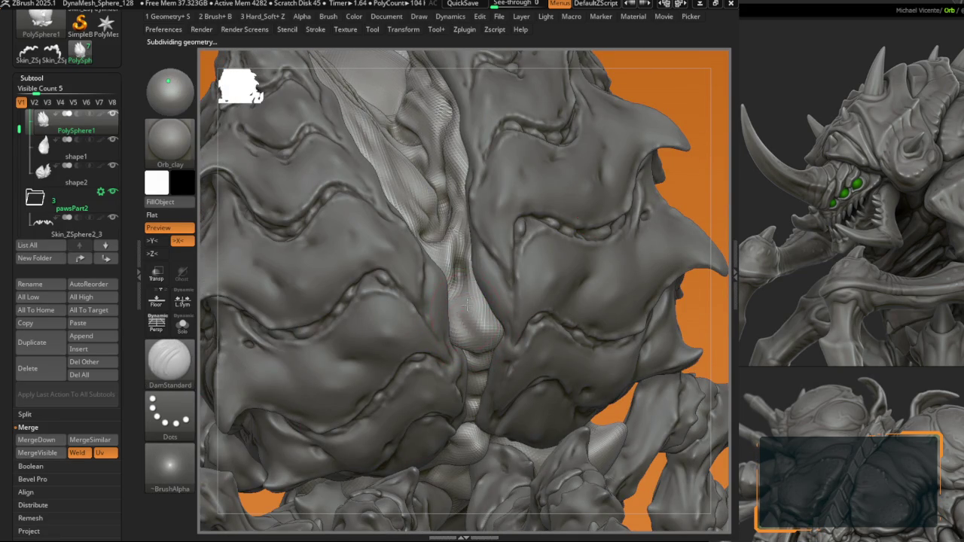
Step: Carve pitted detail along the central back ridge, alternating FreeHand and DamStandard
{"action": "key", "text": "b"}
{"action": "key", "text": "c"}
{"action": "key", "text": "s"}
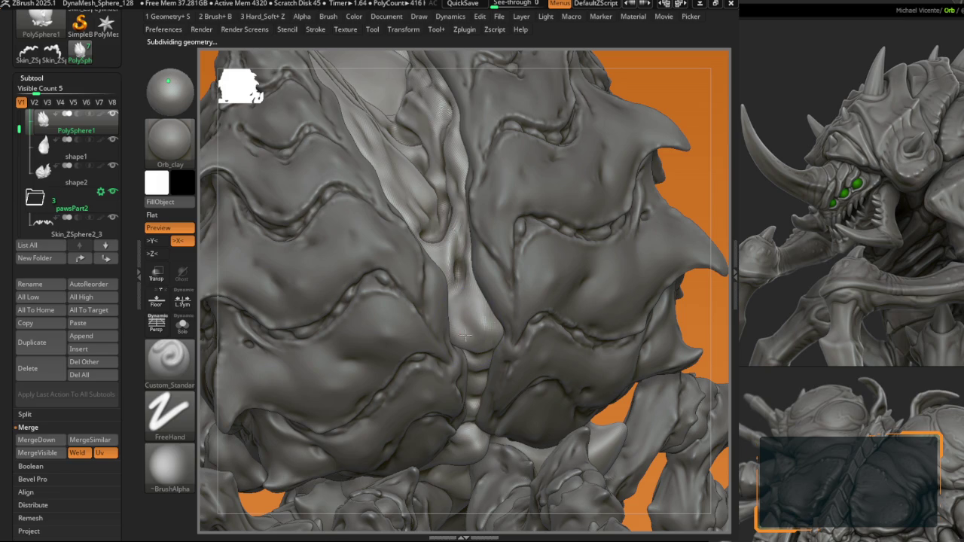
{"action": "right_click_drag", "start_coordinate": [481, 341], "coordinate": [467, 334]}
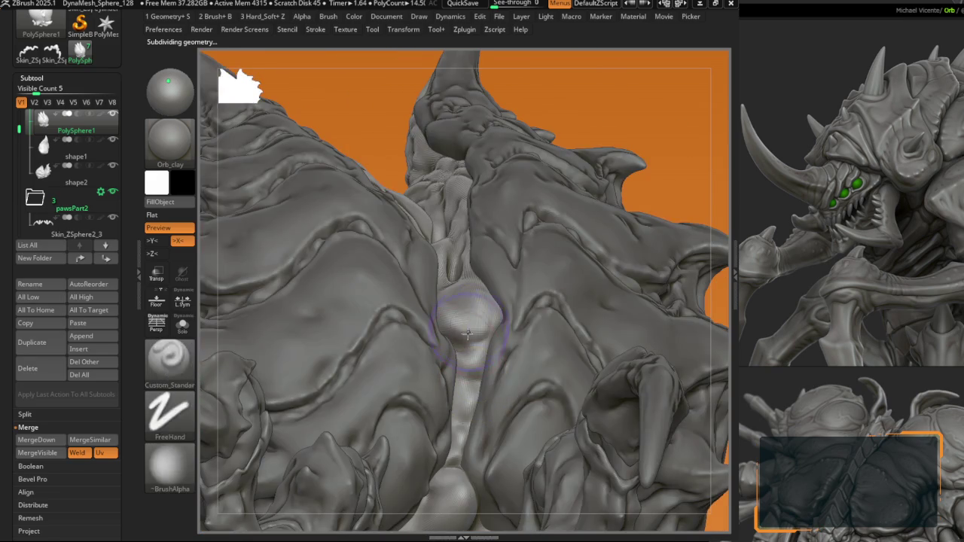
{"action": "key", "text": "b"}
{"action": "key", "text": "d"}
{"action": "key", "text": "s"}
{"action": "right_click_drag", "start_coordinate": [465, 385], "coordinate": [505, 271]}
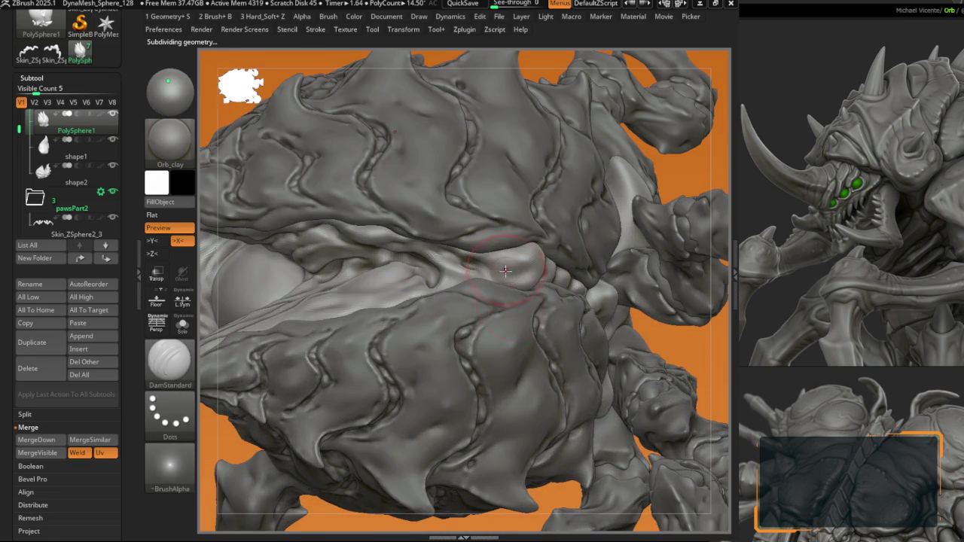
{"action": "right_click", "coordinate": [476, 266]}
{"action": "mouse_move", "coordinate": [476, 265]}
{"action": "right_mouse_down", "text": "ctrl"}
{"action": "mouse_move", "coordinate": [364, 226]}
{"action": "mouse_move", "coordinate": [344, 235]}
{"action": "mouse_move", "coordinate": [334, 218]}
{"action": "mouse_move", "coordinate": [329, 260]}
{"action": "right_mouse_up", "text": "ctrl"}
Step: Finish the central ridge detail and select the shape1 tall spike subtool
{"action": "key", "text": "b"}
{"action": "key", "text": "c"}
{"action": "key", "text": "s"}
{"action": "key", "text": "b"}
{"action": "key", "text": "d"}
{"action": "key", "text": "s"}
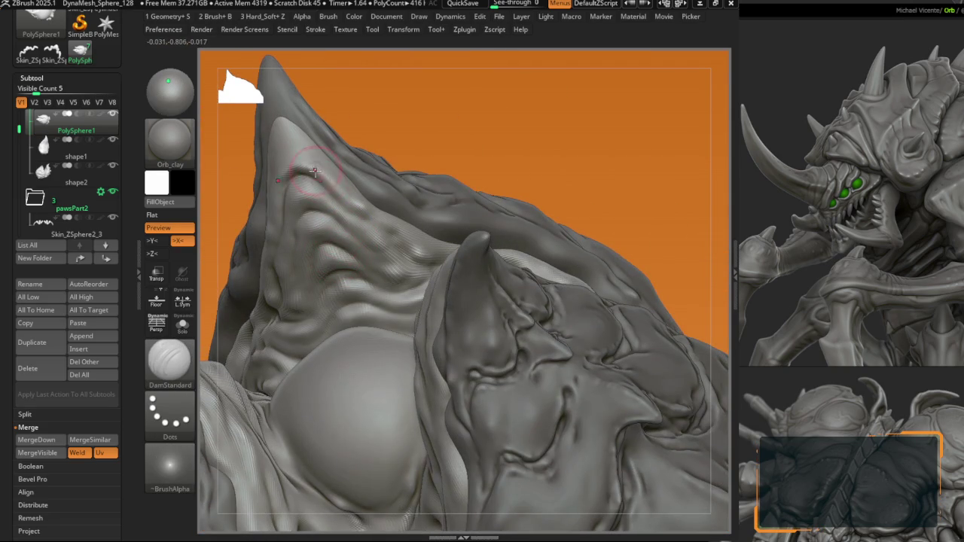
{"action": "key", "text": "b"}
{"action": "key", "text": "s"}
{"action": "key", "text": "t"}
{"action": "right_click_drag", "start_coordinate": [292, 159], "coordinate": [324, 259]}
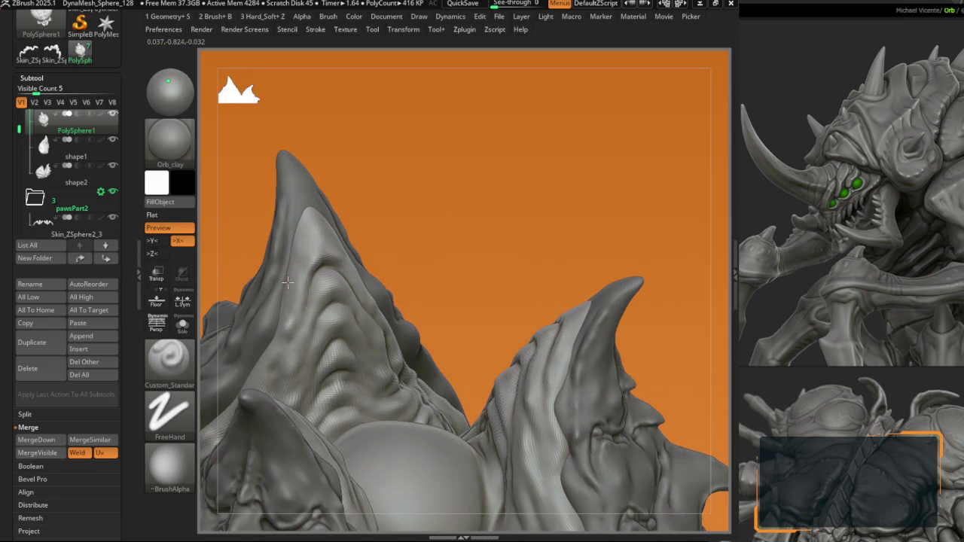
{"action": "right_click_drag", "start_coordinate": [287, 283], "coordinate": [302, 243], "text": "ctrl"}
{"action": "left_click", "coordinate": [303, 244], "text": "alt"}
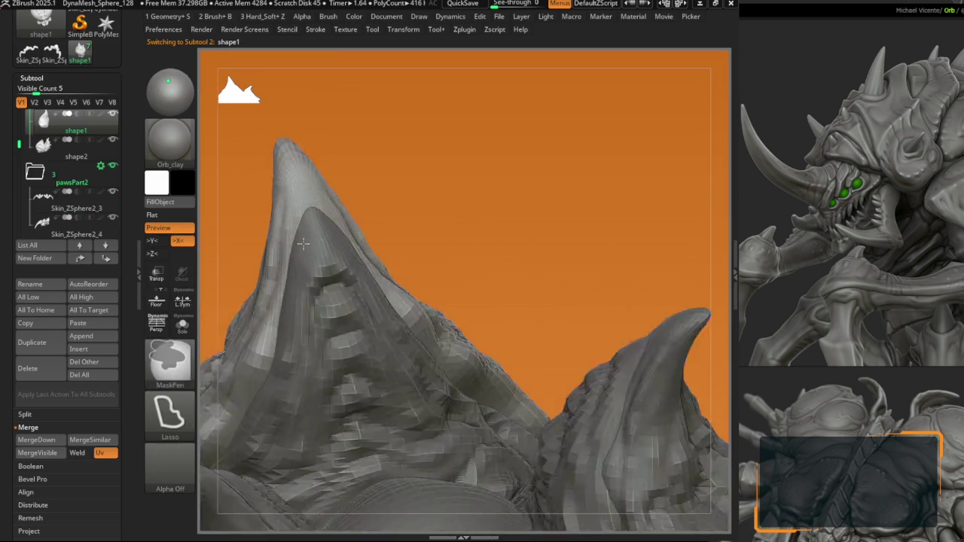
Step: Check the tall spike's polygroups and view its long sloping ridge
{"action": "key", "text": "shift+f"}
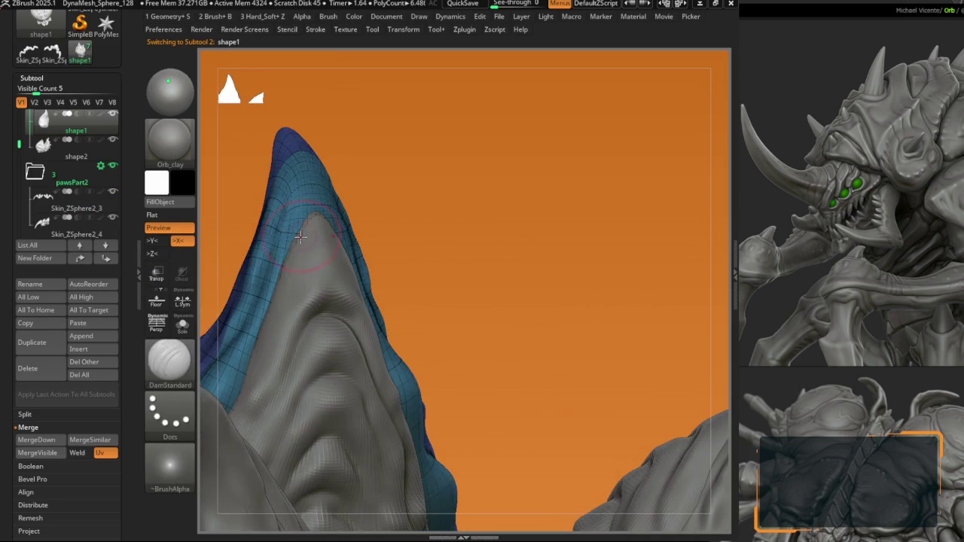
{"action": "key", "text": "shift+f"}
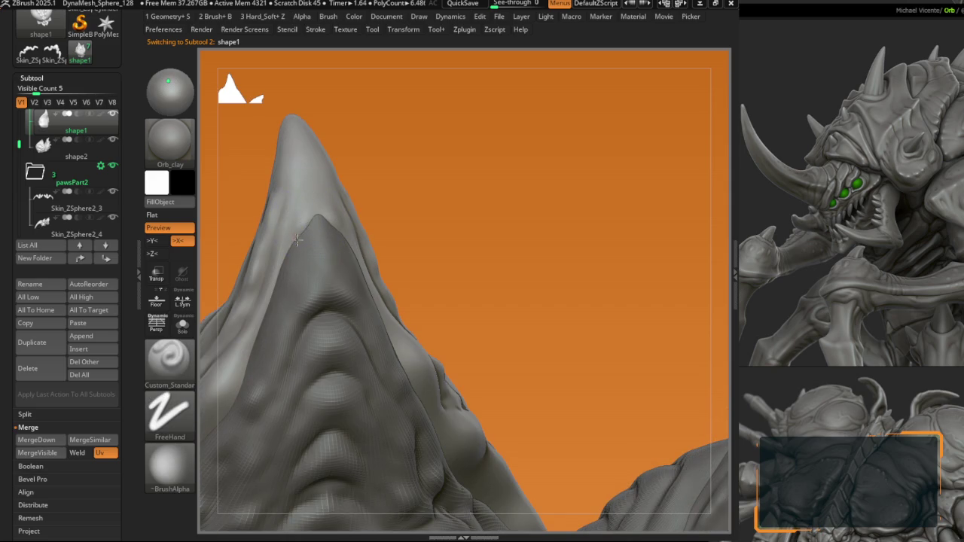
{"action": "right_click", "coordinate": [269, 298]}
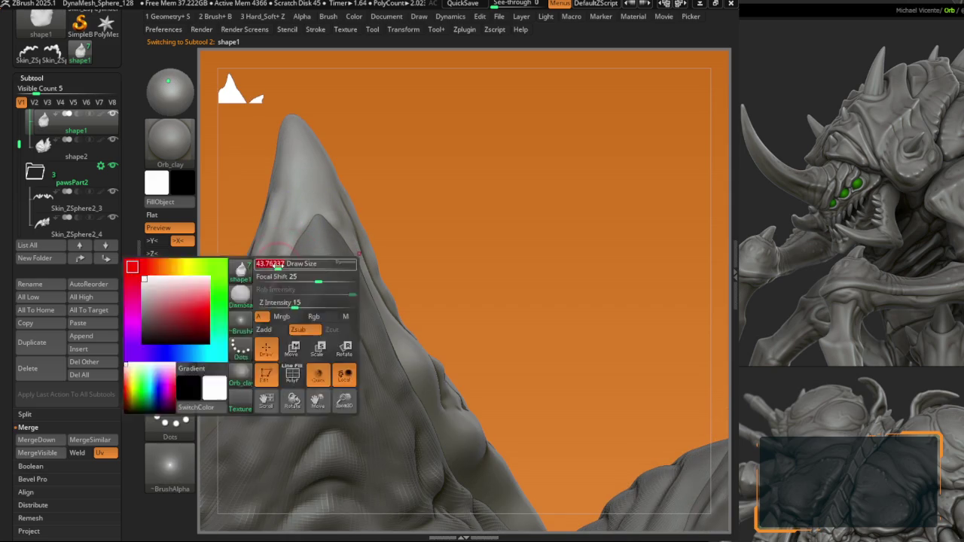
{"action": "right_click_drag", "start_coordinate": [271, 294], "coordinate": [286, 248]}
{"action": "right_click_drag", "start_coordinate": [256, 332], "coordinate": [322, 221]}
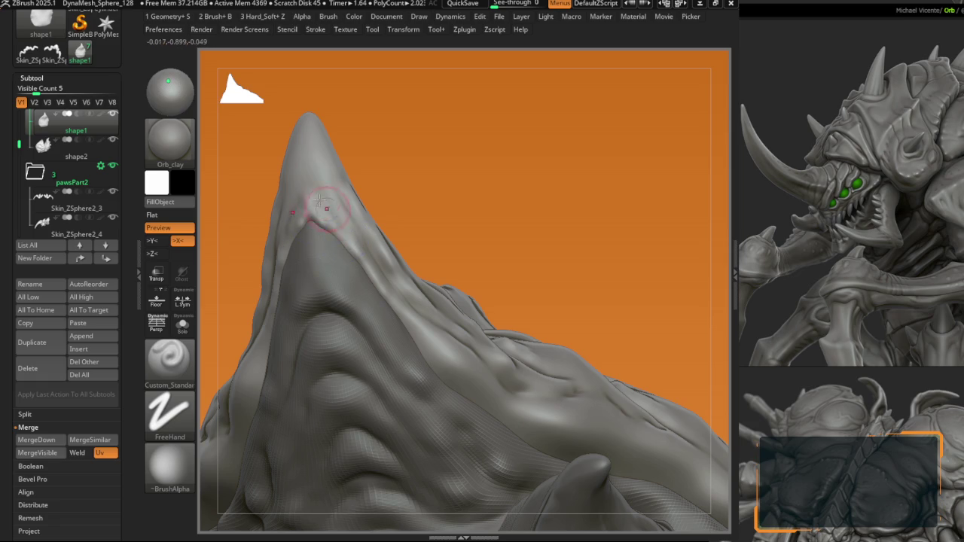
Step: Sculpt the spike with DamStandard and Custom_Standard with X symmetry off
{"action": "key", "text": "b"}
{"action": "key", "text": "d"}
{"action": "key", "text": "s"}
{"action": "right_click_drag", "start_coordinate": [320, 201], "coordinate": [309, 203]}
{"action": "key", "text": "x"}
{"action": "key", "text": "b"}
{"action": "key", "text": "c"}
{"action": "key", "text": "s"}
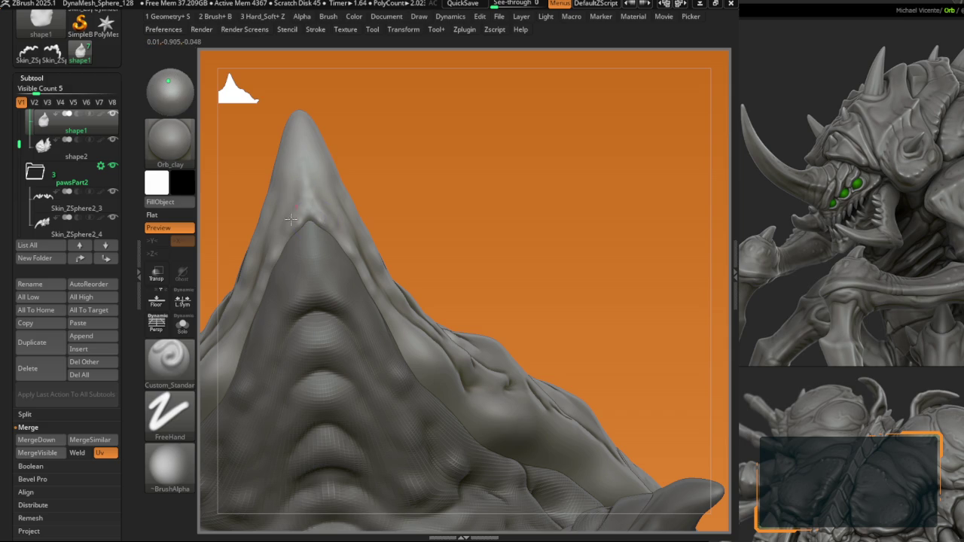
{"action": "right_click_drag", "start_coordinate": [291, 220], "coordinate": [415, 233]}
Step: Smooth the spike's tip and turn X symmetry back on
{"action": "key", "text": "b"}
{"action": "key", "text": "s"}
{"action": "key", "text": "m"}
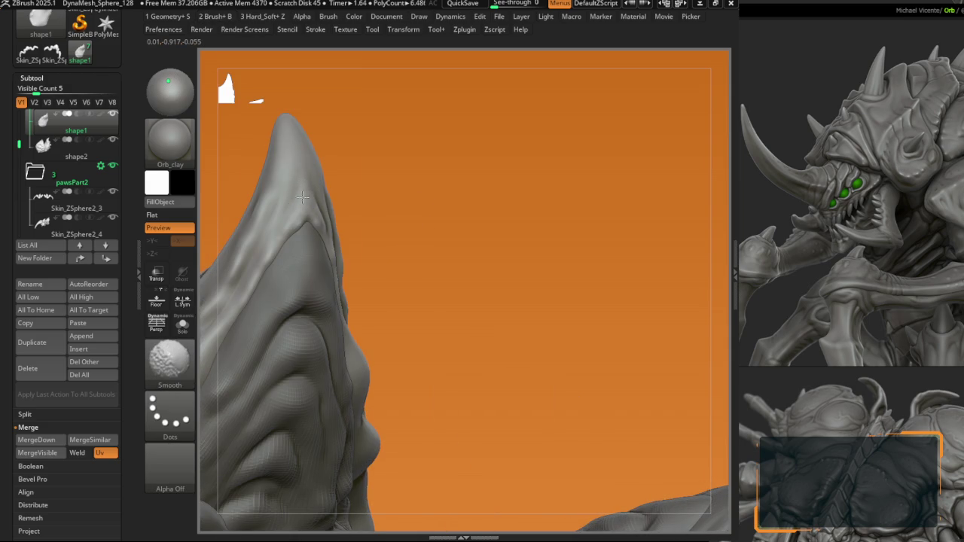
{"action": "key", "text": "x"}
{"action": "right_click_drag", "start_coordinate": [296, 226], "coordinate": [327, 225]}
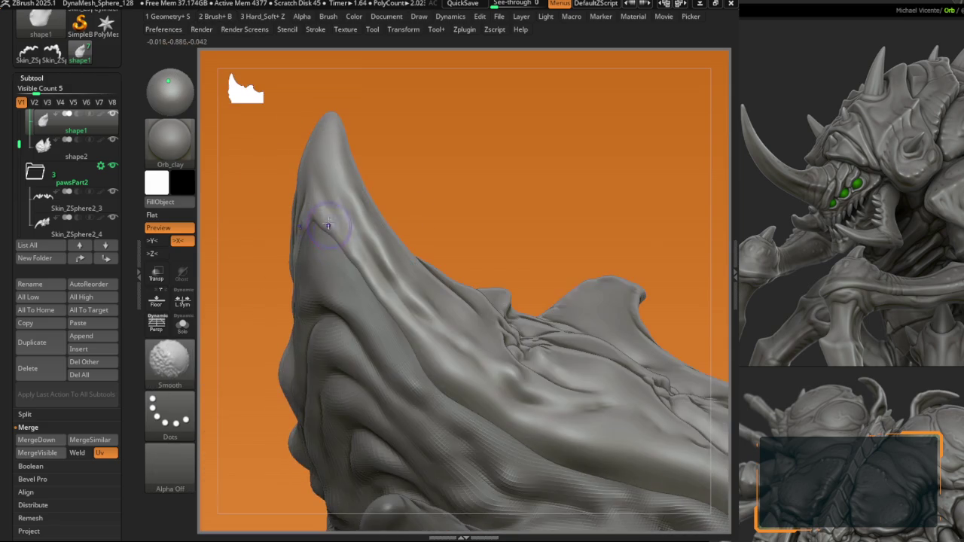
{"action": "right_click_drag", "start_coordinate": [418, 331], "coordinate": [381, 318]}
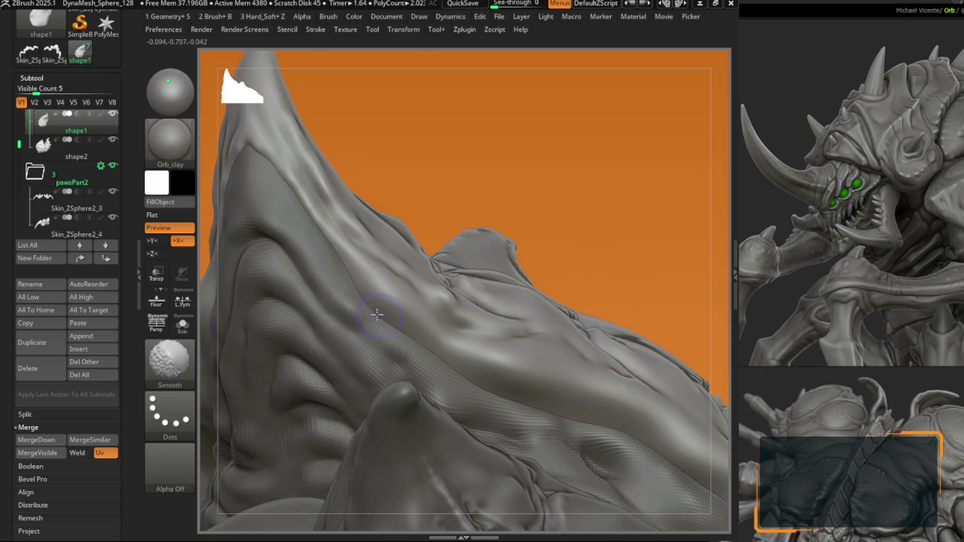
Step: Check the silhouette, then sharpen the spike's edges with B1_Krabi_edges
{"action": "key", "text": "v"}
{"action": "key", "text": "b"}
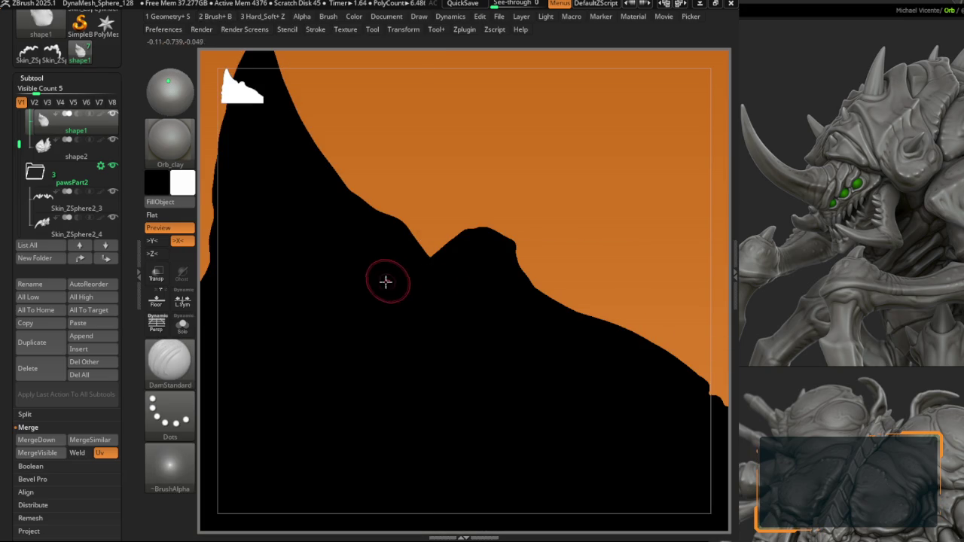
{"action": "key", "text": "v"}
{"action": "key", "text": "b"}
{"action": "left_click", "coordinate": [292, 363]}
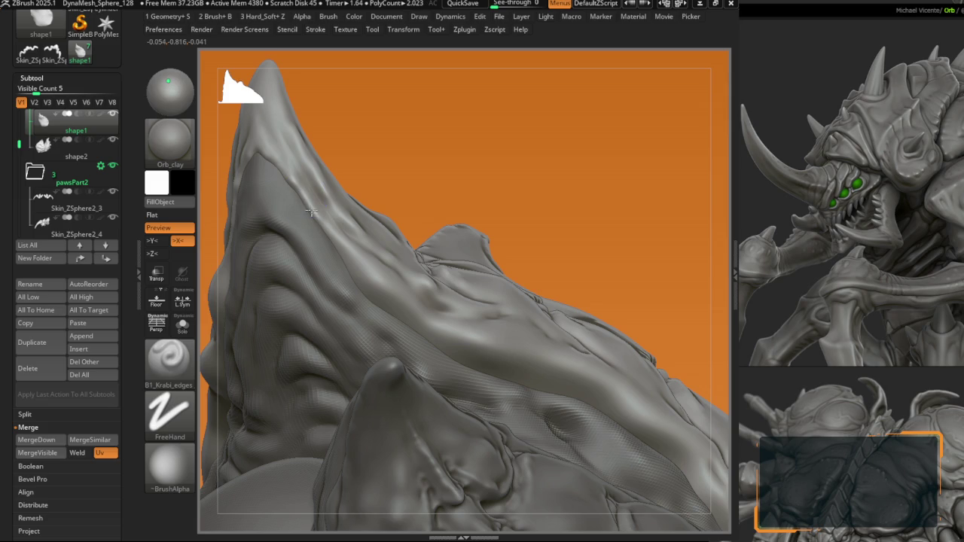
{"action": "mouse_move", "coordinate": [385, 309]}
{"action": "right_mouse_down"}
{"action": "mouse_move", "coordinate": [442, 345]}
{"action": "mouse_move", "coordinate": [463, 341]}
{"action": "mouse_move", "coordinate": [317, 292]}
{"action": "mouse_move", "coordinate": [361, 332]}
{"action": "right_mouse_up"}
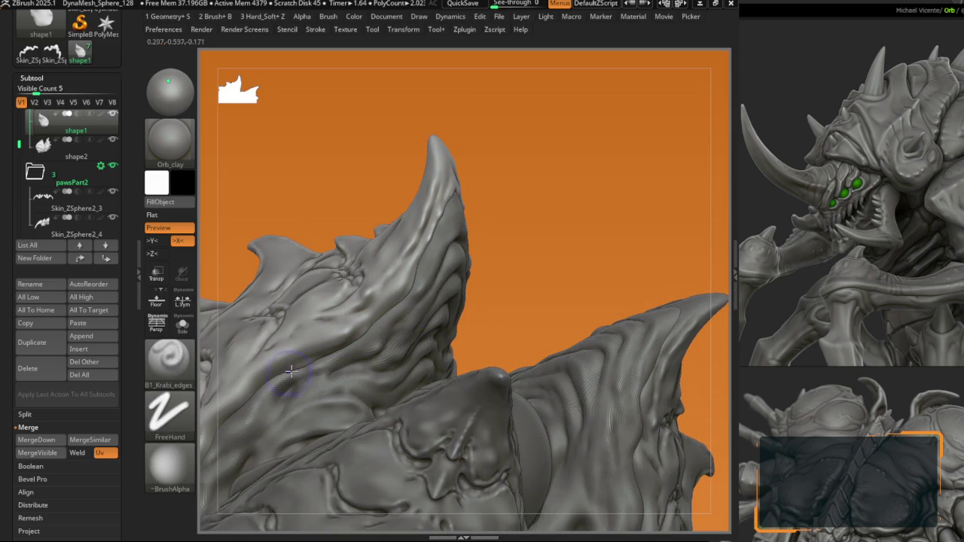
{"action": "right_click_drag", "start_coordinate": [293, 369], "coordinate": [391, 287]}
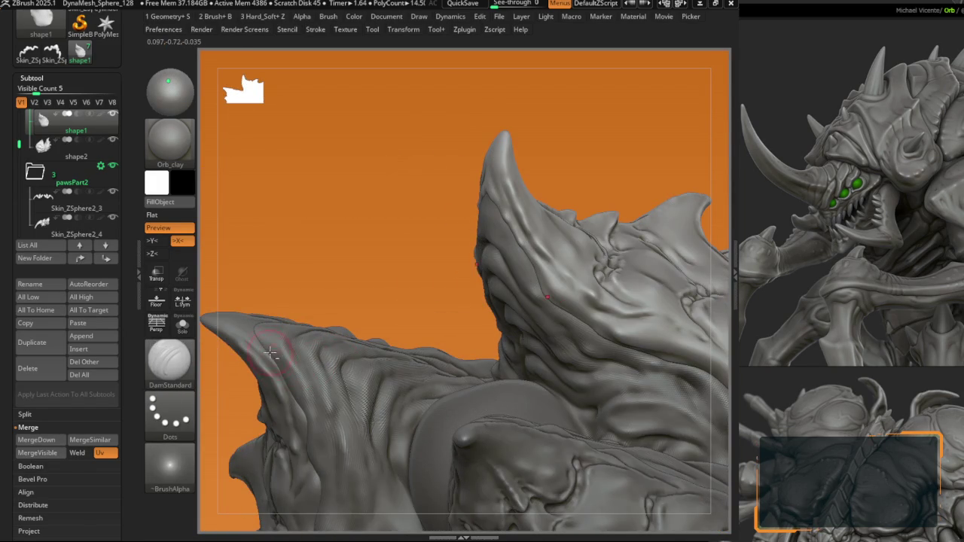
Step: Select subtool shape2 and push the horn spike's base with the Move brush
{"action": "left_click", "coordinate": [271, 353], "text": "alt"}
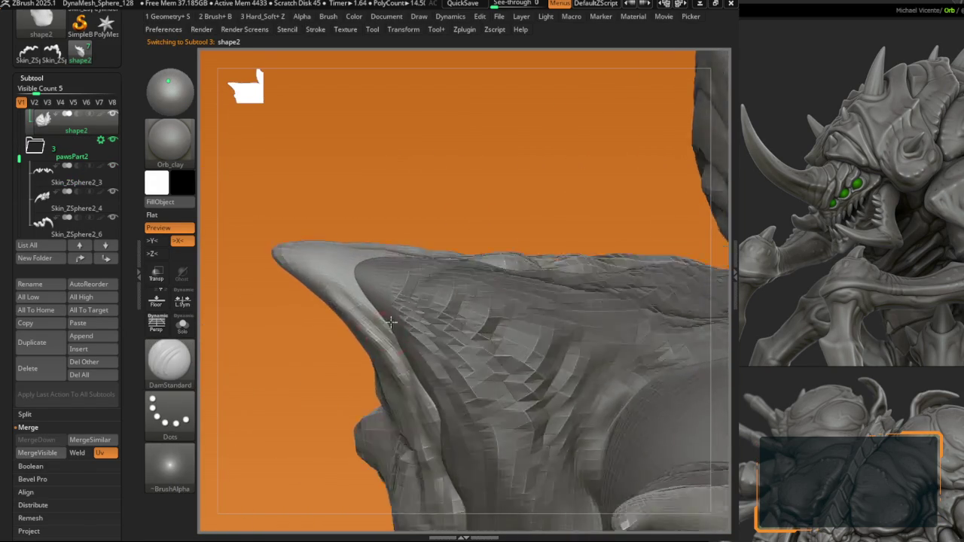
{"action": "key", "text": "space"}
{"action": "left_click", "coordinate": [407, 341], "text": "alt"}
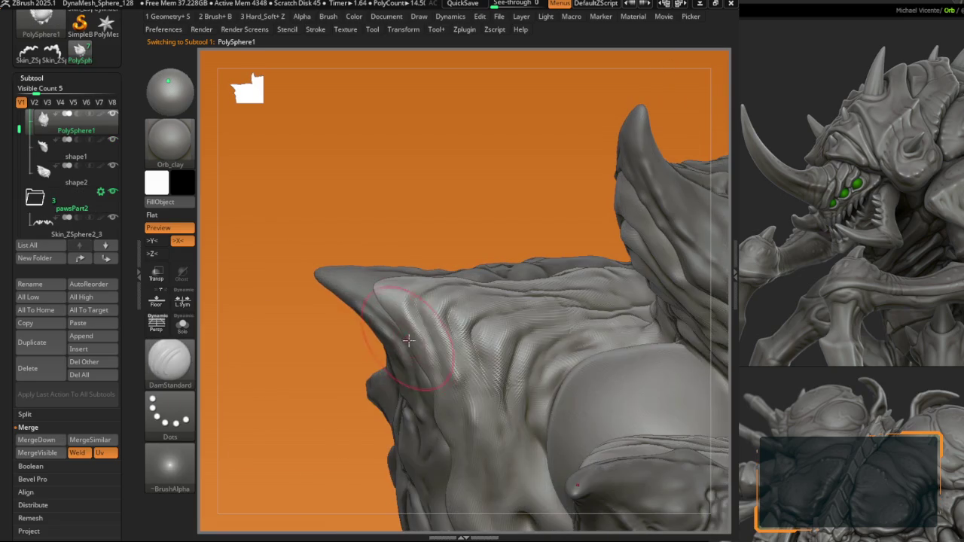
{"action": "key", "text": "b"}
{"action": "key", "text": "m"}
{"action": "key", "text": "v"}
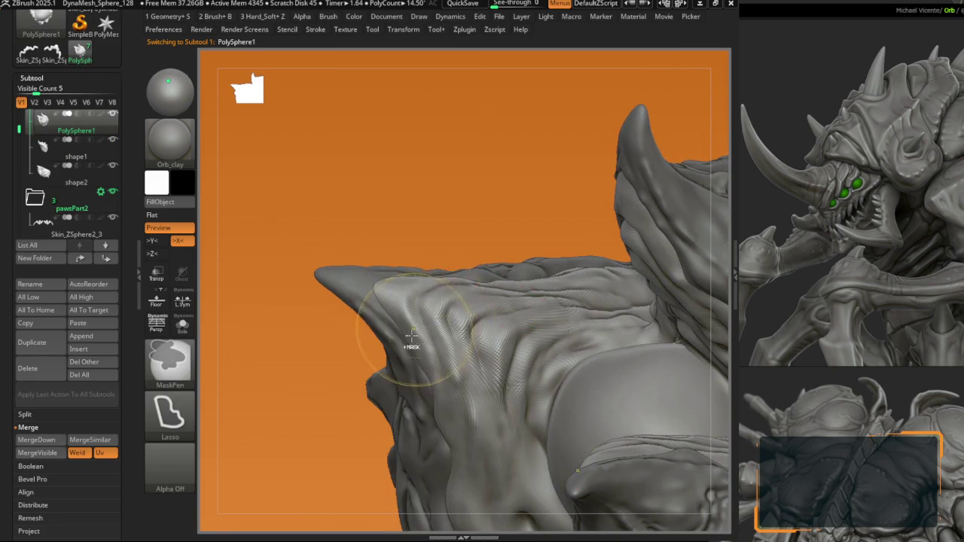
{"action": "right_click_drag", "start_coordinate": [410, 338], "coordinate": [403, 344], "text": "ctrl"}
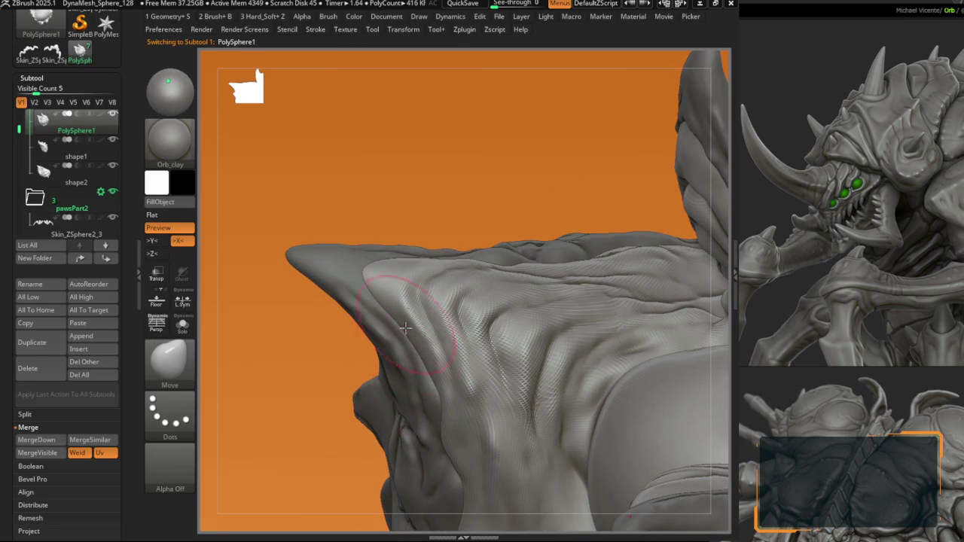
{"action": "right_click_drag", "start_coordinate": [425, 384], "coordinate": [467, 222]}
Step: Sharpen the horn spike's edges with B1_Krabi_edges, then return to Move on shape2
{"action": "left_click", "coordinate": [467, 220], "text": "alt"}
{"action": "key", "text": "space"}
{"action": "key", "text": "1"}
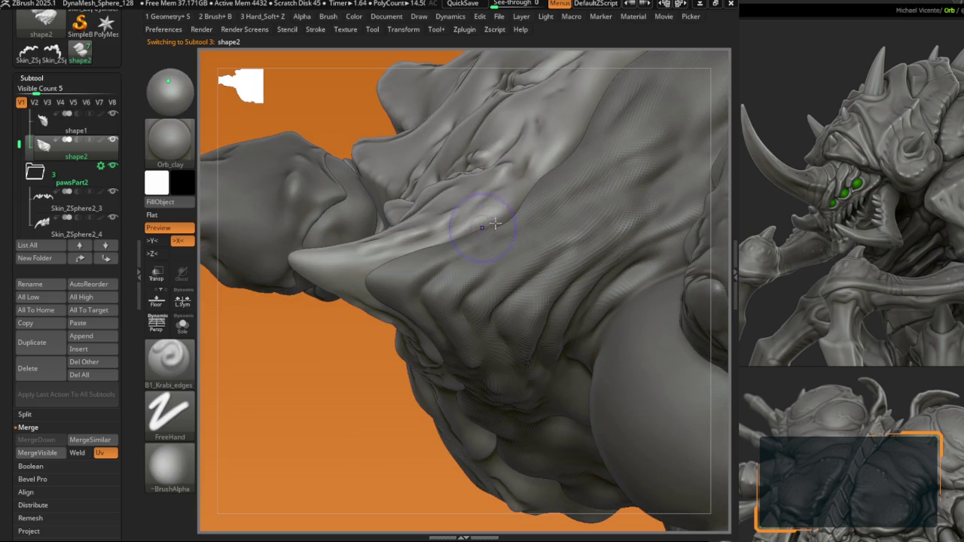
{"action": "mouse_move", "coordinate": [466, 232]}
{"action": "right_mouse_down"}
{"action": "mouse_move", "coordinate": [416, 253]}
{"action": "mouse_move", "coordinate": [433, 254]}
{"action": "right_mouse_up"}
{"action": "left_click", "coordinate": [433, 254], "text": "alt"}
{"action": "key", "text": "b"}
{"action": "key", "text": "m"}
{"action": "key", "text": "v"}
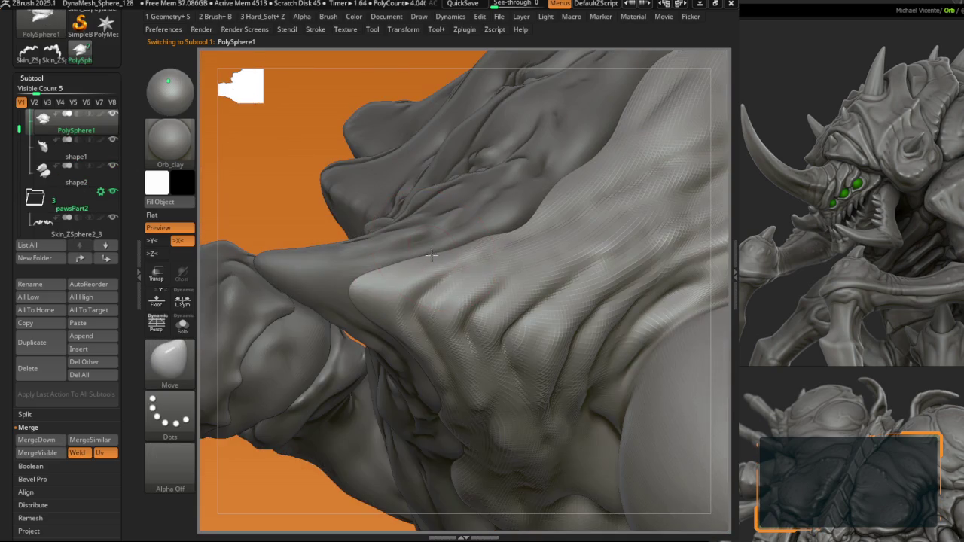
{"action": "left_click", "coordinate": [431, 240], "text": "alt"}
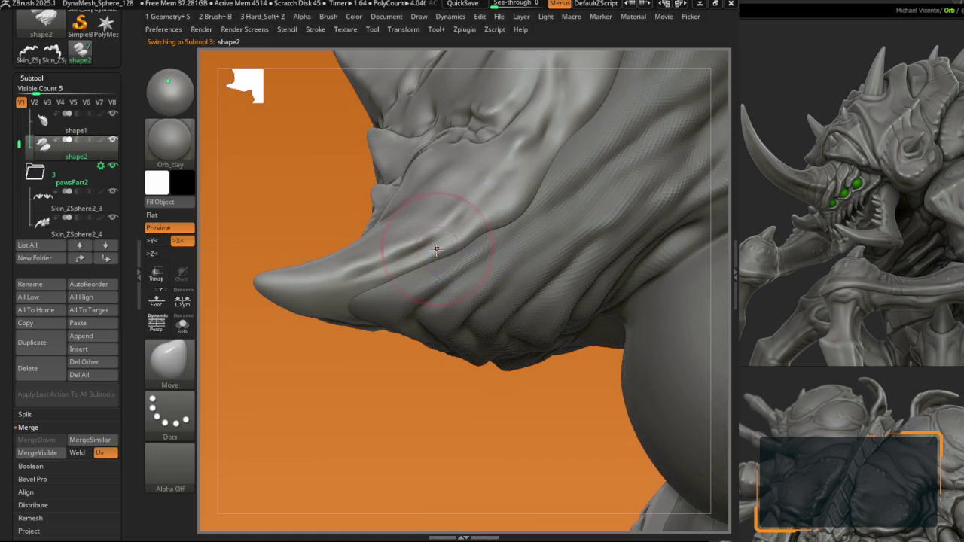
{"action": "key", "text": "space"}
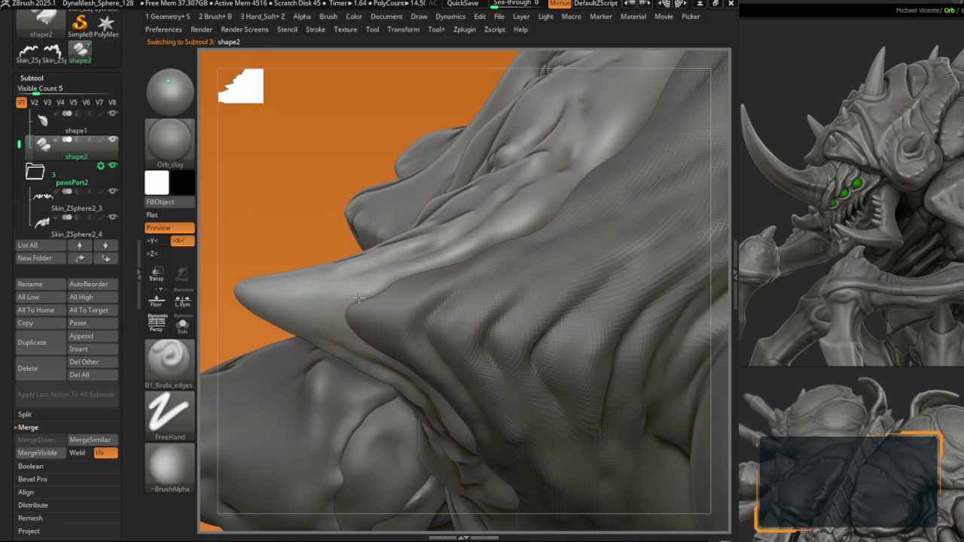
Step: Orbit around the horn to inspect its tip, upper surface and silhouette
{"action": "right_click_drag", "start_coordinate": [372, 297], "coordinate": [343, 311]}
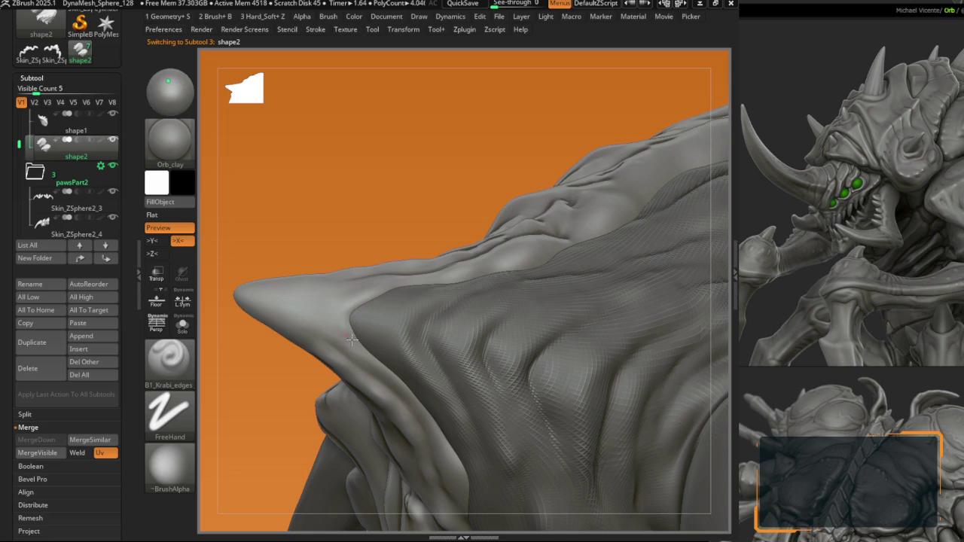
{"action": "right_click_drag", "start_coordinate": [392, 376], "coordinate": [388, 301]}
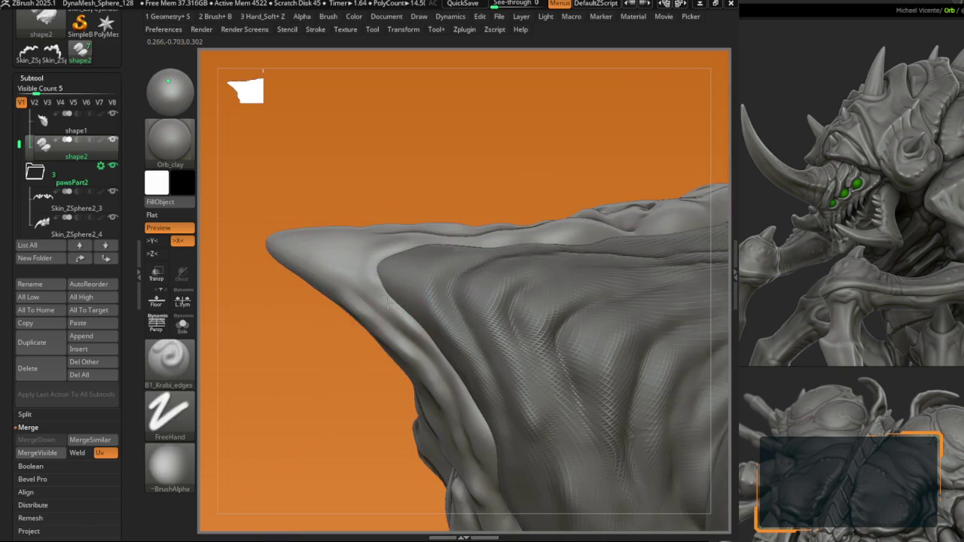
{"action": "right_click_drag", "start_coordinate": [374, 244], "coordinate": [376, 260]}
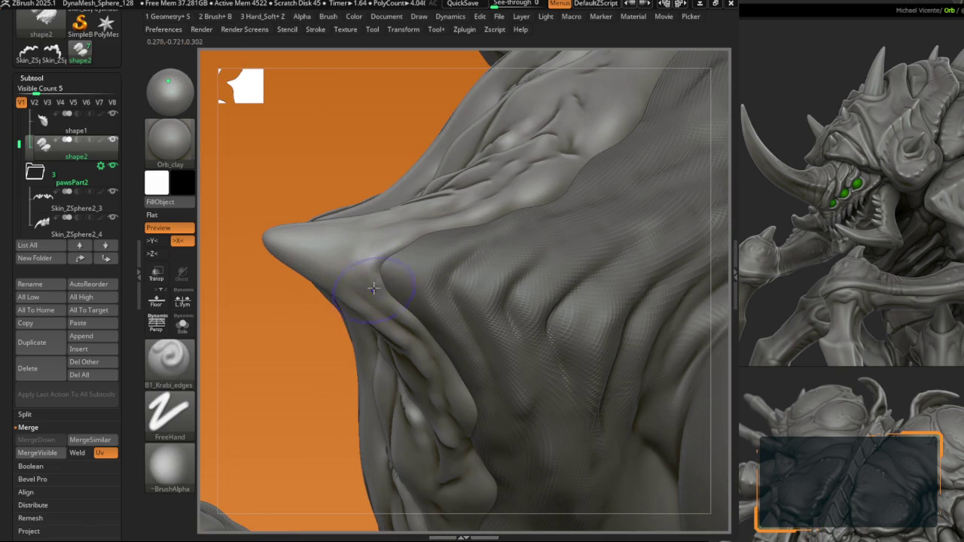
{"action": "right_click_drag", "start_coordinate": [331, 257], "coordinate": [367, 290]}
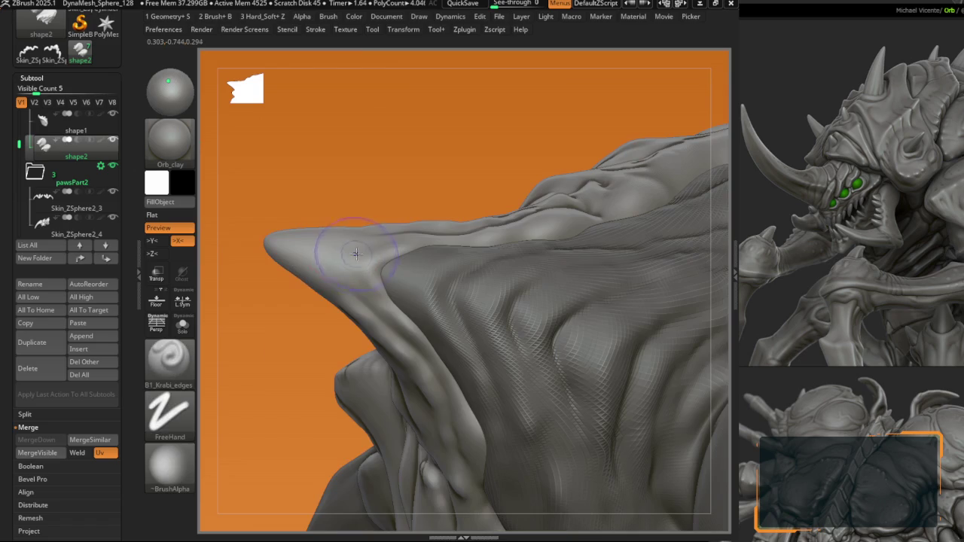
{"action": "mouse_move", "coordinate": [431, 348]}
{"action": "right_mouse_down"}
{"action": "mouse_move", "coordinate": [447, 329]}
{"action": "mouse_move", "coordinate": [445, 306]}
{"action": "right_mouse_up"}
{"action": "scroll", "coordinate": [503, 395], "scroll_direction": "down", "scroll_amount": 3}
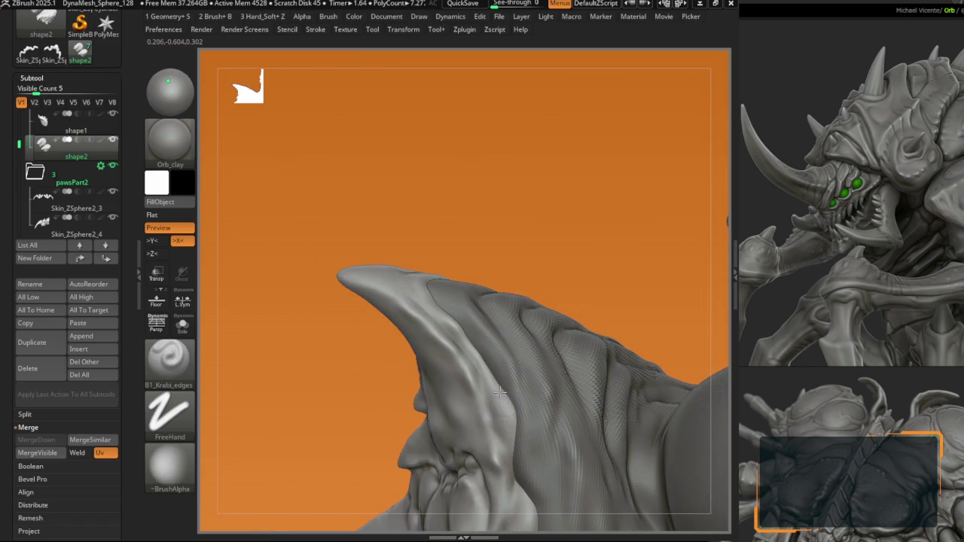
{"action": "mouse_move", "coordinate": [503, 390]}
{"action": "right_mouse_down"}
{"action": "mouse_move", "coordinate": [468, 326]}
{"action": "mouse_move", "coordinate": [411, 337]}
{"action": "right_mouse_up"}
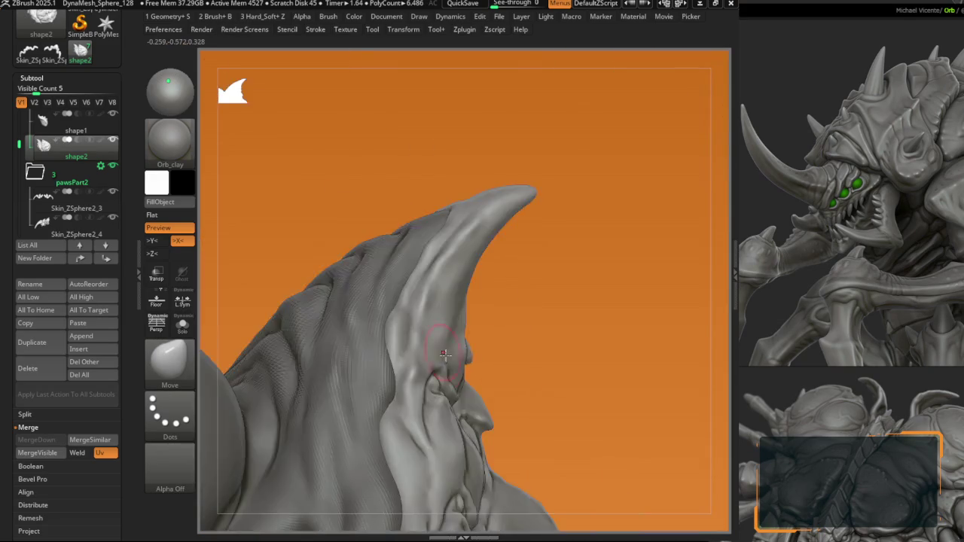
Step: Crease and reshape the horn's side seams on shape2, checking from several angles
{"action": "left_click", "coordinate": [412, 332], "text": "alt"}
{"action": "key", "text": "space"}
{"action": "right_click_drag", "start_coordinate": [412, 333], "coordinate": [420, 342]}
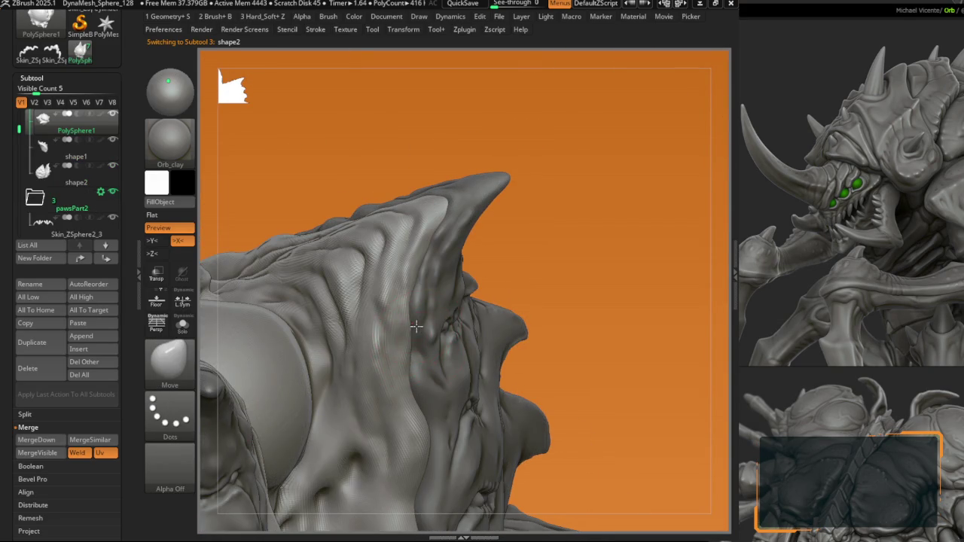
{"action": "left_click", "coordinate": [415, 336], "text": "alt"}
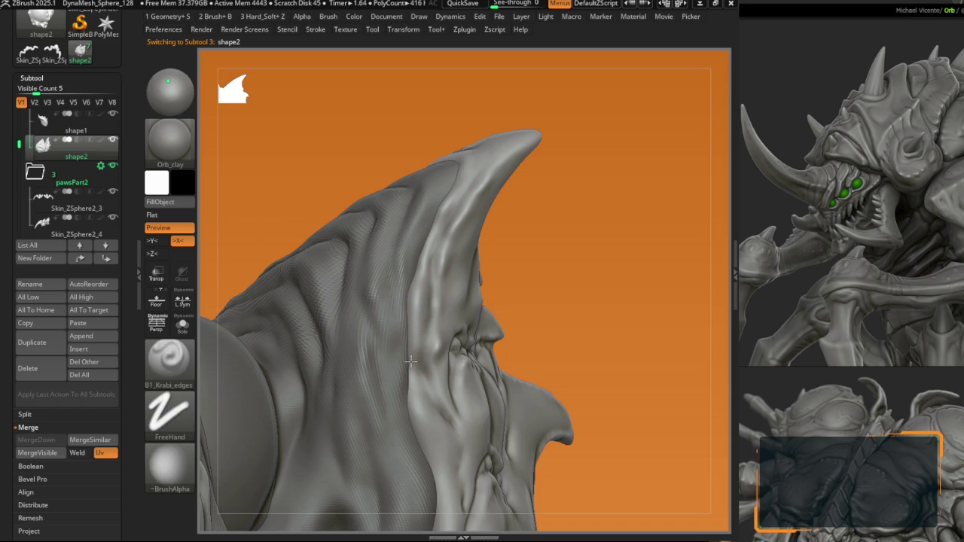
{"action": "key", "text": "space"}
{"action": "mouse_move", "coordinate": [412, 430]}
{"action": "right_mouse_down"}
{"action": "mouse_move", "coordinate": [410, 344]}
{"action": "mouse_move", "coordinate": [391, 349]}
{"action": "right_mouse_up"}
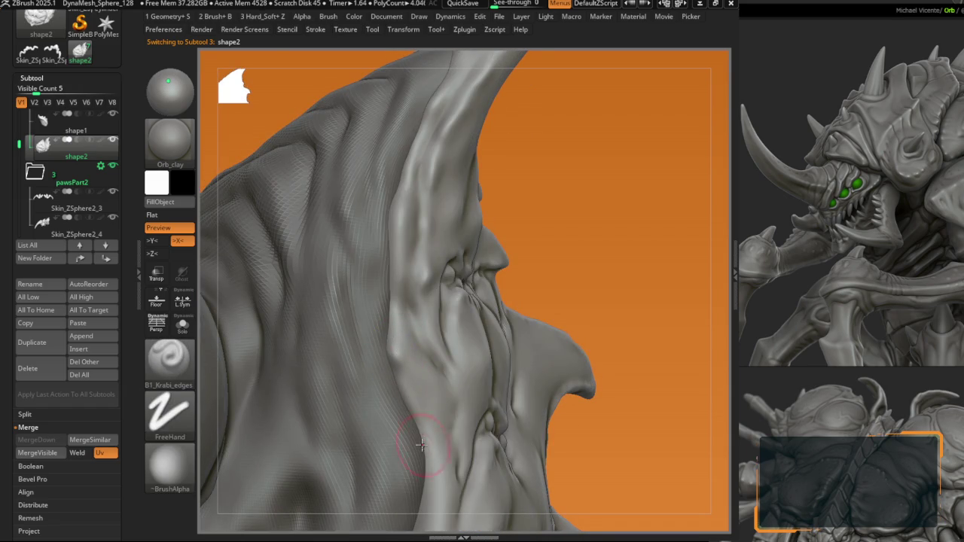
{"action": "right_click_drag", "start_coordinate": [420, 445], "coordinate": [395, 323], "text": "alt"}
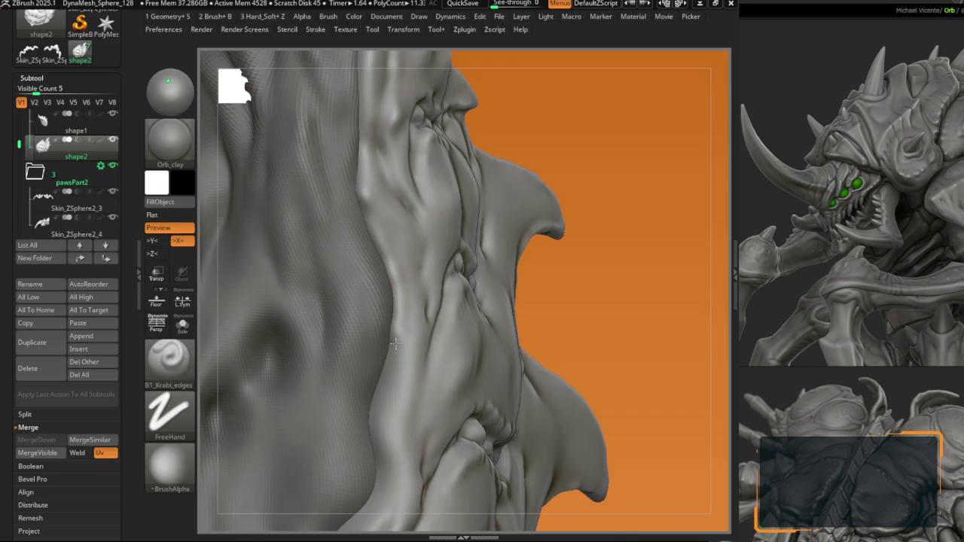
{"action": "right_click_drag", "start_coordinate": [375, 392], "coordinate": [385, 292]}
{"action": "right_click_drag", "start_coordinate": [384, 329], "coordinate": [387, 333]}
{"action": "mouse_move", "coordinate": [365, 405]}
{"action": "right_mouse_down"}
{"action": "mouse_move", "coordinate": [409, 308]}
{"action": "mouse_move", "coordinate": [418, 309]}
{"action": "right_mouse_up"}
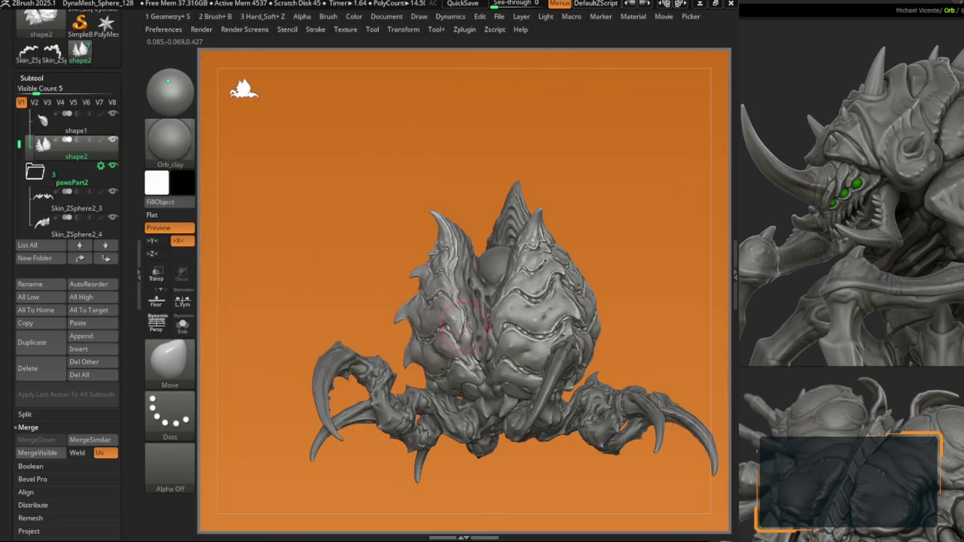
Step: Zoom in on the back with wireframe shown and crease the carapace plate edges
{"action": "mouse_move", "coordinate": [473, 419]}
{"action": "right_mouse_down", "text": "ctrl"}
{"action": "mouse_move", "coordinate": [507, 301]}
{"action": "mouse_move", "coordinate": [542, 282]}
{"action": "right_mouse_up", "text": "ctrl"}
{"action": "key", "text": "shift+f"}
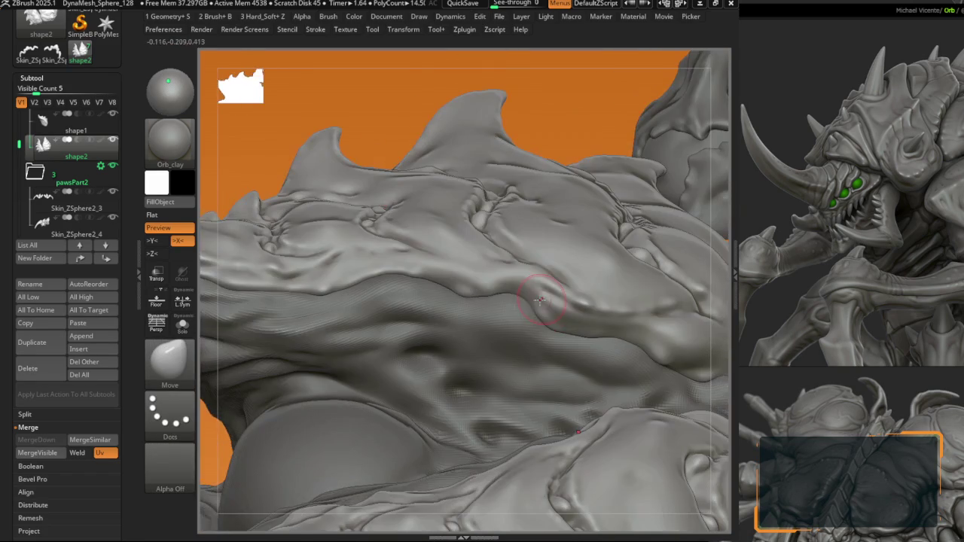
{"action": "key", "text": "b"}
{"action": "right_click_drag", "start_coordinate": [633, 351], "coordinate": [395, 337]}
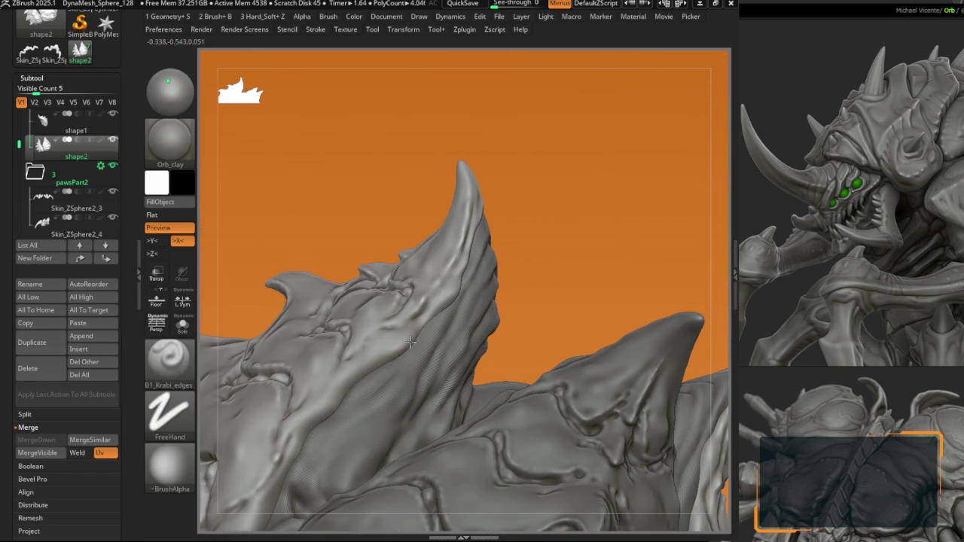
{"action": "right_click_drag", "start_coordinate": [355, 382], "coordinate": [399, 320]}
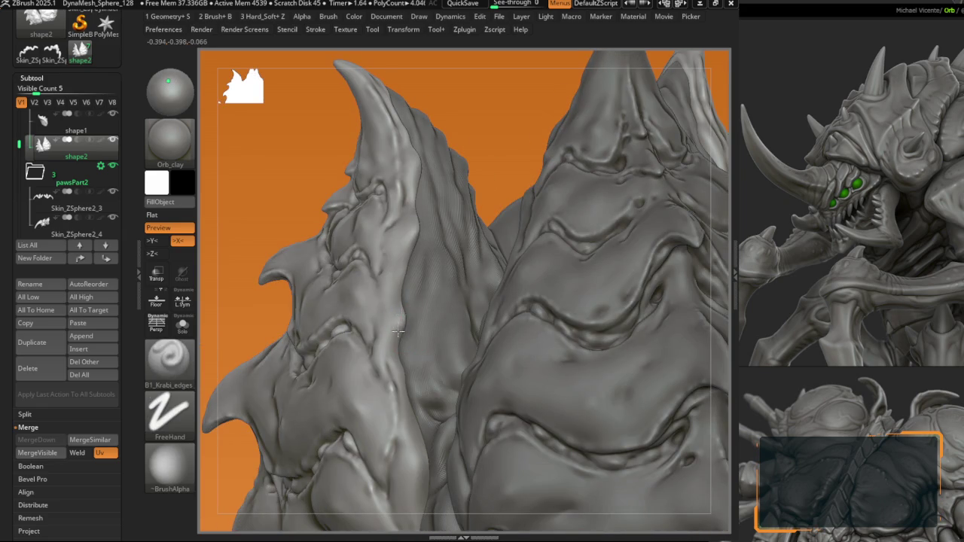
{"action": "key", "text": "space"}
{"action": "right_click_drag", "start_coordinate": [398, 332], "coordinate": [407, 319]}
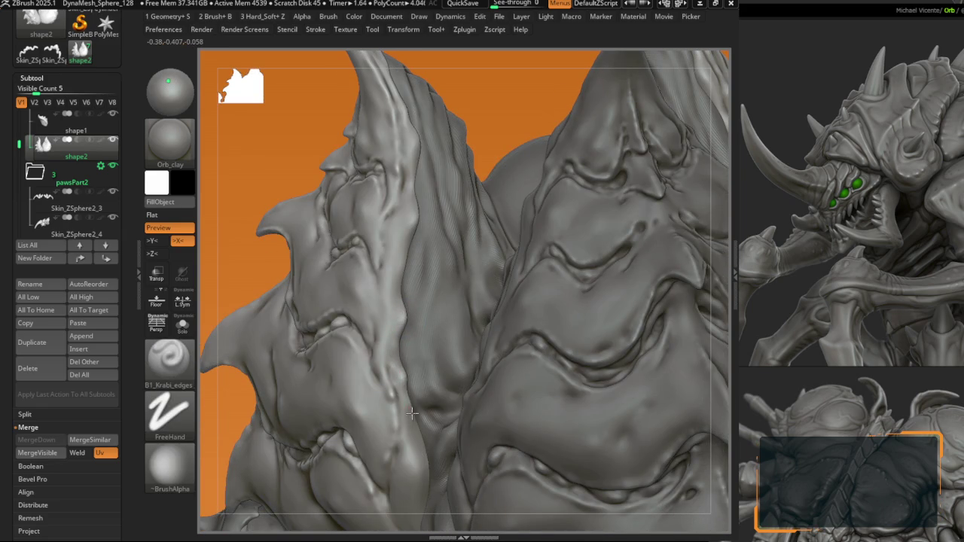
Step: Alternate Move and B1_Krabi_edges to tighten the seam between the two spiked lobes
{"action": "key", "text": "space"}
{"action": "key", "text": "b"}
{"action": "key", "text": "m"}
{"action": "key", "text": "v"}
{"action": "mouse_move", "coordinate": [413, 414]}
{"action": "right_mouse_down"}
{"action": "mouse_move", "coordinate": [404, 339]}
{"action": "mouse_move", "coordinate": [395, 356]}
{"action": "right_mouse_up"}
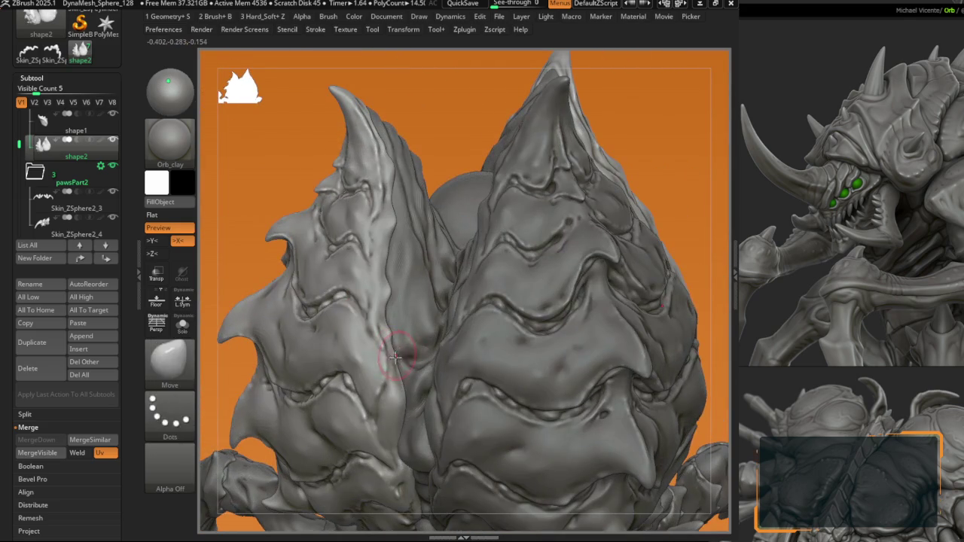
{"action": "key", "text": "b"}
{"action": "key", "text": "b"}
{"action": "key", "text": "1"}
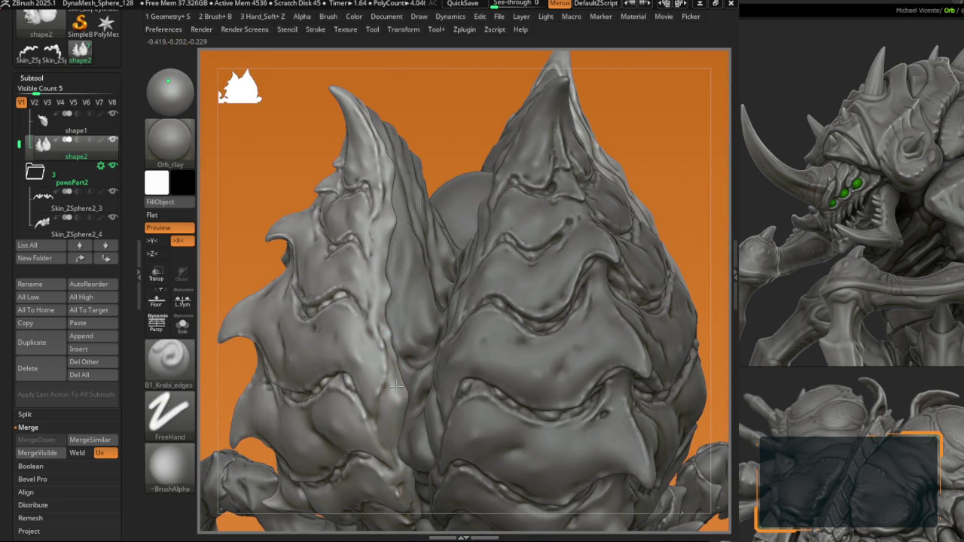
{"action": "right_click_drag", "start_coordinate": [404, 388], "coordinate": [397, 433]}
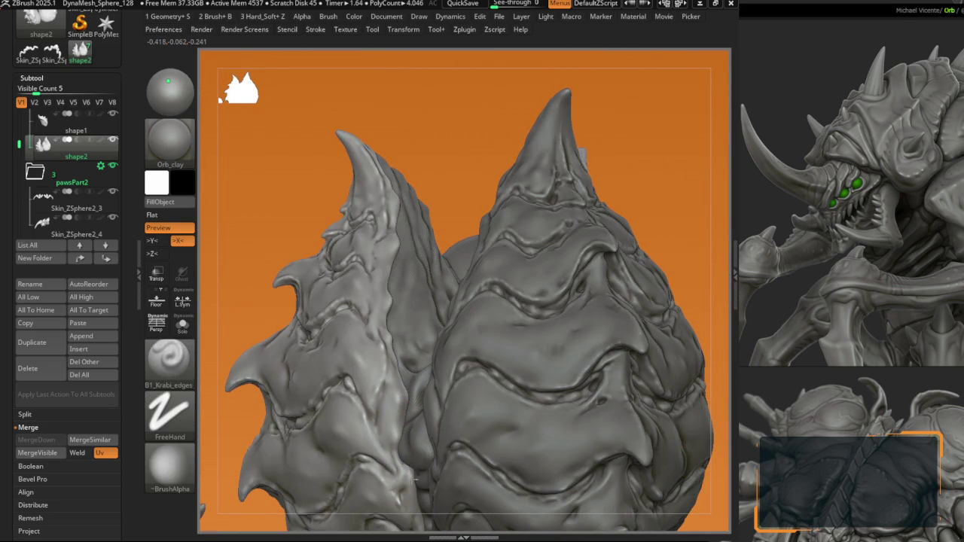
Step: Nudge the lobe's side spikes with Move and make shape1 the active subtool
{"action": "key", "text": "b"}
{"action": "key", "text": "m"}
{"action": "key", "text": "v"}
{"action": "right_click_drag", "start_coordinate": [413, 480], "coordinate": [410, 408]}
{"action": "left_click", "coordinate": [410, 409], "text": "alt"}
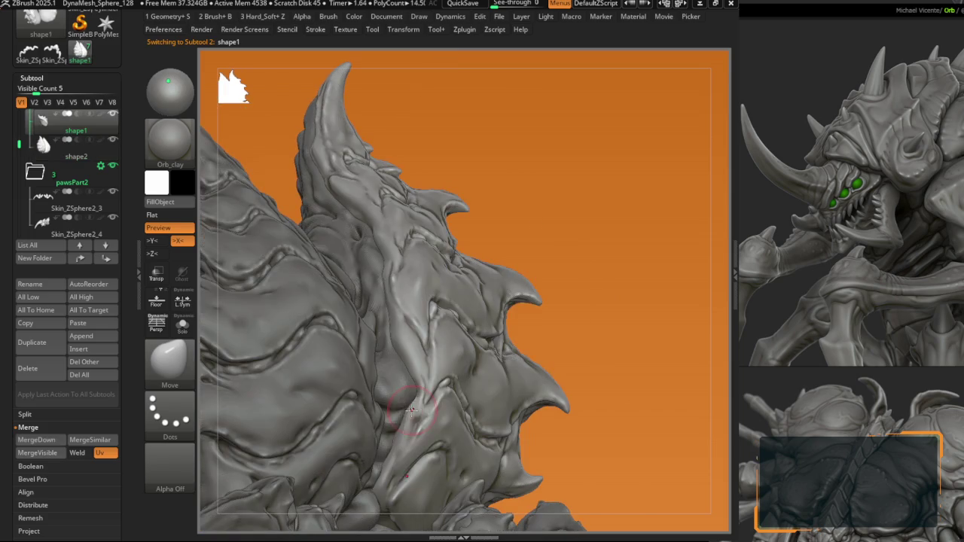
Step: Sharpen shape1's spiked lobe edge and seams with the B1_Krabi_edges brush
{"action": "key", "text": "b"}
{"action": "key", "text": "k"}
{"action": "key", "text": "e"}
{"action": "right_click_drag", "start_coordinate": [387, 366], "coordinate": [404, 362]}
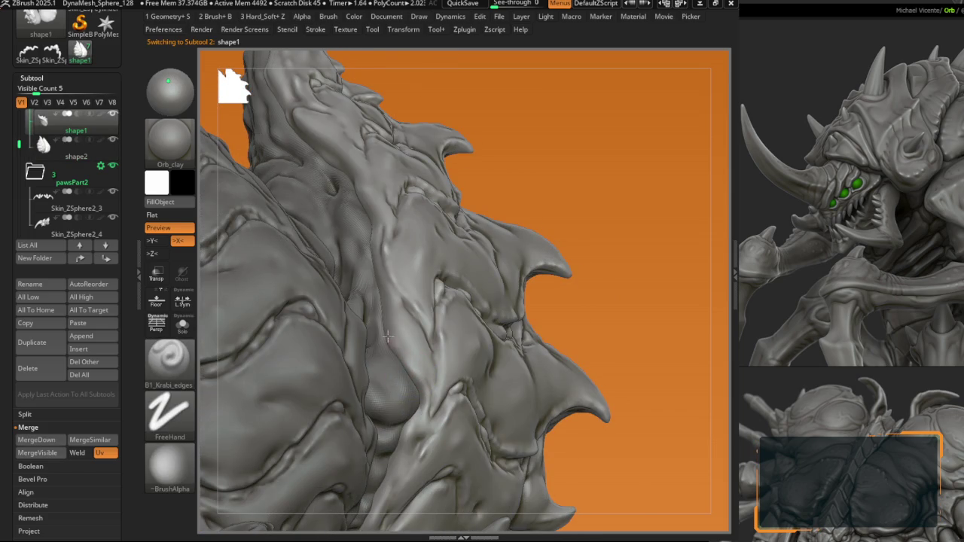
{"action": "mouse_move", "coordinate": [381, 308]}
{"action": "right_mouse_down"}
{"action": "mouse_move", "coordinate": [386, 337]}
{"action": "mouse_move", "coordinate": [370, 259]}
{"action": "mouse_move", "coordinate": [360, 268]}
{"action": "mouse_move", "coordinate": [358, 300]}
{"action": "right_mouse_up"}
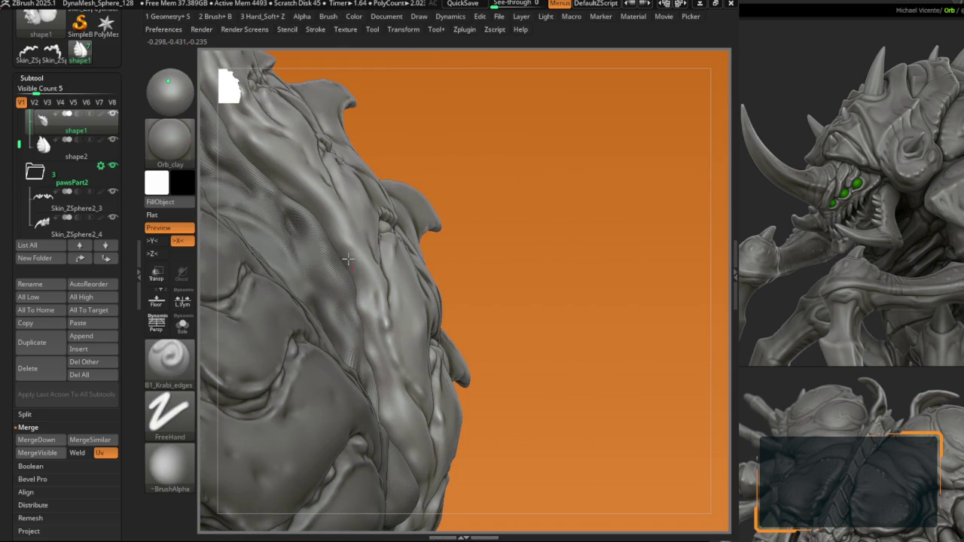
{"action": "right_click_drag", "start_coordinate": [338, 228], "coordinate": [365, 319]}
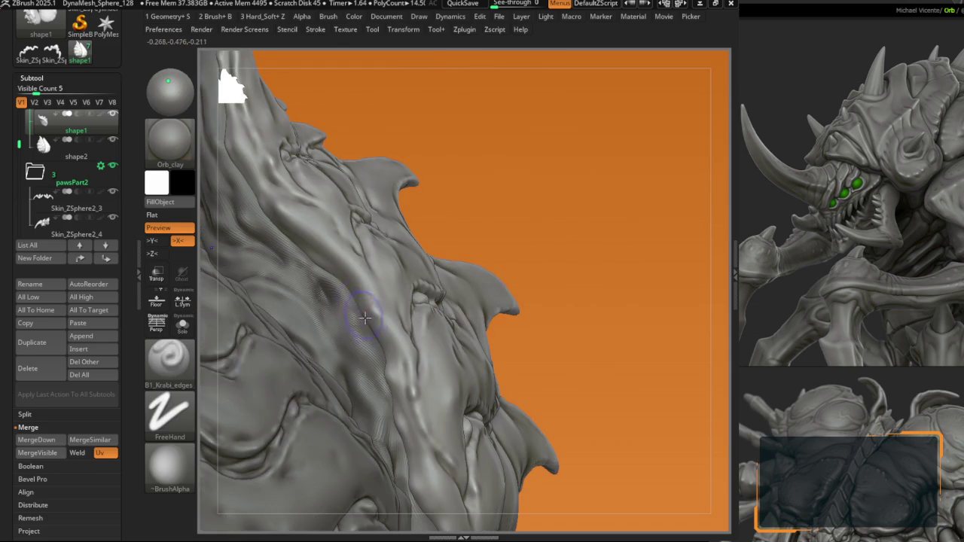
{"action": "right_click_drag", "start_coordinate": [277, 202], "coordinate": [331, 299]}
{"action": "mouse_move", "coordinate": [303, 219]}
{"action": "right_mouse_down", "text": "ctrl"}
{"action": "mouse_move", "coordinate": [332, 286]}
{"action": "mouse_move", "coordinate": [349, 287]}
{"action": "mouse_move", "coordinate": [356, 258]}
{"action": "right_mouse_up", "text": "ctrl"}
Step: Toggle the Transpose gizmo off again and select subtool shape2 from the front
{"action": "key", "text": "w"}
{"action": "key", "text": "q"}
{"action": "left_click", "coordinate": [345, 302], "text": "alt"}
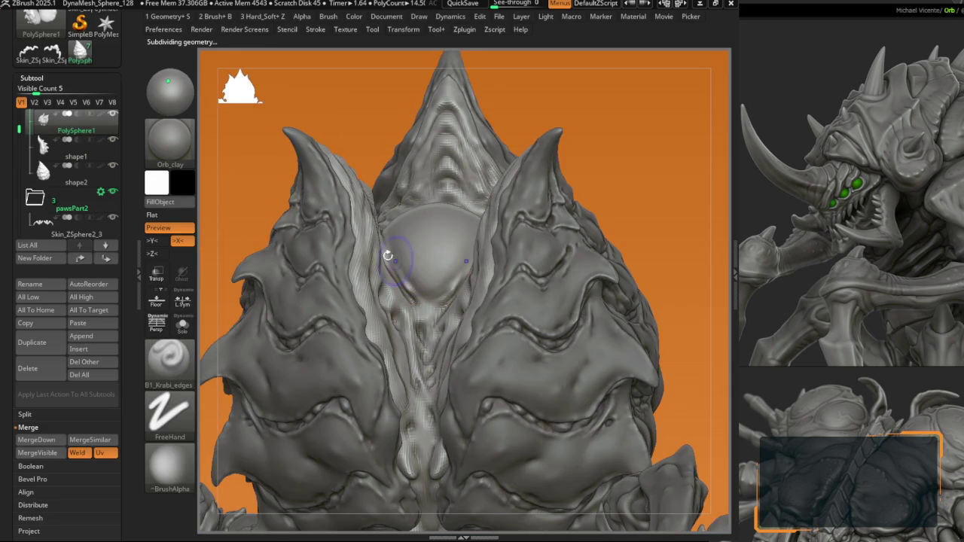
Step: Adjust the horn and shoulder with Move, then switch to DamStandard for grooves
{"action": "key", "text": "b"}
{"action": "key", "text": "m"}
{"action": "key", "text": "v"}
{"action": "mouse_move", "coordinate": [388, 256]}
{"action": "right_mouse_down"}
{"action": "mouse_move", "coordinate": [356, 256]}
{"action": "mouse_move", "coordinate": [333, 226]}
{"action": "mouse_move", "coordinate": [391, 184]}
{"action": "mouse_move", "coordinate": [404, 206]}
{"action": "right_mouse_up"}
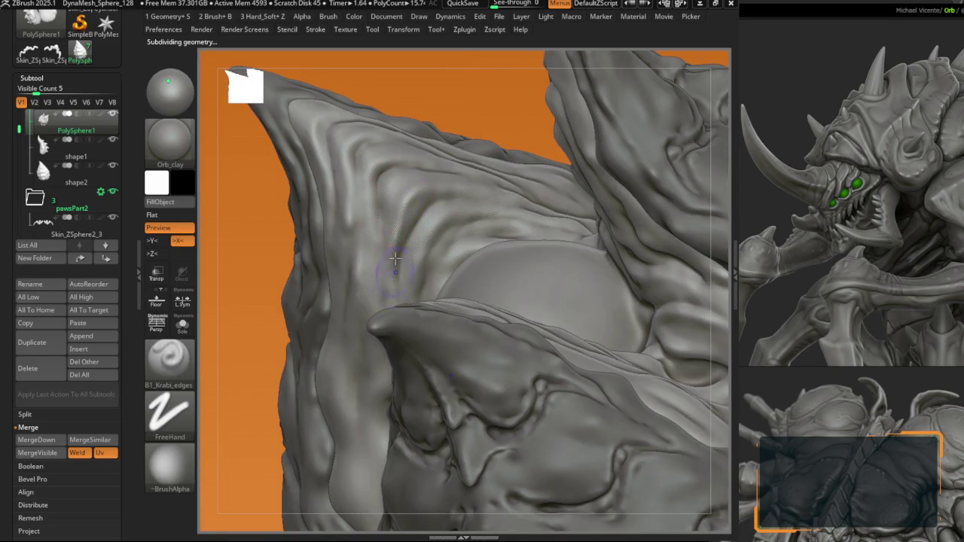
{"action": "right_click_drag", "start_coordinate": [394, 259], "coordinate": [378, 166]}
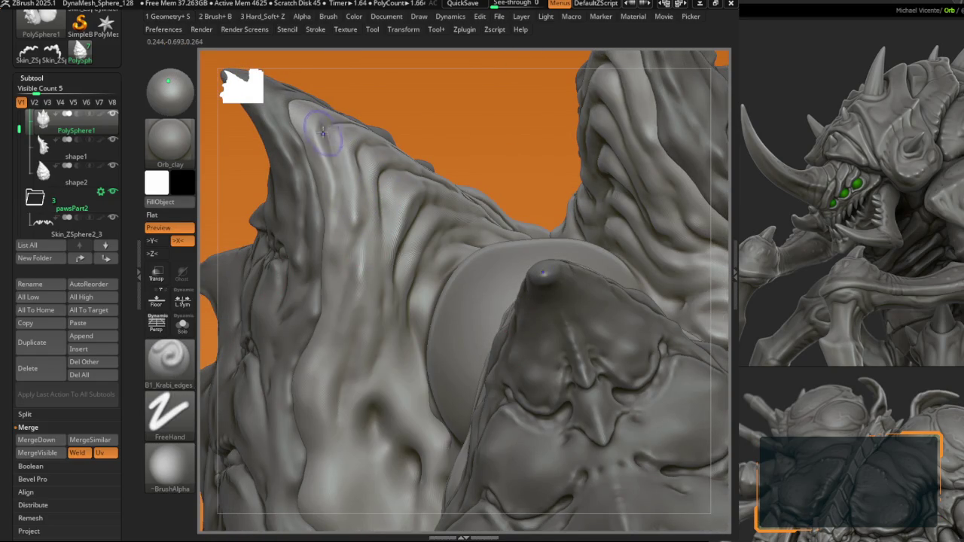
{"action": "mouse_move", "coordinate": [352, 227]}
{"action": "right_mouse_down"}
{"action": "mouse_move", "coordinate": [337, 251]}
{"action": "mouse_move", "coordinate": [417, 273]}
{"action": "mouse_move", "coordinate": [349, 289]}
{"action": "right_mouse_up"}
{"action": "key", "text": "space"}
{"action": "left_click", "coordinate": [417, 273]}
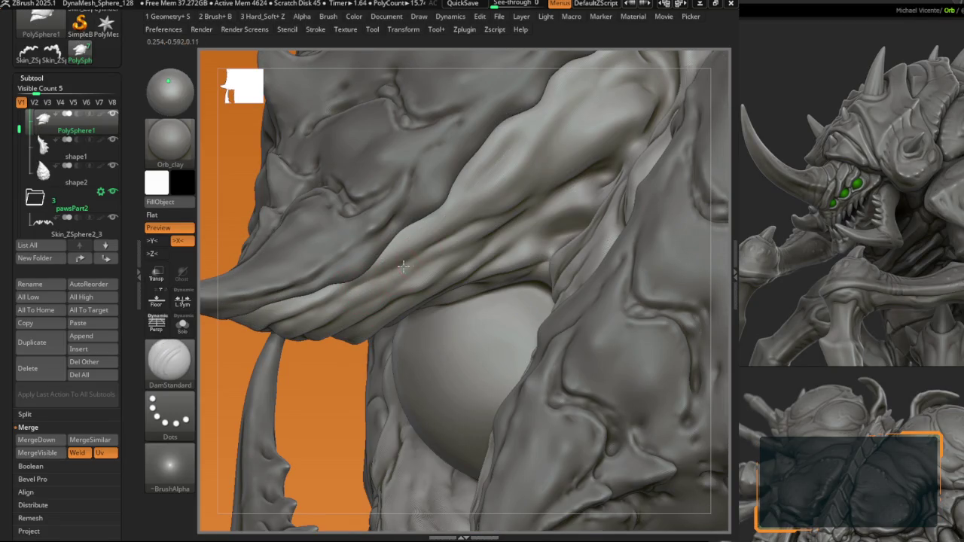
Step: Smooth the shoulder plates, subdivide the mesh, and carve creases along the spike ridge
{"action": "mouse_move", "coordinate": [451, 231]}
{"action": "right_mouse_down"}
{"action": "mouse_move", "coordinate": [455, 270]}
{"action": "mouse_move", "coordinate": [358, 235]}
{"action": "right_mouse_up"}
{"action": "key", "text": "space"}
{"action": "left_click", "coordinate": [455, 270]}
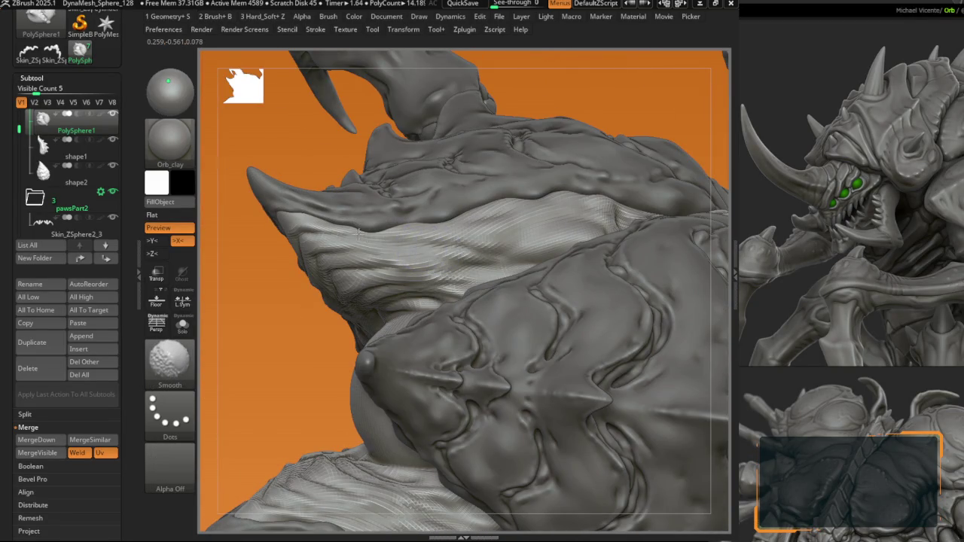
{"action": "key", "text": "ctrl+d"}
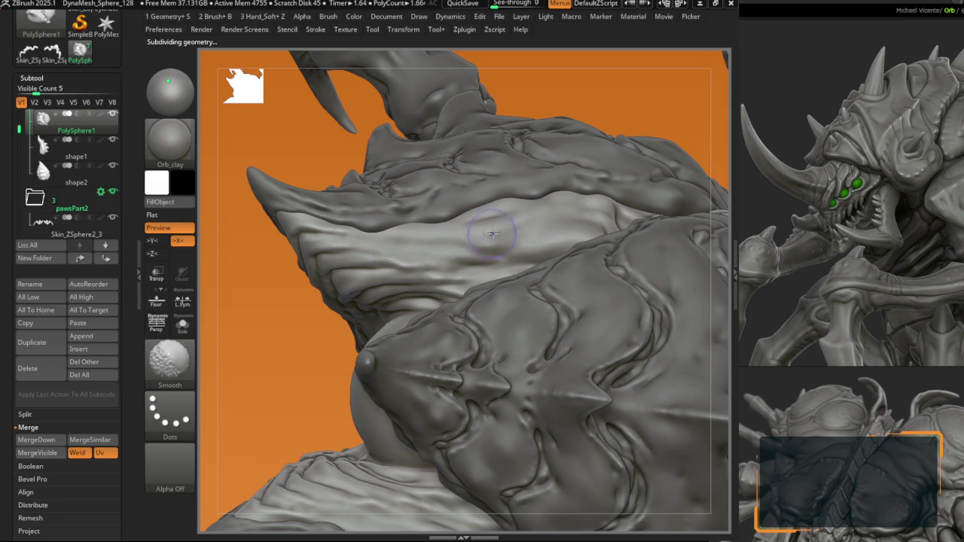
{"action": "right_click_drag", "start_coordinate": [492, 235], "coordinate": [466, 300]}
{"action": "key", "text": "space"}
{"action": "left_click", "coordinate": [466, 300]}
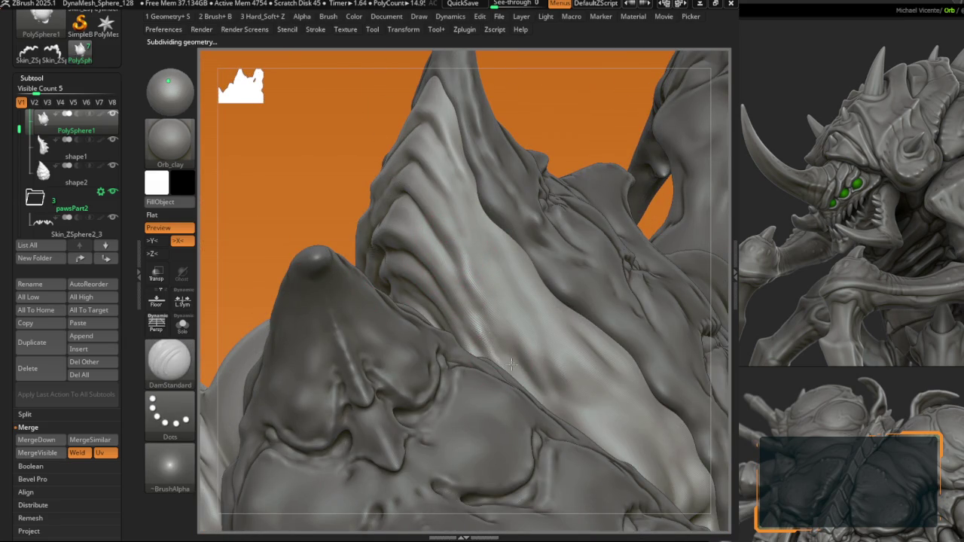
Step: Shift-smooth the rough carving strokes on the back spike ridge
{"action": "right_click_drag", "start_coordinate": [544, 402], "coordinate": [555, 390]}
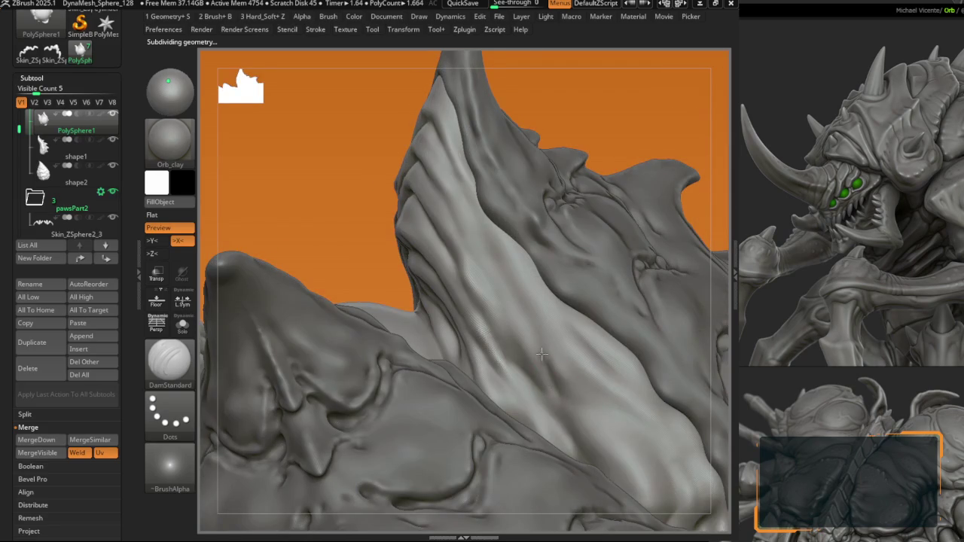
{"action": "key", "text": "shift"}
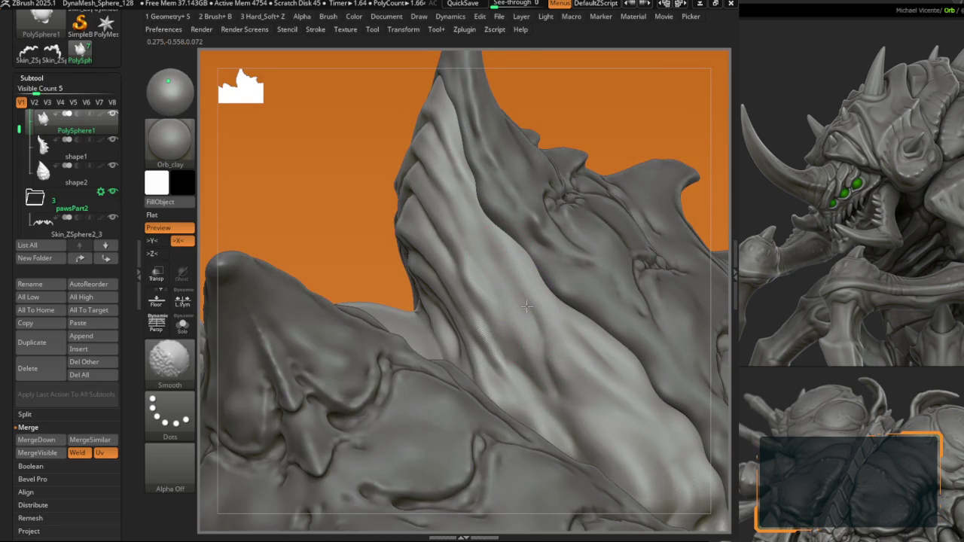
{"action": "mouse_move", "coordinate": [566, 349]}
{"action": "right_mouse_down"}
{"action": "mouse_move", "coordinate": [557, 315]}
{"action": "mouse_move", "coordinate": [570, 329]}
{"action": "right_mouse_up"}
{"action": "right_click", "coordinate": [551, 289]}
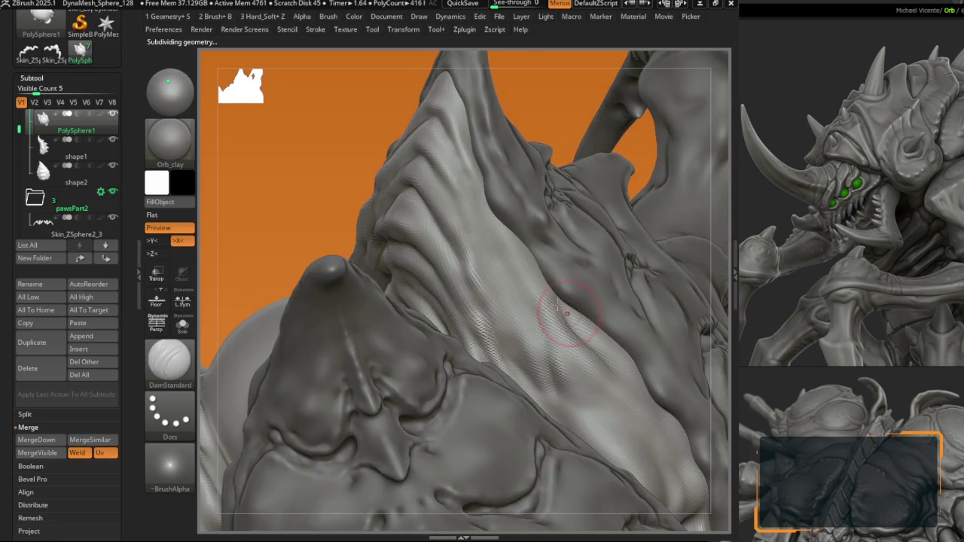
{"action": "key", "text": "shift"}
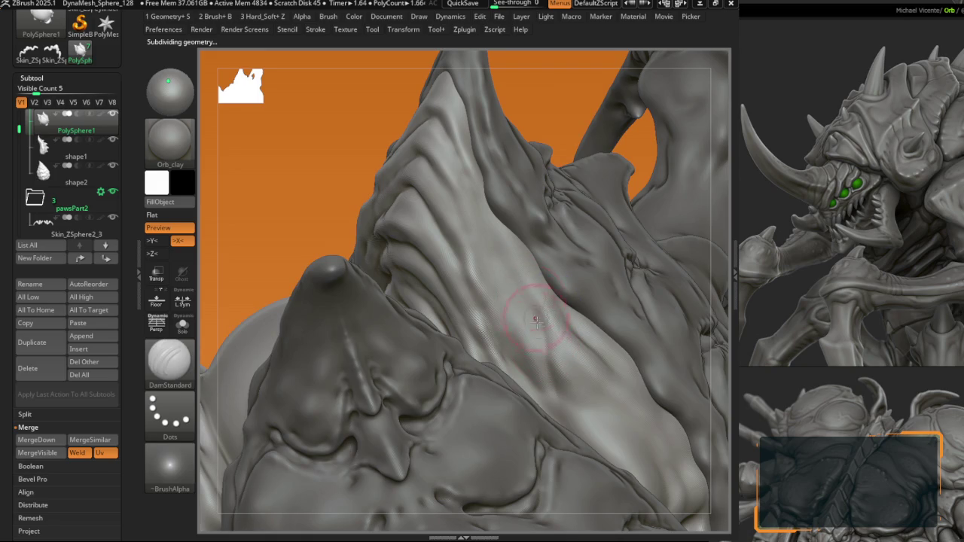
{"action": "key", "text": "shift"}
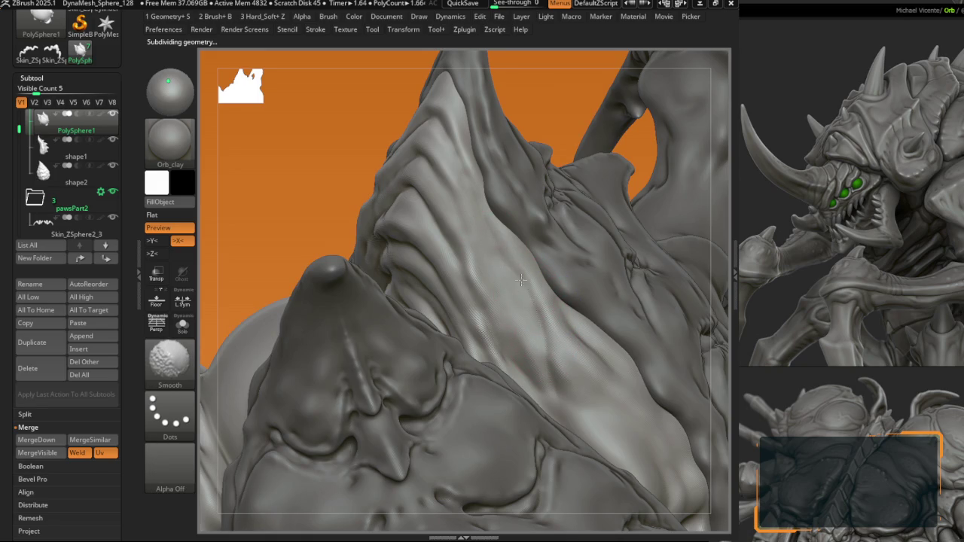
{"action": "mouse_move", "coordinate": [521, 280]}
{"action": "right_mouse_down"}
{"action": "mouse_move", "coordinate": [484, 284]}
{"action": "mouse_move", "coordinate": [459, 226]}
{"action": "mouse_move", "coordinate": [456, 176]}
{"action": "mouse_move", "coordinate": [336, 258]}
{"action": "mouse_move", "coordinate": [346, 308]}
{"action": "mouse_move", "coordinate": [388, 362]}
{"action": "mouse_move", "coordinate": [433, 290]}
{"action": "right_mouse_up"}
{"action": "key", "text": "shift+space"}
{"action": "left_click", "coordinate": [389, 362]}
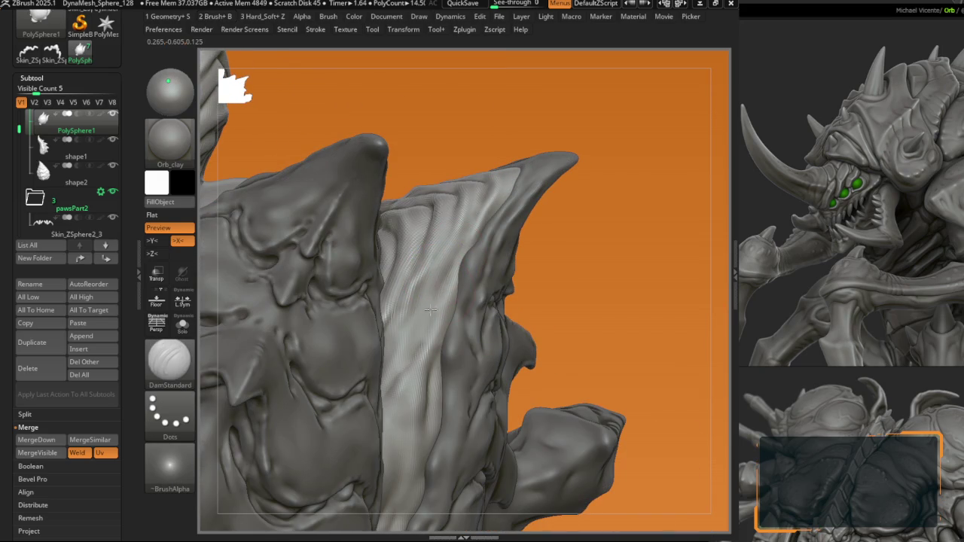
Step: Add edge detail to the spike forms, alternating B1_Krabi_edges and DamStandard
{"action": "key", "text": "1"}
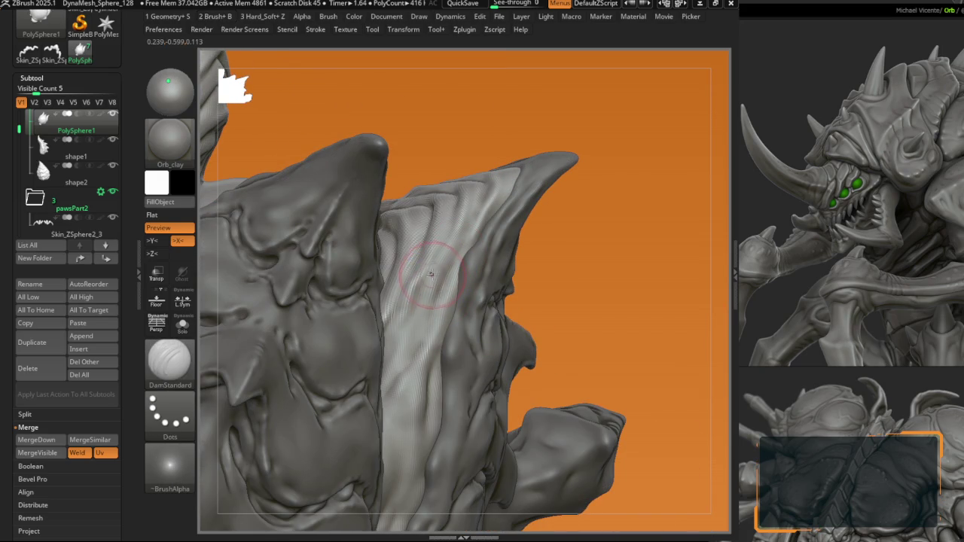
{"action": "right_click_drag", "start_coordinate": [422, 290], "coordinate": [439, 273], "text": "ctrl"}
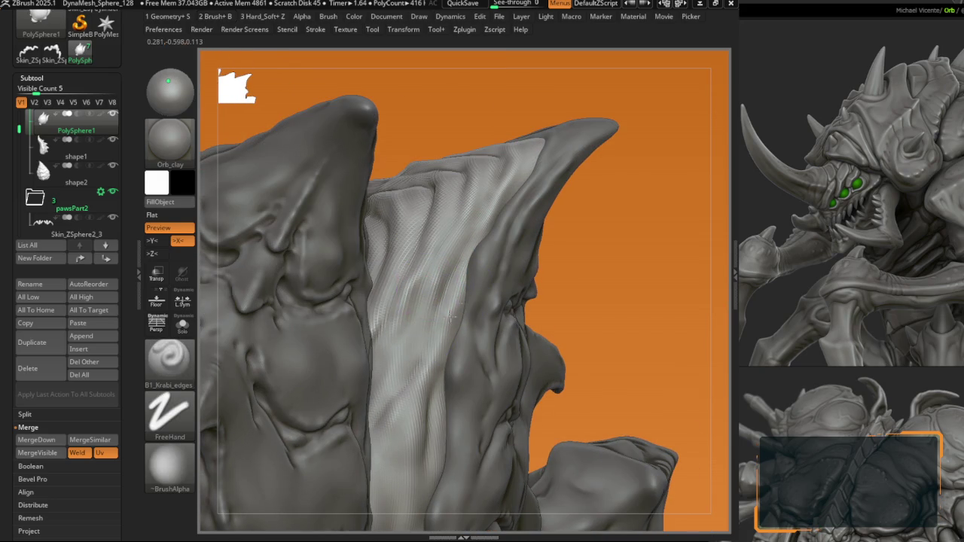
{"action": "key", "text": "1"}
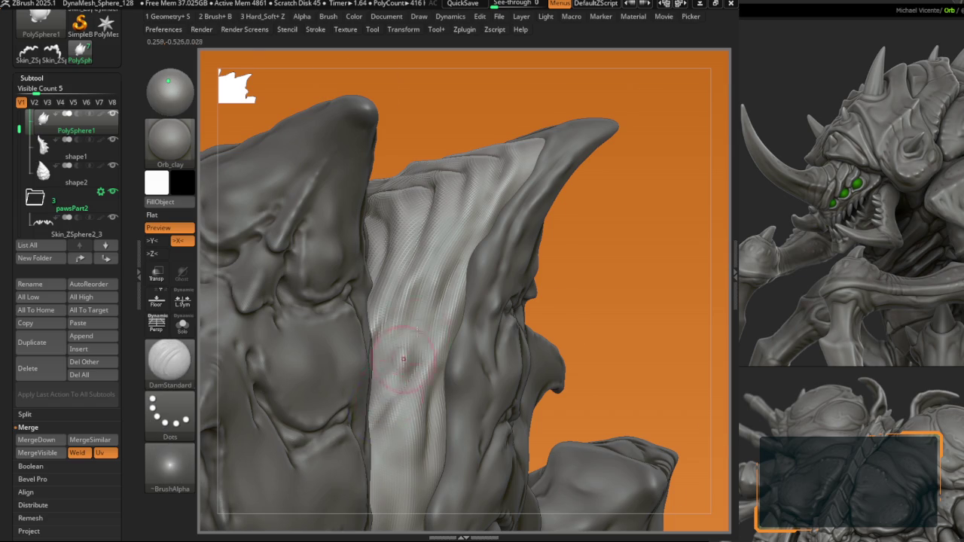
{"action": "right_click_drag", "start_coordinate": [410, 348], "coordinate": [438, 307]}
{"action": "mouse_move", "coordinate": [407, 352]}
{"action": "right_mouse_down"}
{"action": "mouse_move", "coordinate": [392, 375]}
{"action": "mouse_move", "coordinate": [438, 270]}
{"action": "mouse_move", "coordinate": [409, 264]}
{"action": "mouse_move", "coordinate": [425, 258]}
{"action": "mouse_move", "coordinate": [391, 256]}
{"action": "mouse_move", "coordinate": [352, 236]}
{"action": "mouse_move", "coordinate": [343, 214]}
{"action": "mouse_move", "coordinate": [374, 227]}
{"action": "mouse_move", "coordinate": [264, 222]}
{"action": "mouse_move", "coordinate": [345, 242]}
{"action": "mouse_move", "coordinate": [442, 220]}
{"action": "mouse_move", "coordinate": [401, 282]}
{"action": "mouse_move", "coordinate": [349, 299]}
{"action": "right_mouse_up"}
{"action": "key", "text": "space"}
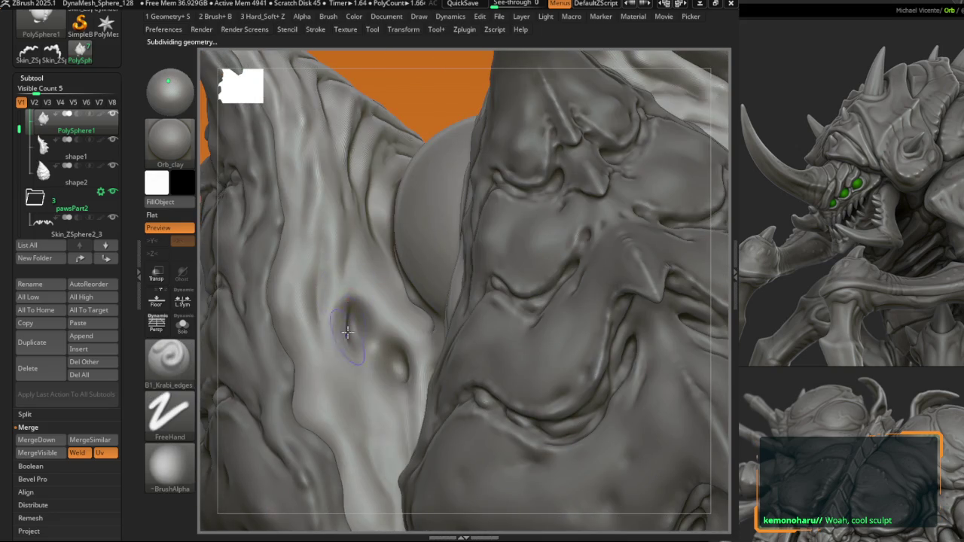
Step: Deepen the pit on the central ridge with DamStandard, checking the creature reference
{"action": "right_click_drag", "start_coordinate": [353, 385], "coordinate": [476, 301]}
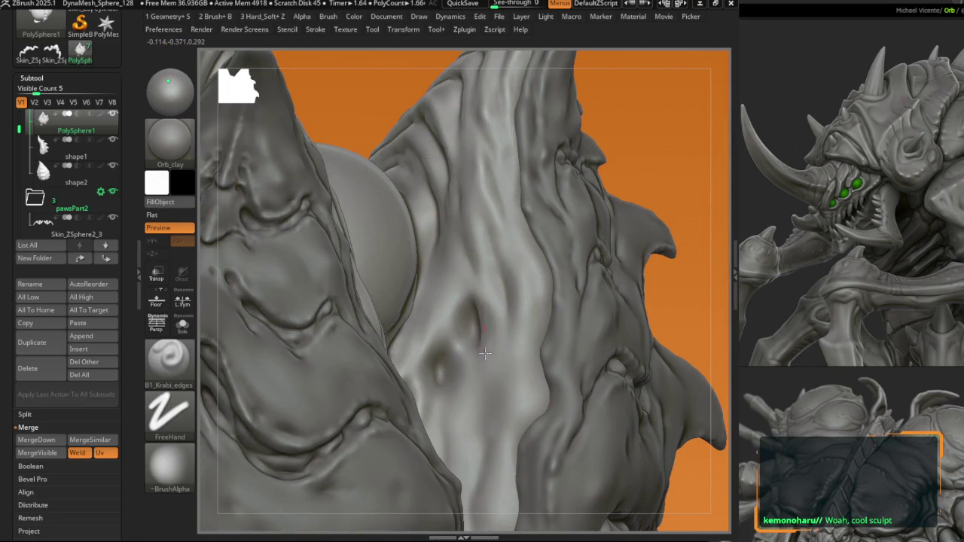
{"action": "left_click_drag", "start_coordinate": [483, 323], "coordinate": [476, 303]}
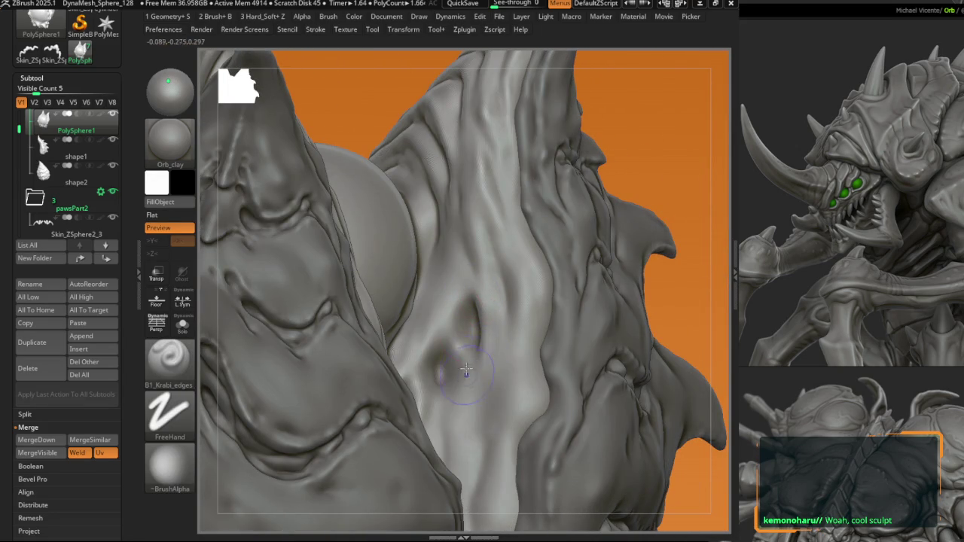
{"action": "key", "text": "b"}
{"action": "key", "text": "d"}
{"action": "key", "text": "s"}
{"action": "right_click_drag", "start_coordinate": [467, 365], "coordinate": [511, 263], "text": "alt"}
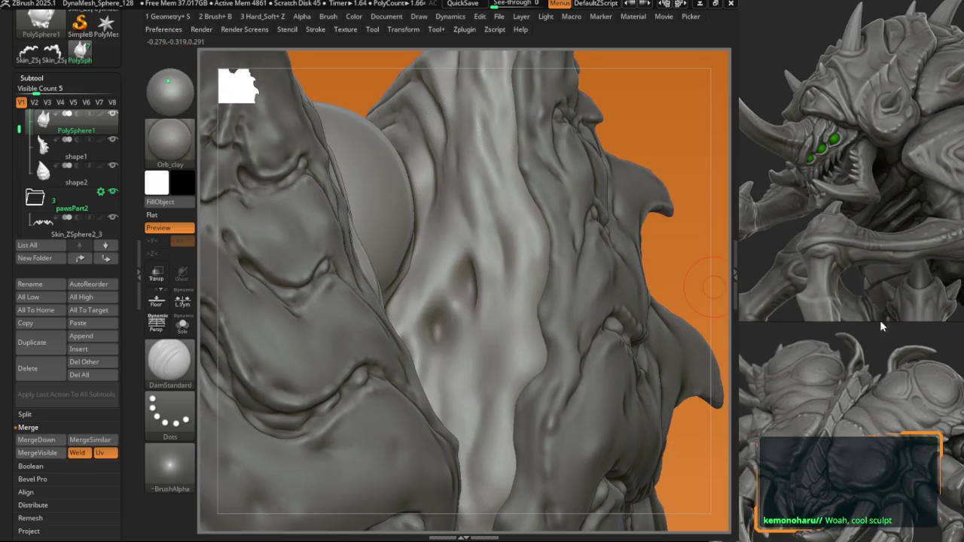
{"action": "left_click", "coordinate": [920, 344]}
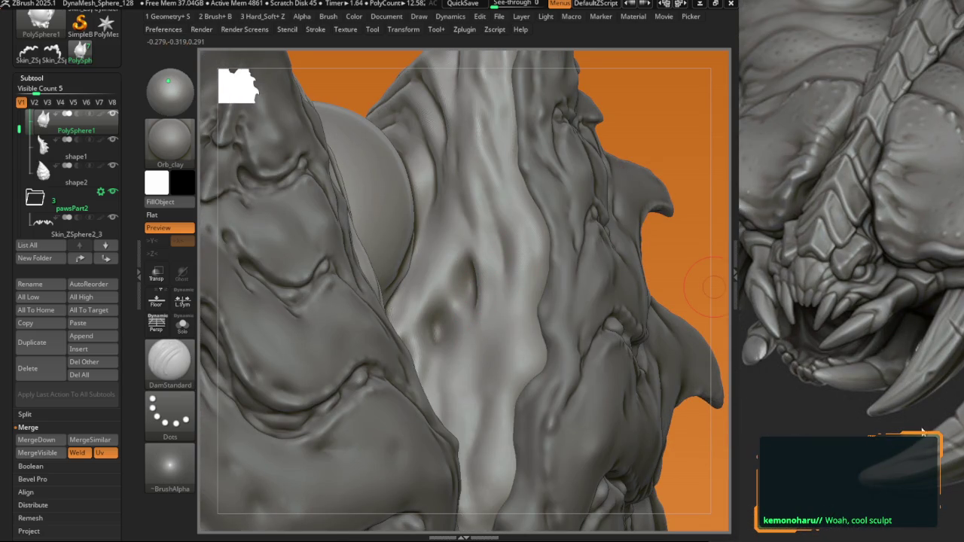
{"action": "mouse_move", "coordinate": [377, 249]}
{"action": "right_mouse_down", "text": "ctrl"}
{"action": "mouse_move", "coordinate": [379, 274]}
{"action": "mouse_move", "coordinate": [401, 304]}
{"action": "right_mouse_up", "text": "ctrl"}
Step: Carve the central ridge folds, alternating B1_Krabi_edges and DamStandard
{"action": "mouse_move", "coordinate": [388, 341]}
{"action": "right_mouse_down"}
{"action": "mouse_move", "coordinate": [402, 351]}
{"action": "mouse_move", "coordinate": [413, 341]}
{"action": "right_mouse_up"}
{"action": "key", "text": "1"}
{"action": "mouse_move", "coordinate": [407, 377]}
{"action": "right_mouse_down"}
{"action": "mouse_move", "coordinate": [406, 421]}
{"action": "mouse_move", "coordinate": [420, 448]}
{"action": "right_mouse_up"}
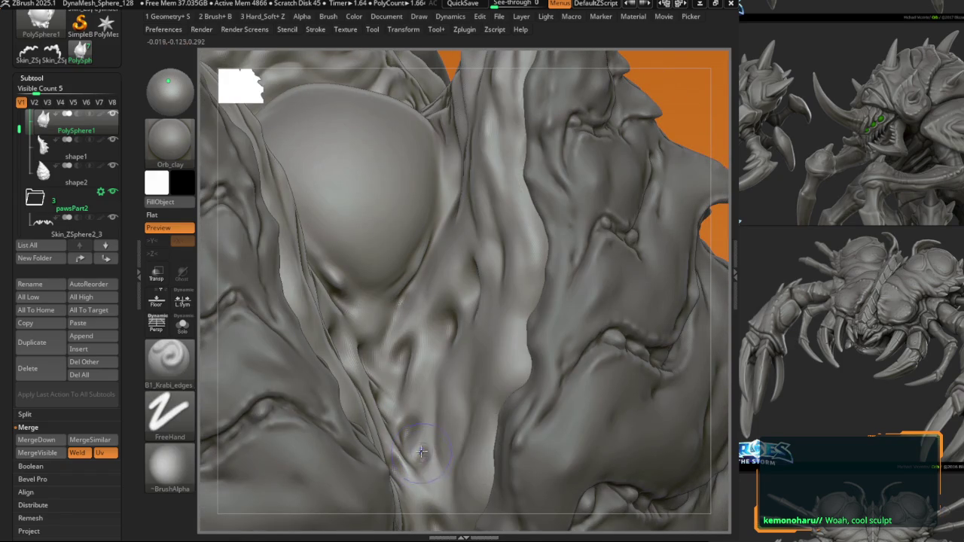
{"action": "key", "text": "1"}
{"action": "key", "text": "1"}
{"action": "key", "text": "1"}
{"action": "key", "text": "space"}
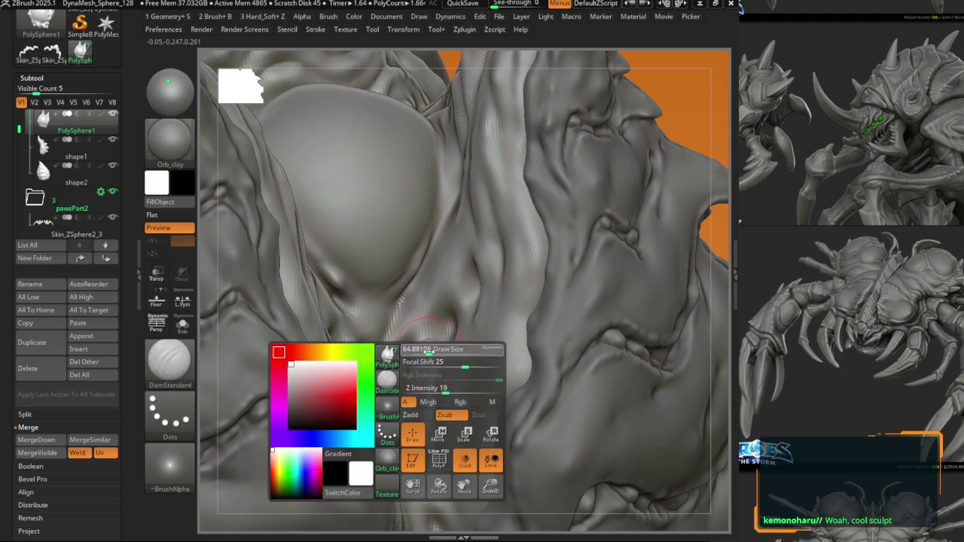
{"action": "right_click_drag", "start_coordinate": [438, 380], "coordinate": [441, 365]}
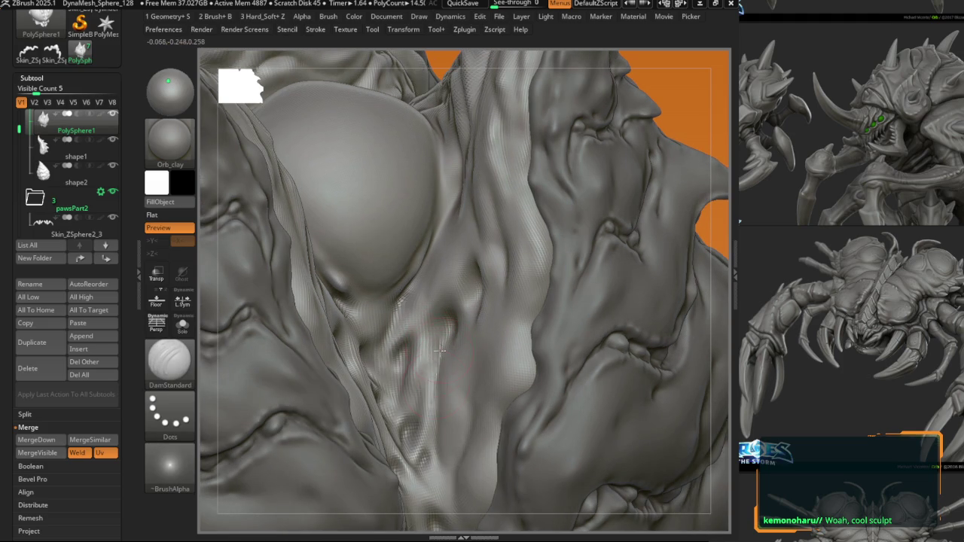
{"action": "right_click_drag", "start_coordinate": [429, 440], "coordinate": [396, 348]}
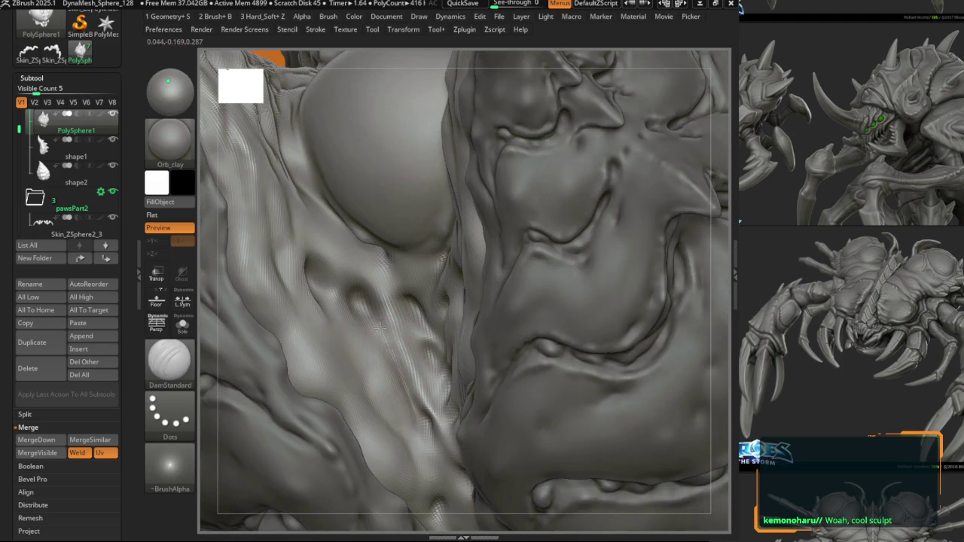
{"action": "key", "text": "1"}
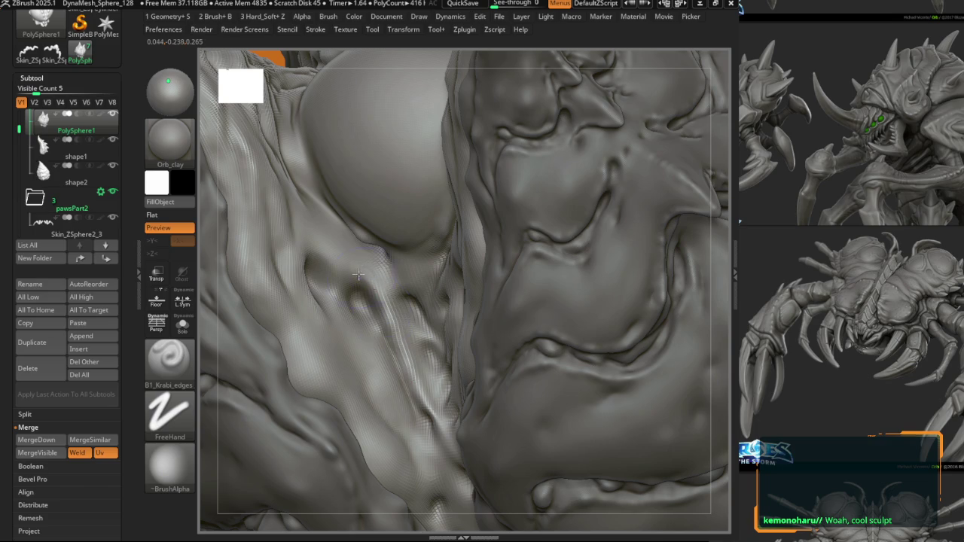
{"action": "key", "text": "1"}
Step: Step up a subdivision level and smooth the central ridge creases
{"action": "key", "text": "ctrl+d"}
{"action": "key", "text": "1"}
{"action": "key", "text": "1"}
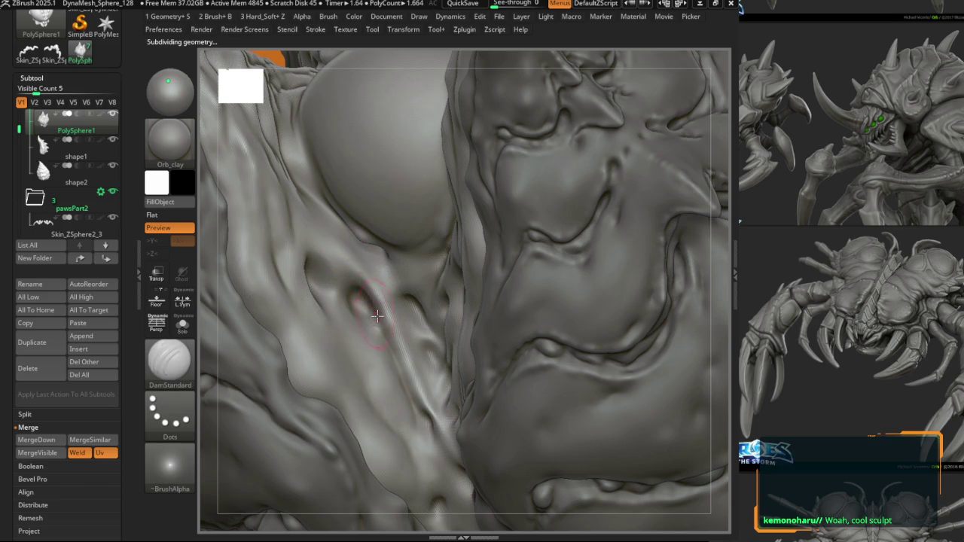
{"action": "key", "text": "b"}
{"action": "key", "text": "s"}
{"action": "key", "text": "m"}
{"action": "right_click_drag", "start_coordinate": [312, 226], "coordinate": [324, 234]}
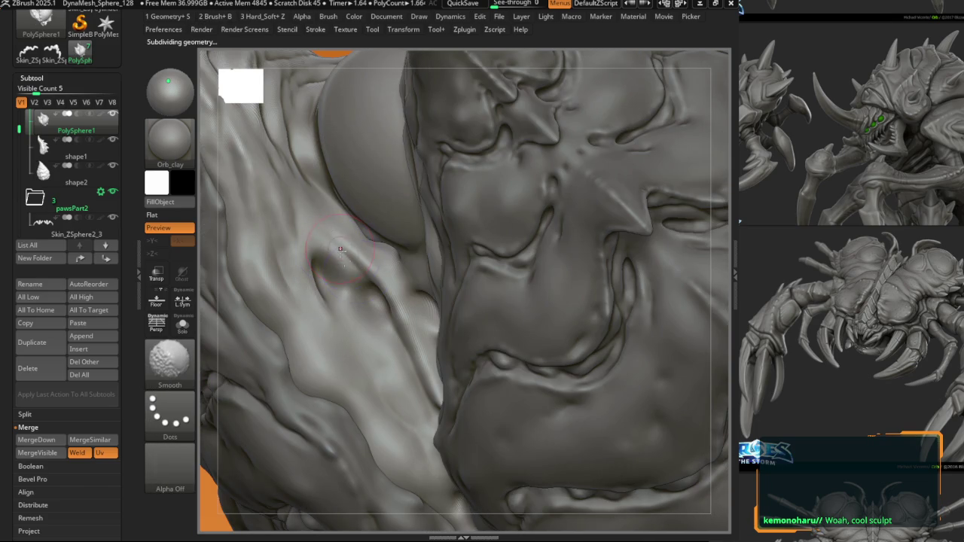
{"action": "mouse_move", "coordinate": [352, 274]}
{"action": "right_mouse_down"}
{"action": "mouse_move", "coordinate": [417, 306]}
{"action": "mouse_move", "coordinate": [429, 324]}
{"action": "right_mouse_up"}
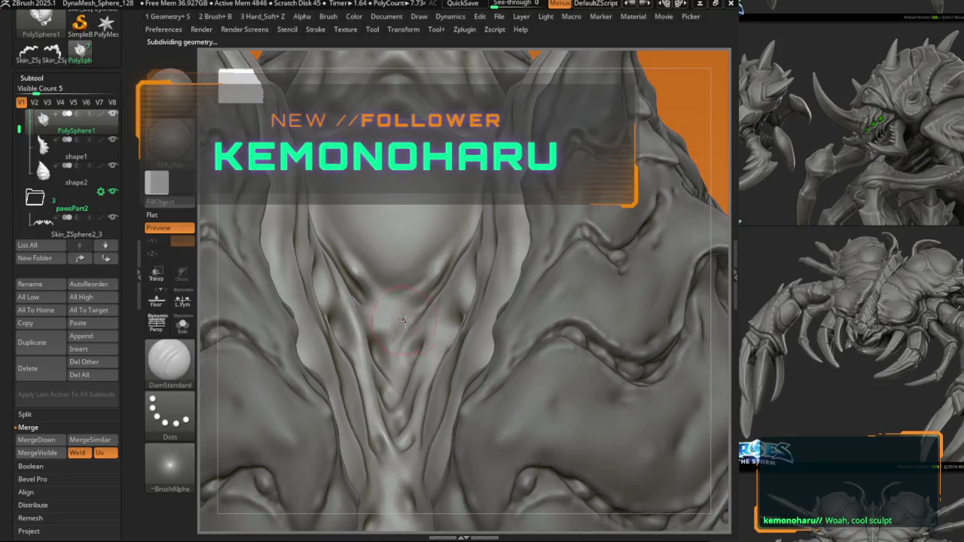
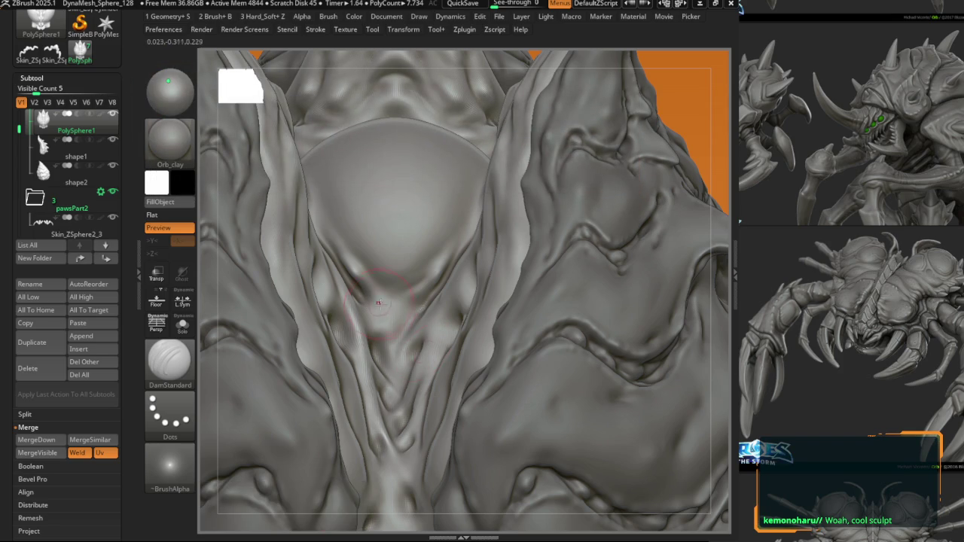
Step: Select the B2_Krabi brush and angle the model toward the carapace plate beside the dome
{"action": "mouse_move", "coordinate": [380, 318]}
{"action": "right_mouse_down"}
{"action": "mouse_move", "coordinate": [395, 330]}
{"action": "mouse_move", "coordinate": [394, 316]}
{"action": "right_mouse_up"}
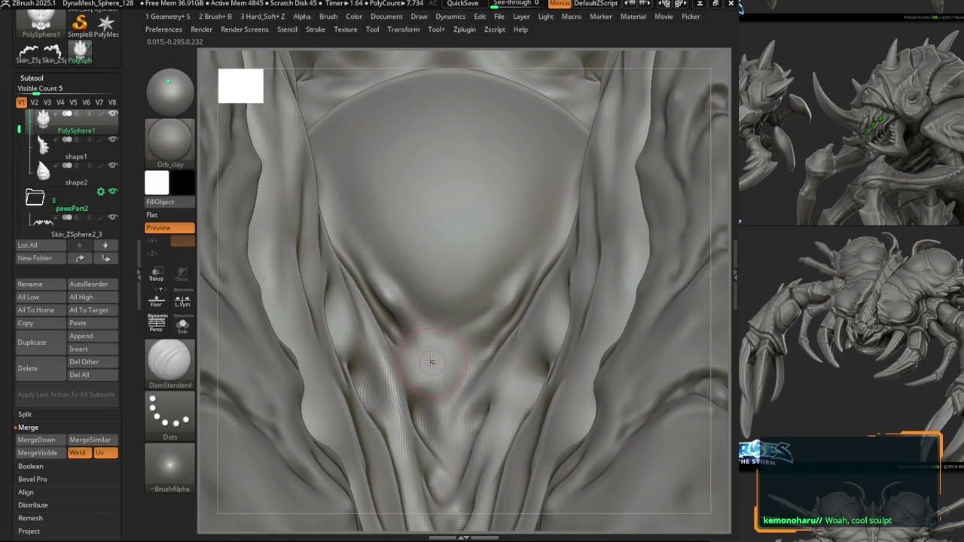
{"action": "right_click_drag", "start_coordinate": [434, 312], "coordinate": [423, 328]}
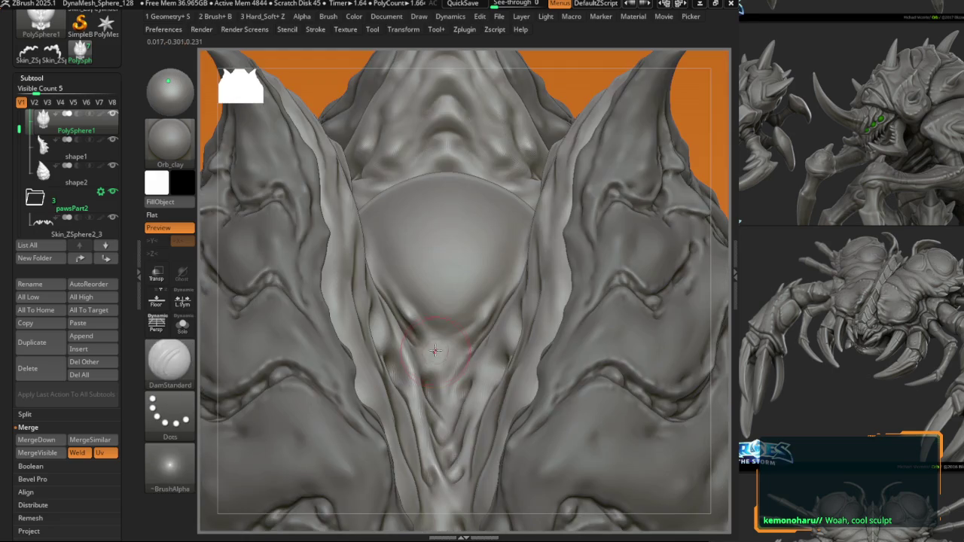
{"action": "key", "text": "space"}
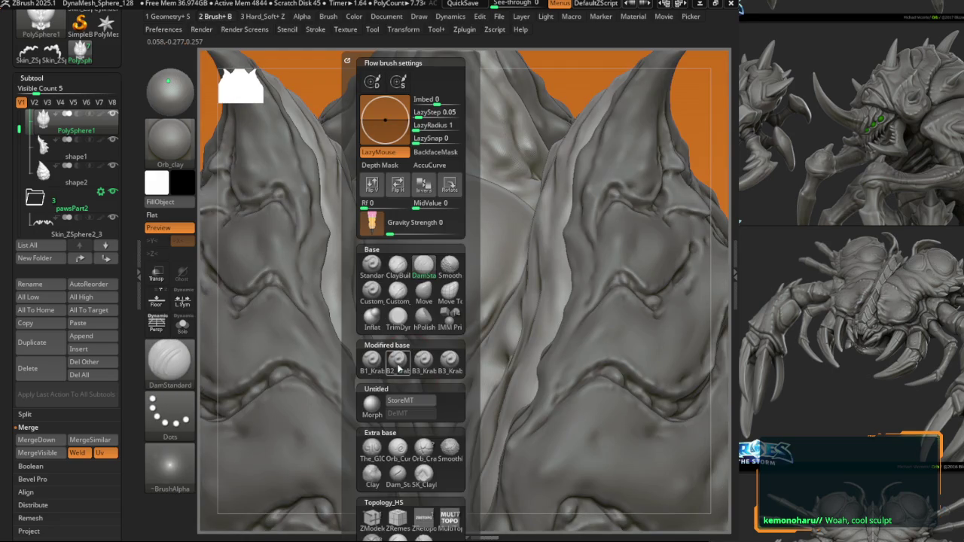
{"action": "left_click", "coordinate": [397, 367]}
{"action": "right_click_drag", "start_coordinate": [399, 362], "coordinate": [409, 313]}
{"action": "mouse_move", "coordinate": [439, 345]}
{"action": "right_mouse_down"}
{"action": "mouse_move", "coordinate": [460, 366]}
{"action": "mouse_move", "coordinate": [474, 341]}
{"action": "mouse_move", "coordinate": [460, 315]}
{"action": "mouse_move", "coordinate": [469, 318]}
{"action": "mouse_move", "coordinate": [465, 297]}
{"action": "right_mouse_up"}
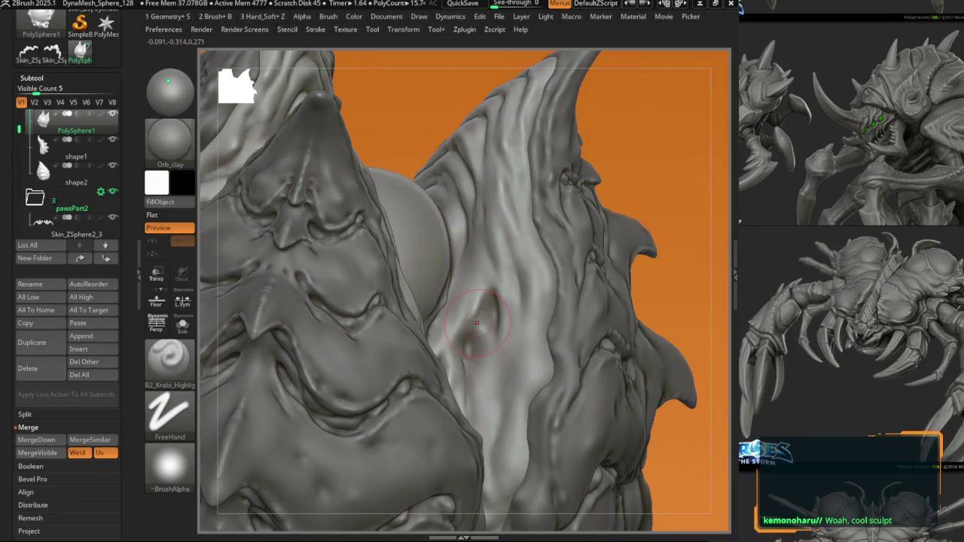
Step: Carve grooves into the carapace below the dome, orbiting and zooming around it
{"action": "right_click_drag", "start_coordinate": [483, 294], "coordinate": [489, 302]}
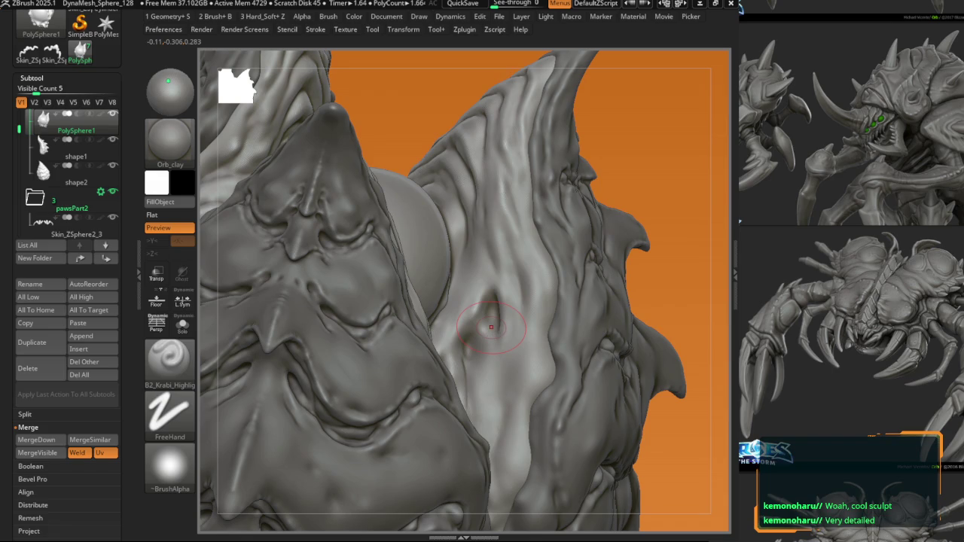
{"action": "right_click_drag", "start_coordinate": [507, 347], "coordinate": [653, 528]}
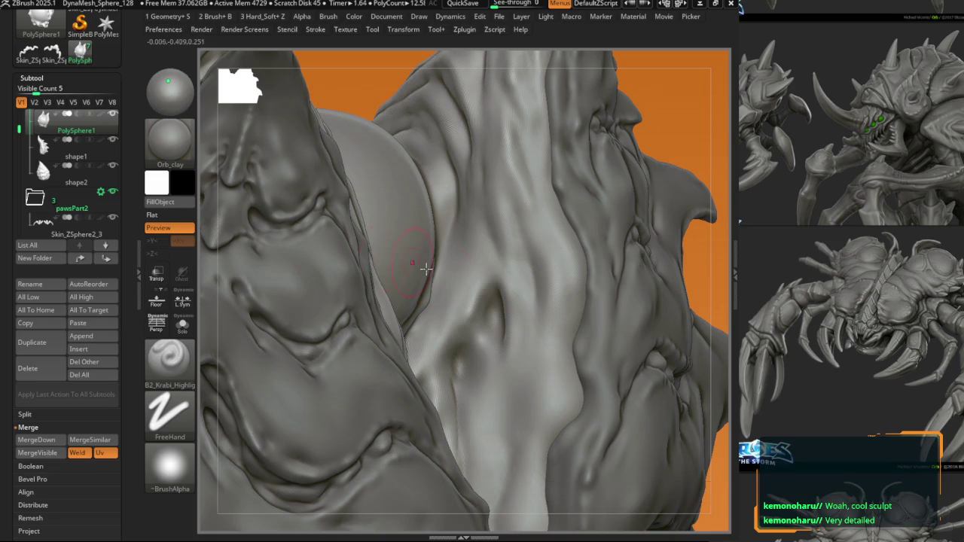
{"action": "scroll", "coordinate": [478, 309], "scroll_direction": "down", "scroll_amount": 5}
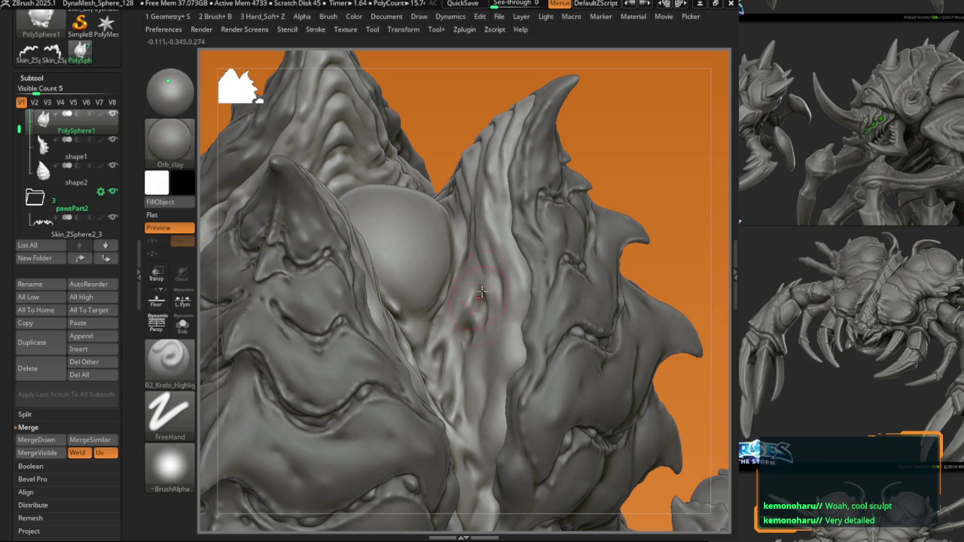
{"action": "right_click_drag", "start_coordinate": [462, 331], "coordinate": [383, 294]}
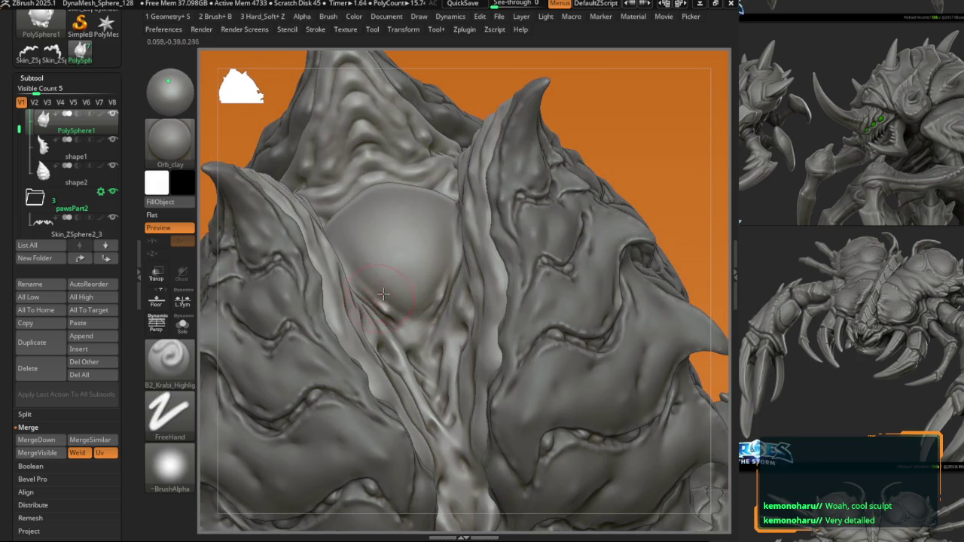
{"action": "scroll", "coordinate": [388, 322], "scroll_direction": "up", "scroll_amount": 3}
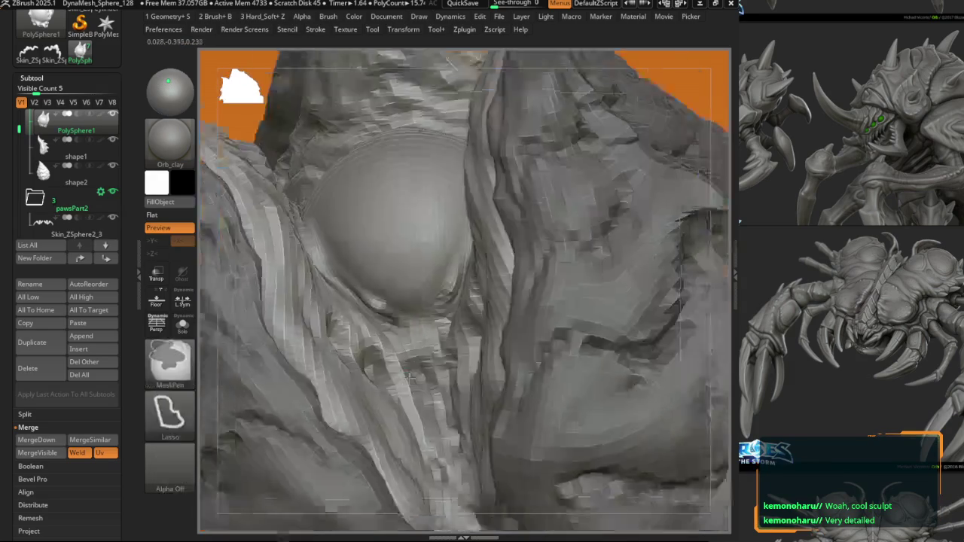
{"action": "scroll", "coordinate": [388, 303], "scroll_direction": "down", "scroll_amount": 1}
{"action": "scroll", "coordinate": [388, 304], "scroll_direction": "down", "scroll_amount": 5}
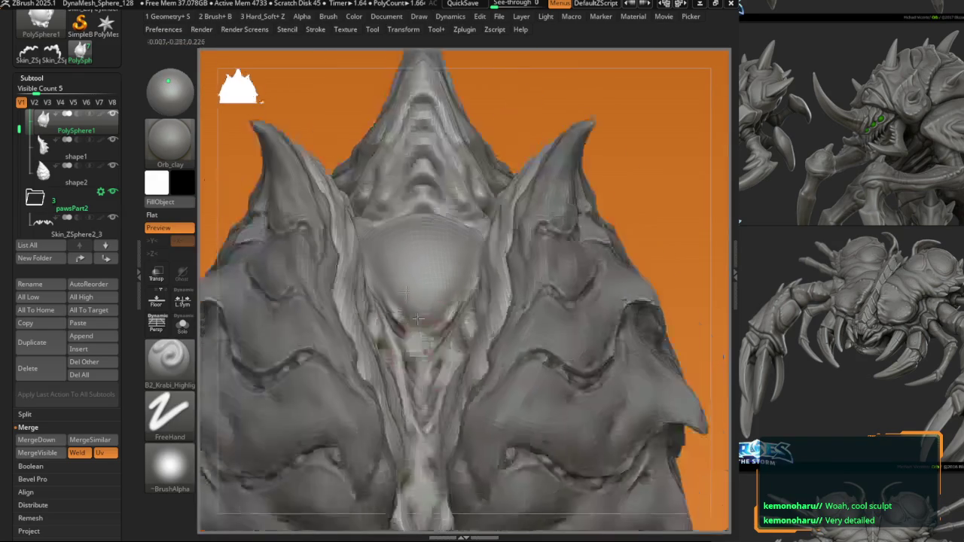
{"action": "scroll", "coordinate": [399, 313], "scroll_direction": "up", "scroll_amount": 4}
{"action": "scroll", "coordinate": [413, 322], "scroll_direction": "up", "scroll_amount": 3}
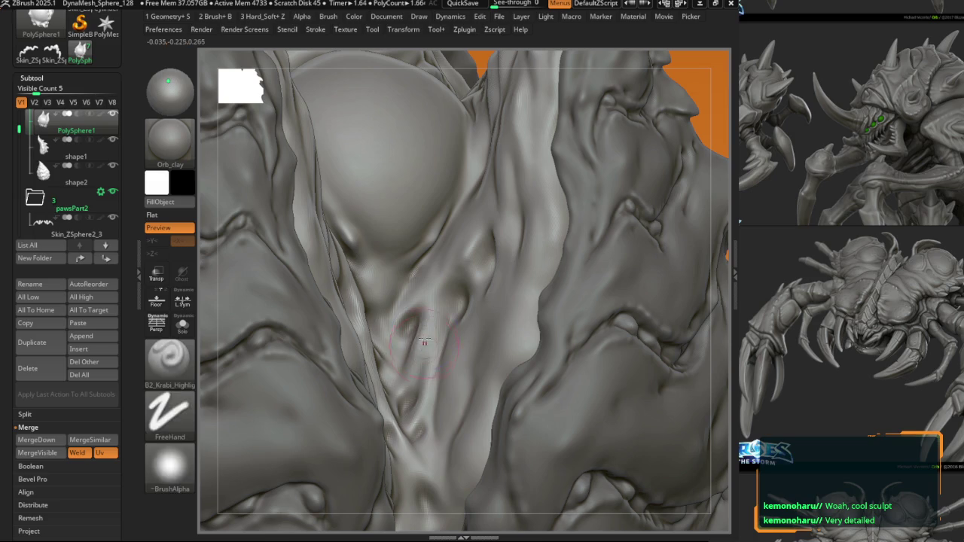
{"action": "right_click_drag", "start_coordinate": [382, 354], "coordinate": [351, 339]}
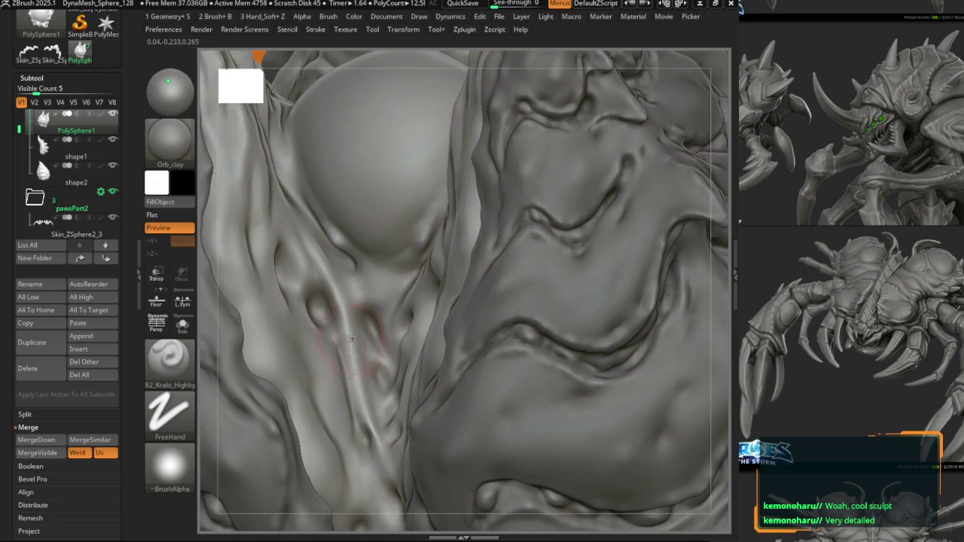
{"action": "mouse_move", "coordinate": [360, 379]}
{"action": "right_mouse_down"}
{"action": "mouse_move", "coordinate": [407, 390]}
{"action": "mouse_move", "coordinate": [442, 351]}
{"action": "mouse_move", "coordinate": [385, 363]}
{"action": "right_mouse_up"}
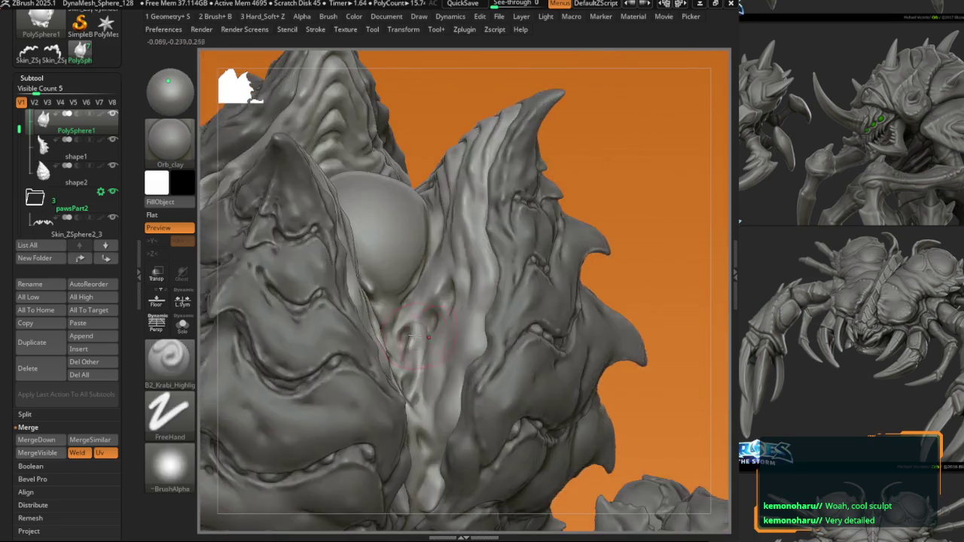
Step: Select the Move brush and alternate it with B1_Krabi_edges on the crevice wrinkles
{"action": "key", "text": "space"}
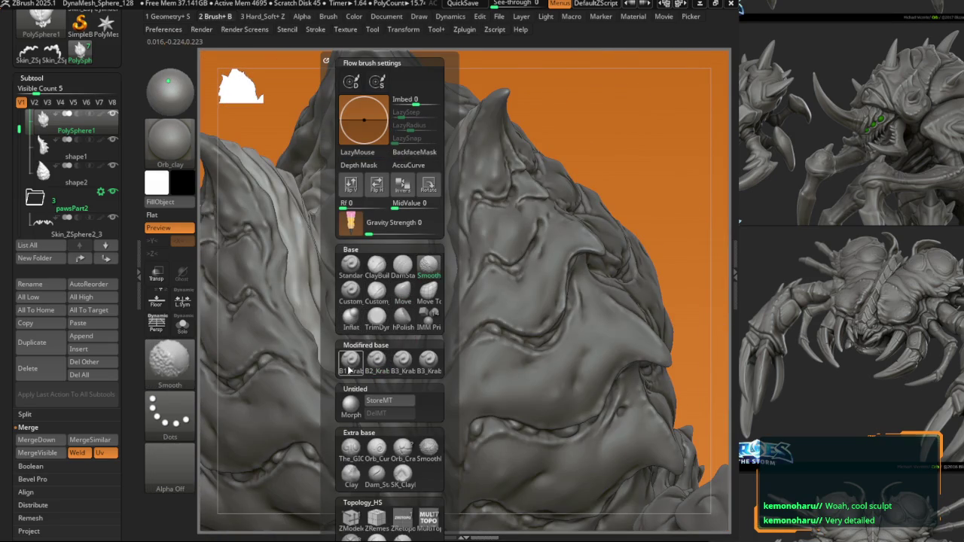
{"action": "left_click", "coordinate": [403, 290]}
{"action": "mouse_move", "coordinate": [325, 327]}
{"action": "right_mouse_down"}
{"action": "mouse_move", "coordinate": [409, 275]}
{"action": "mouse_move", "coordinate": [436, 303]}
{"action": "mouse_move", "coordinate": [354, 243]}
{"action": "right_mouse_up"}
{"action": "key", "text": "space"}
{"action": "key", "text": "2"}
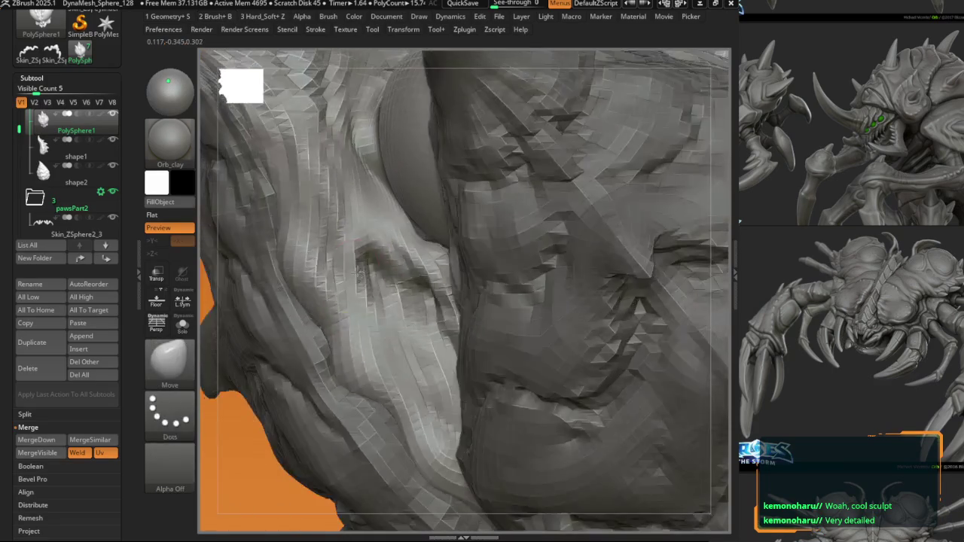
{"action": "mouse_move", "coordinate": [361, 277]}
{"action": "right_mouse_down"}
{"action": "mouse_move", "coordinate": [366, 331]}
{"action": "mouse_move", "coordinate": [366, 320]}
{"action": "mouse_move", "coordinate": [413, 333]}
{"action": "mouse_move", "coordinate": [420, 359]}
{"action": "right_mouse_up"}
{"action": "key", "text": "1"}
{"action": "key", "text": "1"}
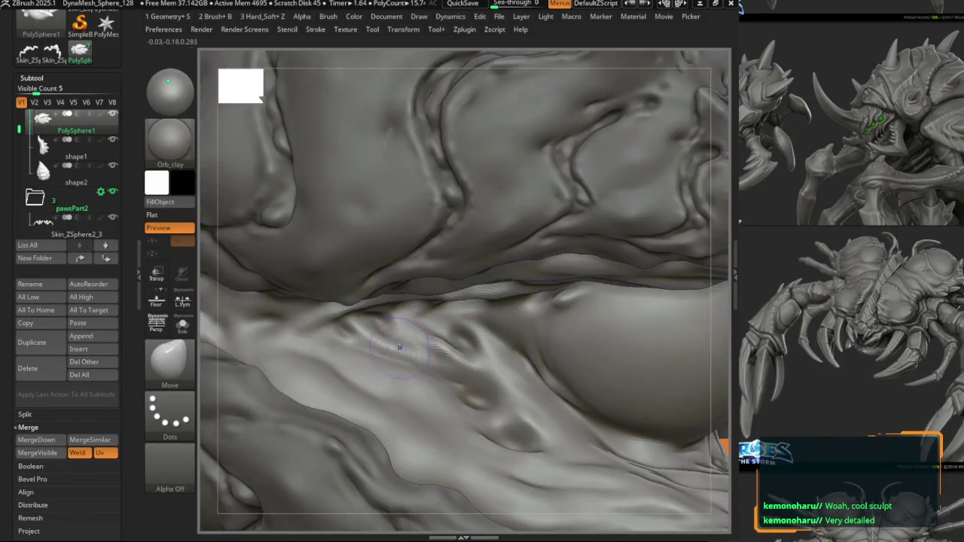
Step: Sculpt the underside folds, alternating the Move and B1_Krabi_edges brushes
{"action": "right_click_drag", "start_coordinate": [368, 331], "coordinate": [400, 352]}
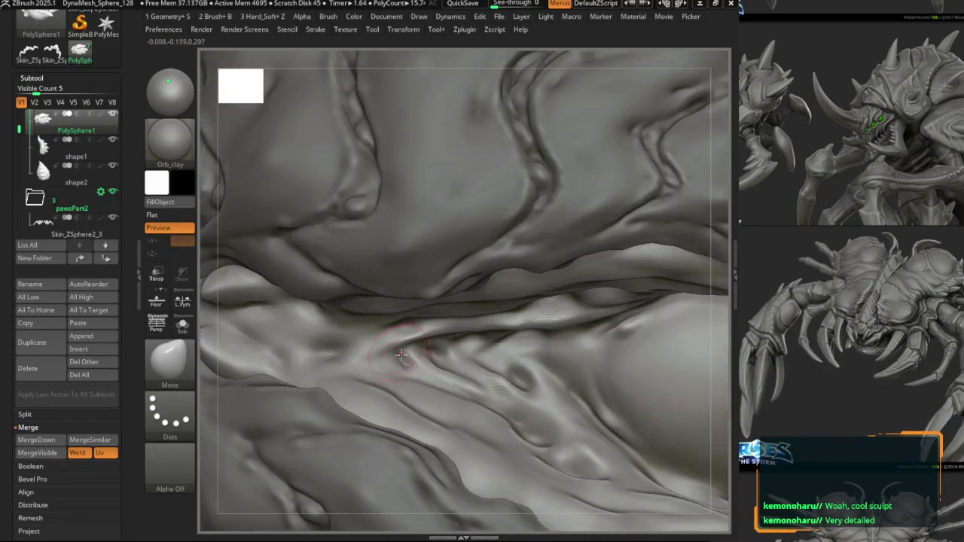
{"action": "key", "text": "2"}
{"action": "key", "text": "1"}
{"action": "key", "text": "2"}
{"action": "right_click_drag", "start_coordinate": [324, 348], "coordinate": [340, 348]}
{"action": "key", "text": "1"}
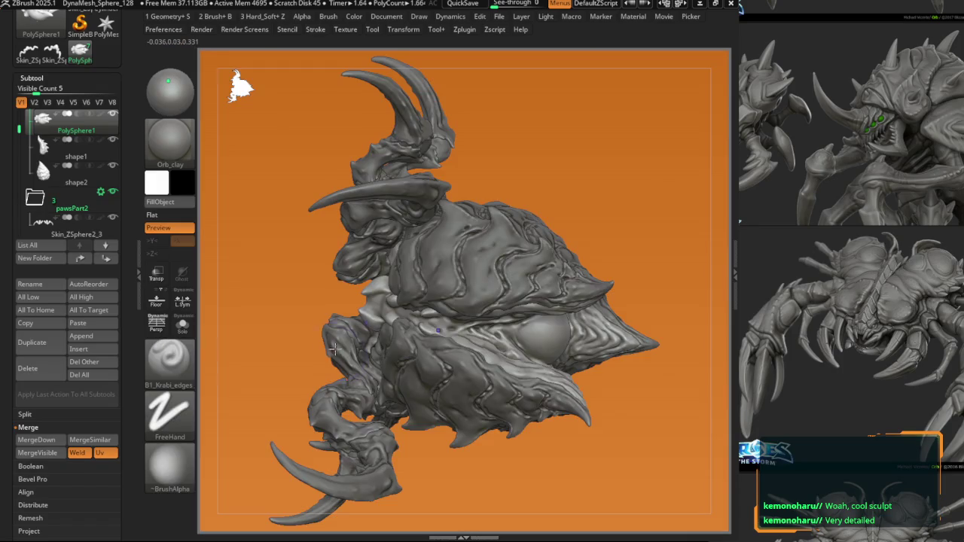
{"action": "key", "text": "2"}
{"action": "right_click_drag", "start_coordinate": [441, 458], "coordinate": [527, 364]}
Step: Shape the rounded knobs at the stalk base with Move and B1_Krabi_edges
{"action": "key", "text": "1"}
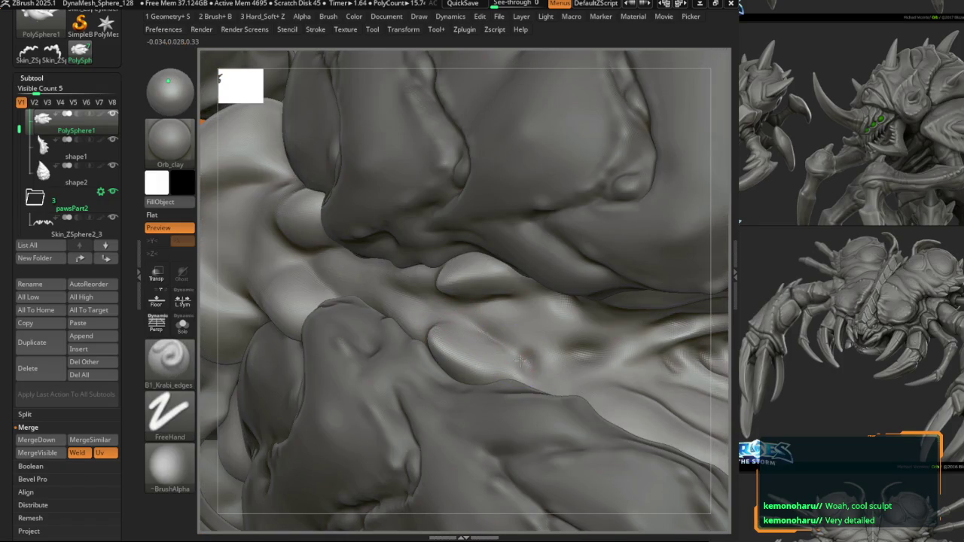
{"action": "key", "text": "2"}
{"action": "mouse_move", "coordinate": [490, 331]}
{"action": "right_mouse_down"}
{"action": "mouse_move", "coordinate": [490, 303]}
{"action": "mouse_move", "coordinate": [484, 315]}
{"action": "mouse_move", "coordinate": [431, 304]}
{"action": "mouse_move", "coordinate": [441, 309]}
{"action": "right_mouse_up"}
{"action": "key", "text": "1"}
{"action": "key", "text": "2"}
{"action": "key", "text": "1"}
{"action": "key", "text": "2"}
{"action": "key", "text": "1"}
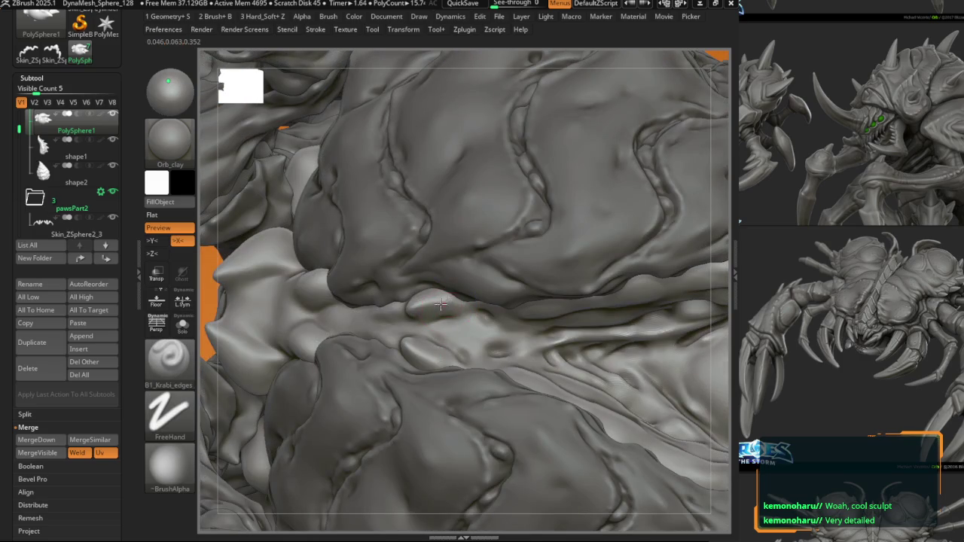
{"action": "key", "text": "2"}
Step: Drop the mesh a subdivision level, then return to the highest level
{"action": "key", "text": "b"}
{"action": "key", "text": "Escape"}
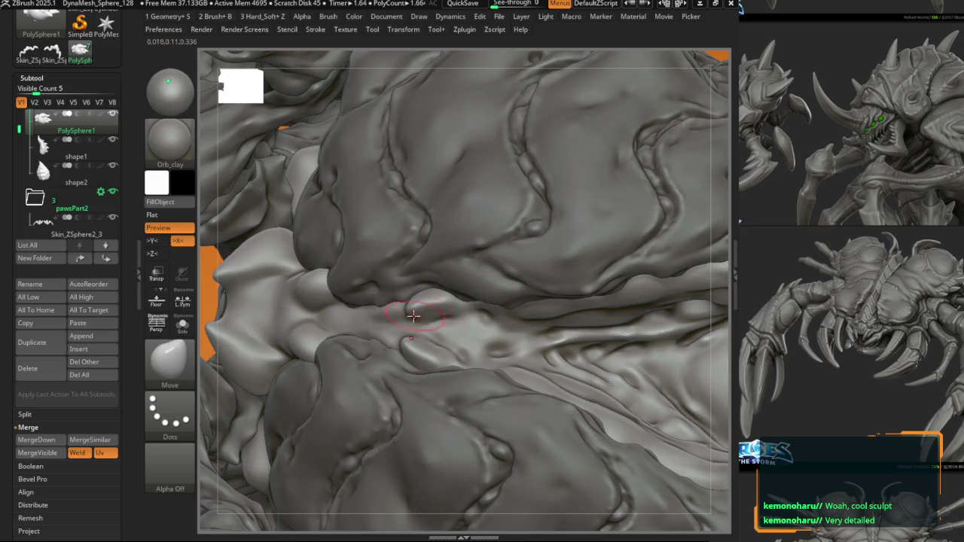
{"action": "key", "text": "shift+d"}
{"action": "key", "text": "d"}
{"action": "mouse_move", "coordinate": [413, 320]}
{"action": "right_mouse_down"}
{"action": "mouse_move", "coordinate": [409, 335]}
{"action": "mouse_move", "coordinate": [452, 303]}
{"action": "mouse_move", "coordinate": [397, 320]}
{"action": "mouse_move", "coordinate": [354, 295]}
{"action": "mouse_move", "coordinate": [332, 296]}
{"action": "mouse_move", "coordinate": [365, 295]}
{"action": "right_mouse_up"}
Step: Detail with B1_Krabi_edges, then switch to the DamStandard brush
{"action": "key", "text": "1"}
{"action": "key", "text": "space"}
{"action": "left_click", "coordinate": [373, 263]}
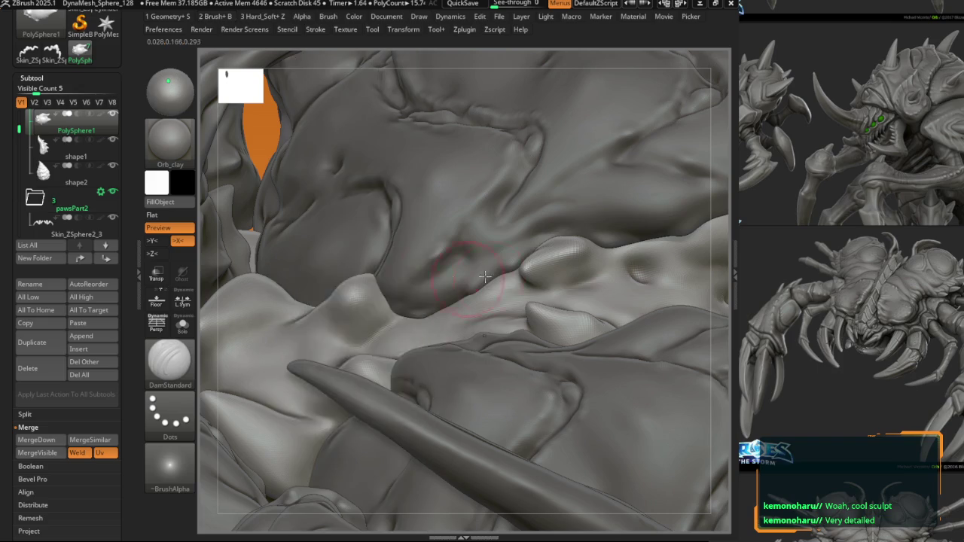
{"action": "mouse_move", "coordinate": [354, 301]}
{"action": "right_mouse_down"}
{"action": "mouse_move", "coordinate": [334, 313]}
{"action": "mouse_move", "coordinate": [338, 302]}
{"action": "mouse_move", "coordinate": [317, 343]}
{"action": "mouse_move", "coordinate": [305, 330]}
{"action": "right_mouse_up"}
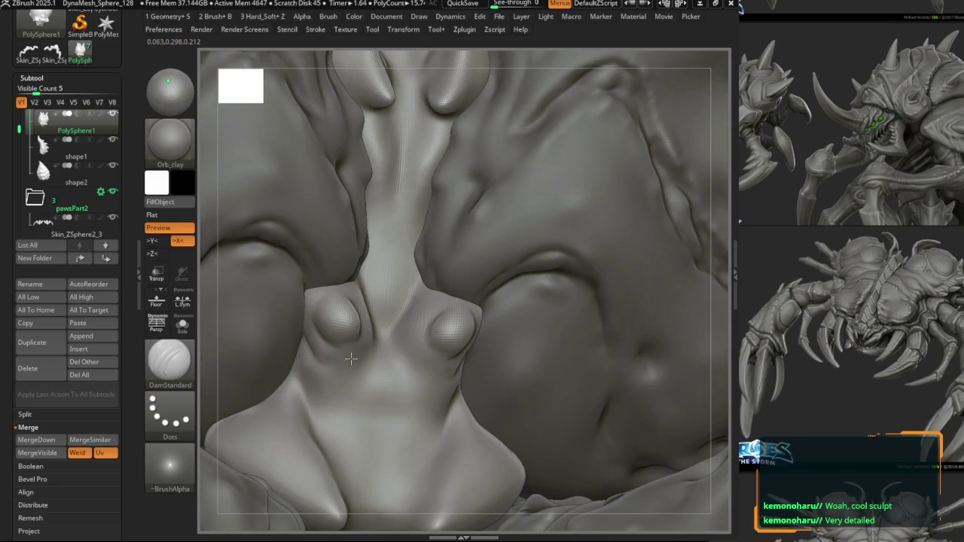
Step: Adjust brush settings and zoom in on the mouth plate from below
{"action": "right_click_drag", "start_coordinate": [351, 359], "coordinate": [370, 333]}
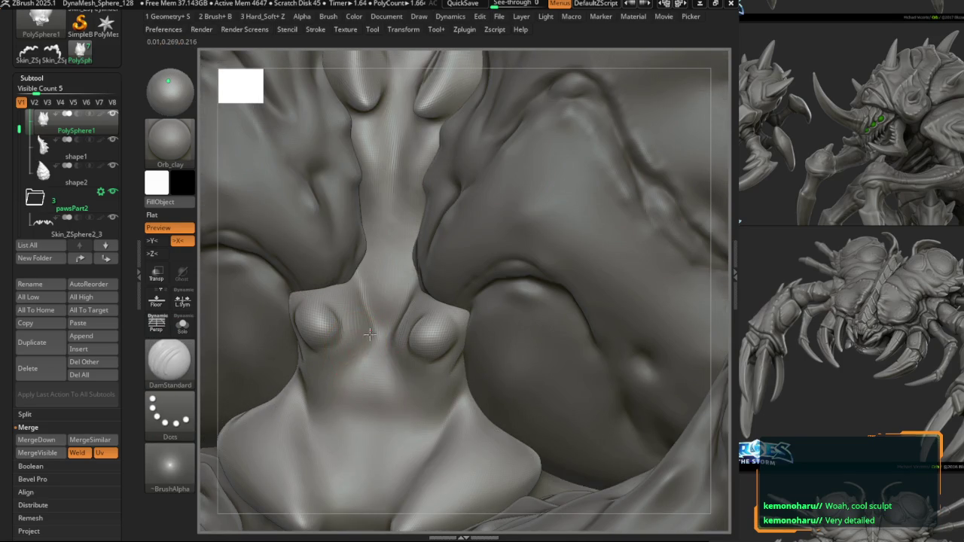
{"action": "mouse_move", "coordinate": [319, 361]}
{"action": "right_mouse_down"}
{"action": "mouse_move", "coordinate": [376, 335]}
{"action": "mouse_move", "coordinate": [393, 359]}
{"action": "mouse_move", "coordinate": [361, 309]}
{"action": "mouse_move", "coordinate": [397, 362]}
{"action": "mouse_move", "coordinate": [328, 317]}
{"action": "right_mouse_up"}
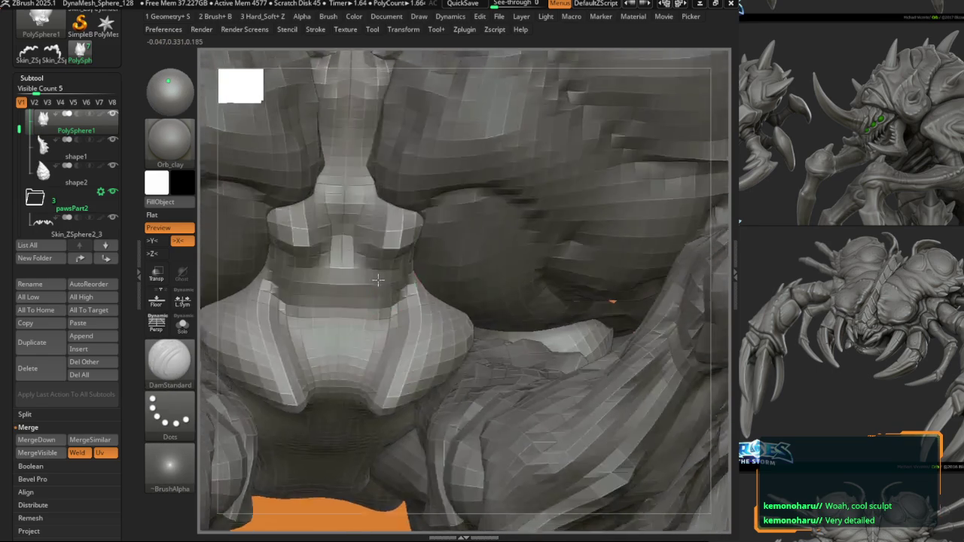
{"action": "key", "text": "space"}
{"action": "key", "text": "space"}
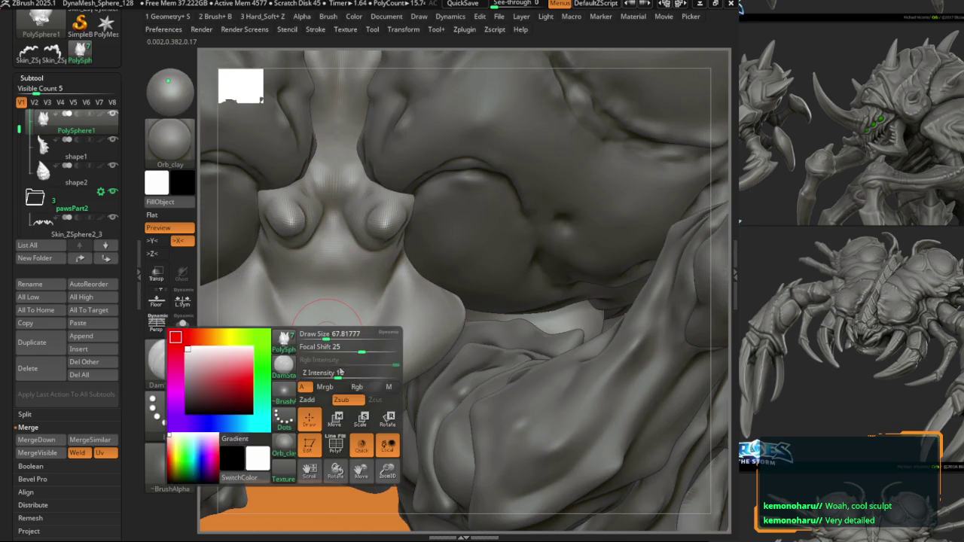
{"action": "right_click_drag", "start_coordinate": [318, 340], "coordinate": [297, 310]}
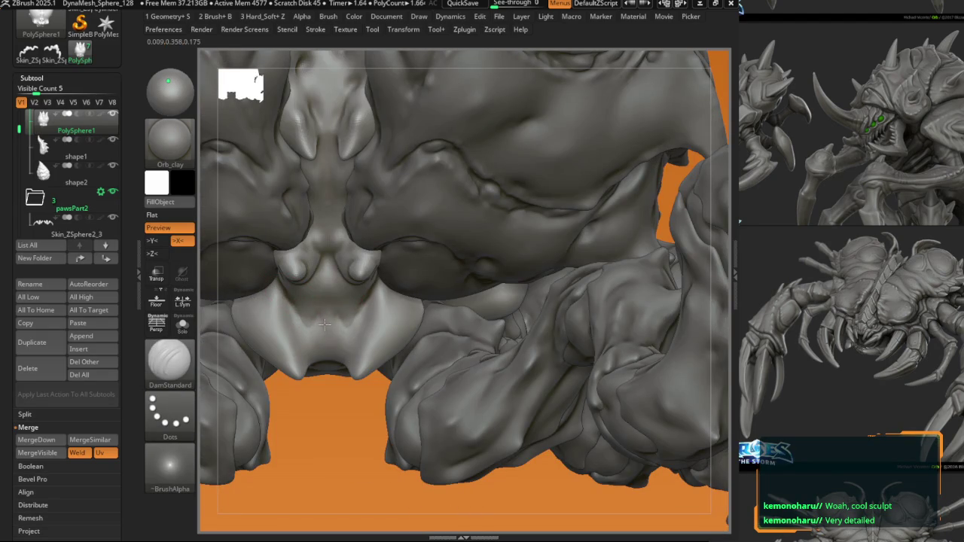
{"action": "key", "text": "1"}
{"action": "mouse_move", "coordinate": [299, 324]}
{"action": "right_mouse_down", "text": "ctrl"}
{"action": "mouse_move", "coordinate": [334, 335]}
{"action": "mouse_move", "coordinate": [318, 339]}
{"action": "right_mouse_up", "text": "ctrl"}
Step: Carve creases on the mouth plate, alternating DamStandard and B1_Krabi_edges
{"action": "key", "text": "1"}
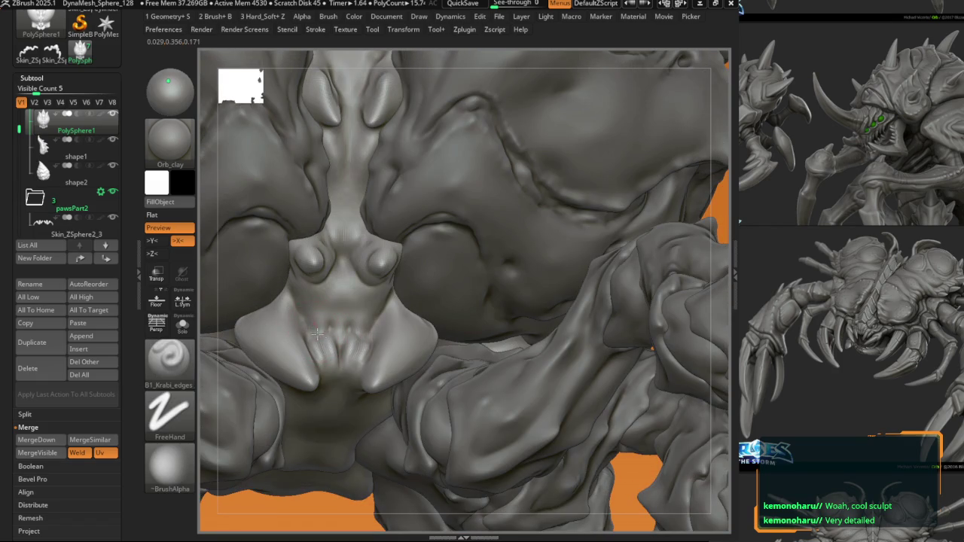
{"action": "key", "text": "1"}
{"action": "key", "text": "1"}
{"action": "key", "text": "1"}
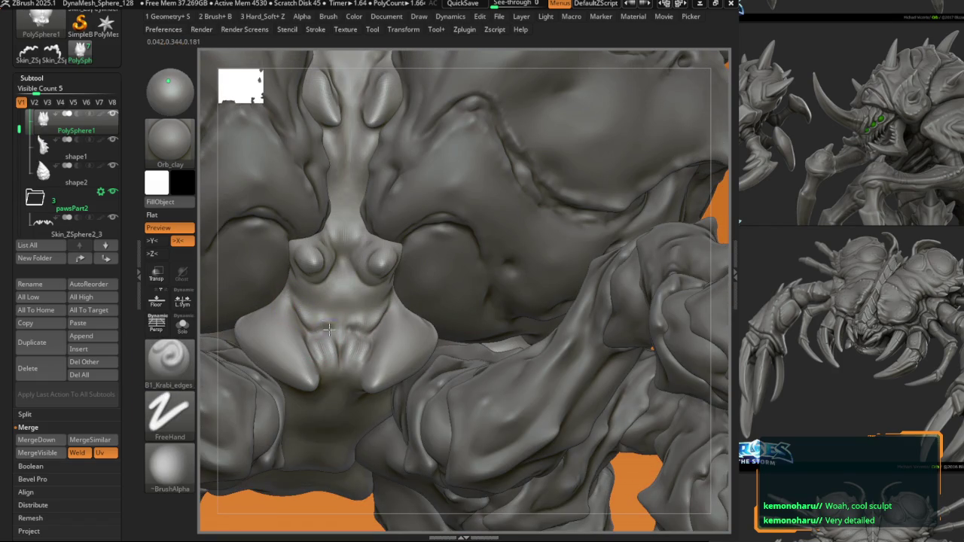
{"action": "key", "text": "1"}
{"action": "right_click_drag", "start_coordinate": [312, 349], "coordinate": [299, 334]}
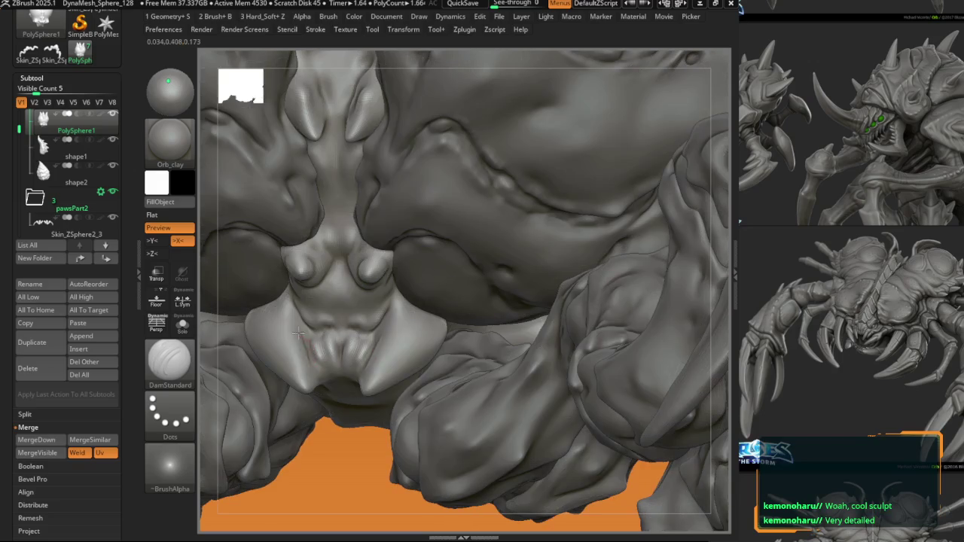
{"action": "right_click_drag", "start_coordinate": [292, 302], "coordinate": [289, 307]}
{"action": "key", "text": "2"}
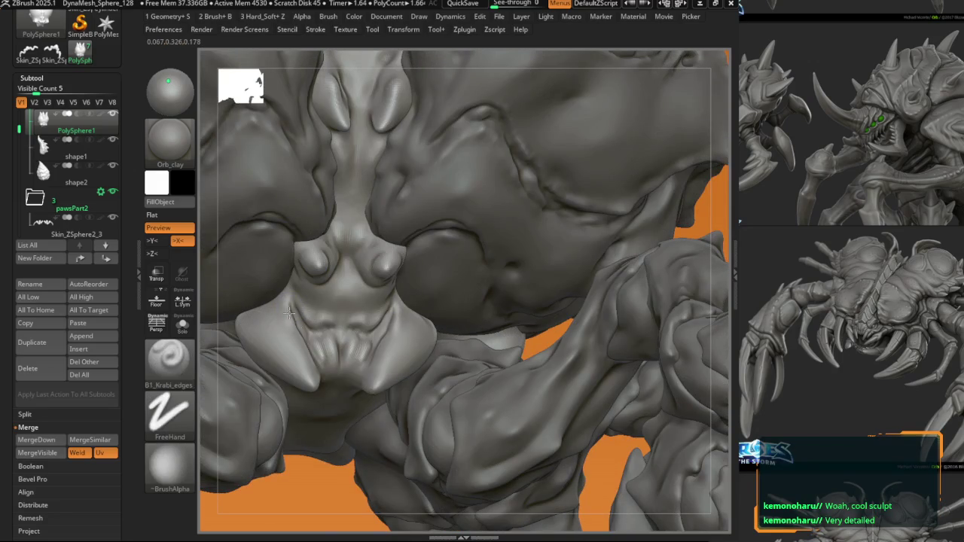
{"action": "right_click", "coordinate": [288, 312]}
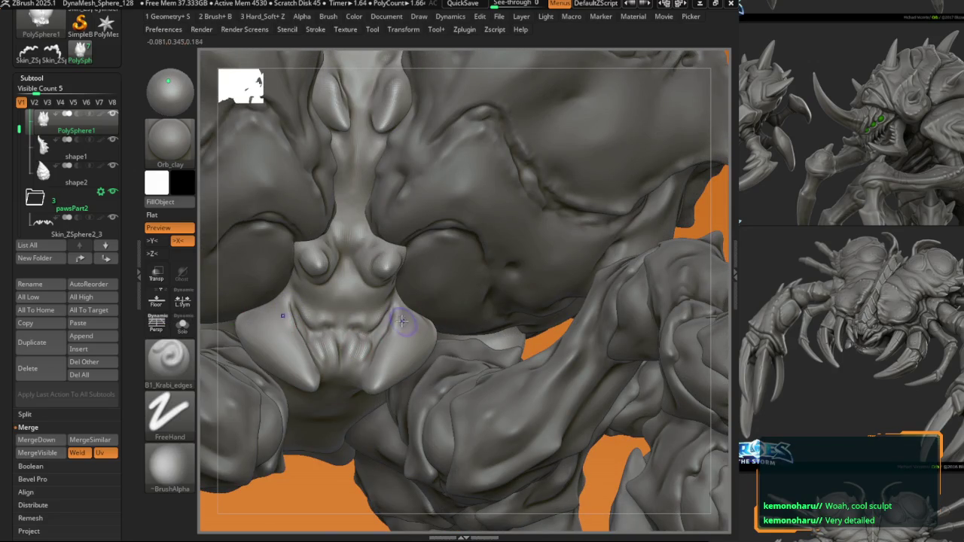
{"action": "right_click_drag", "start_coordinate": [393, 333], "coordinate": [410, 367]}
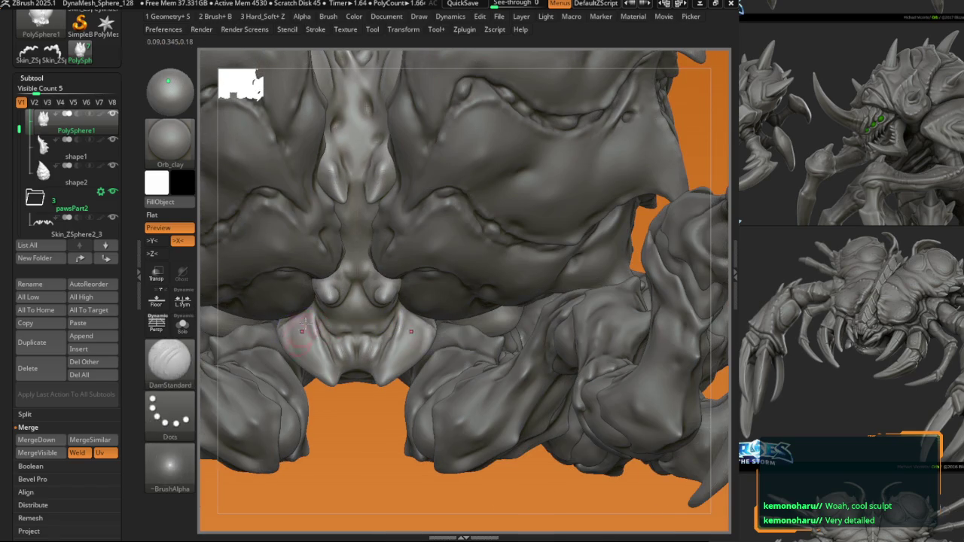
Step: Undo and redo recent mouth-plate strokes, stepping back several strokes
{"action": "key", "text": "ctrl+z"}
{"action": "key", "text": "ctrl+z"}
{"action": "key", "text": "ctrl+z"}
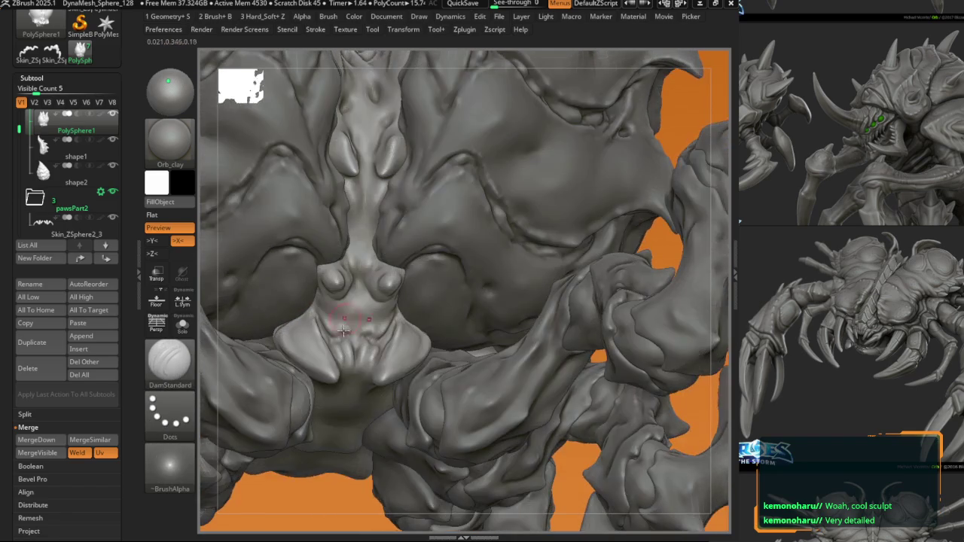
{"action": "key", "text": "ctrl+z"}
{"action": "key", "text": "ctrl+shift+z"}
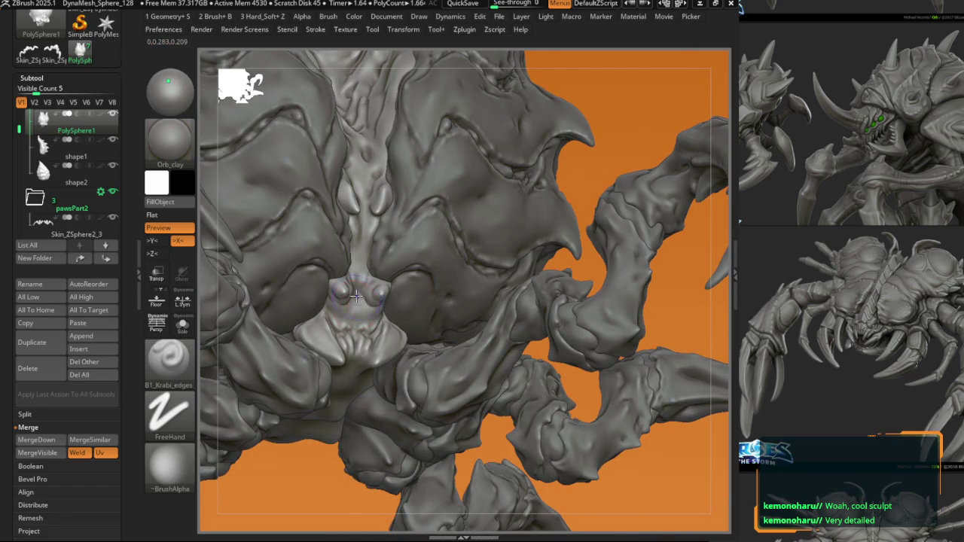
{"action": "key", "text": "ctrl+shift+z"}
{"action": "key", "text": "ctrl+z"}
{"action": "key", "text": "ctrl+z"}
{"action": "key", "text": "ctrl+z"}
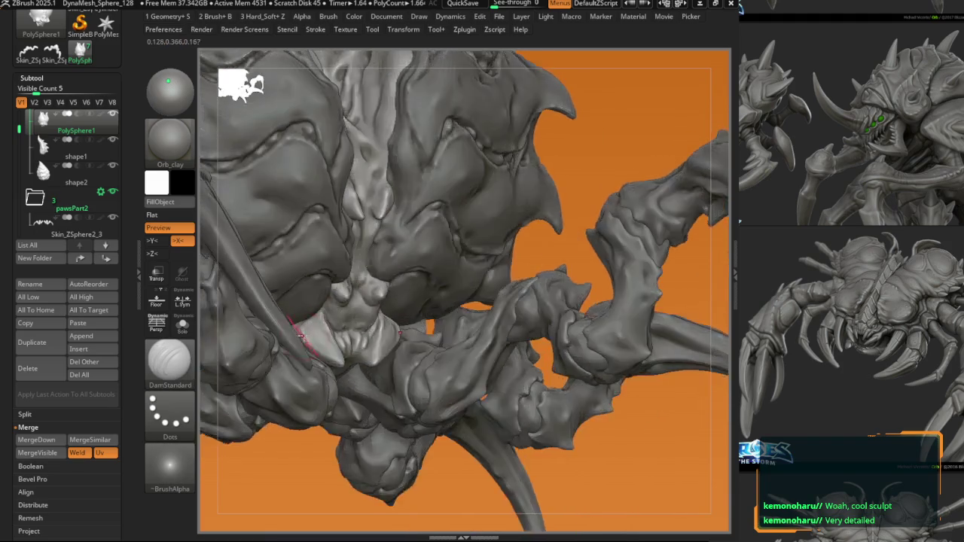
{"action": "key", "text": "ctrl+z"}
{"action": "key", "text": "ctrl+z"}
{"action": "key", "text": "ctrl+z"}
{"action": "key", "text": "ctrl+z"}
{"action": "key", "text": "ctrl+z"}
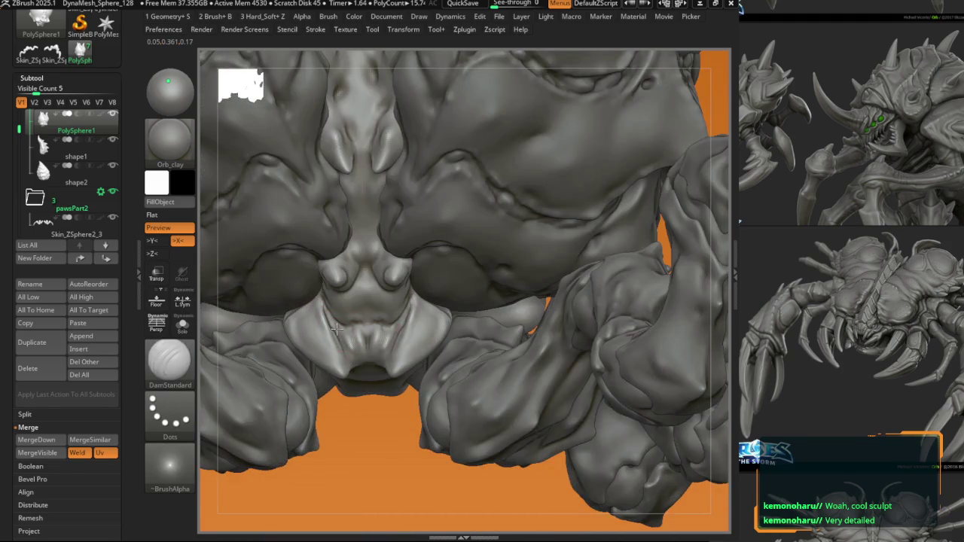
{"action": "key", "text": "ctrl+z"}
{"action": "key", "text": "ctrl+z"}
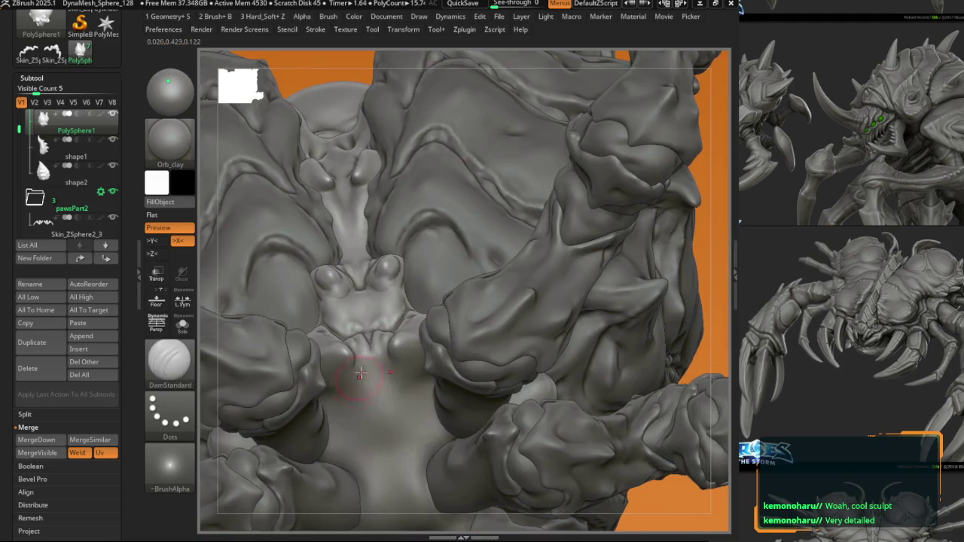
{"action": "key", "text": "ctrl+z"}
{"action": "key", "text": "ctrl+z"}
{"action": "key", "text": "ctrl+z"}
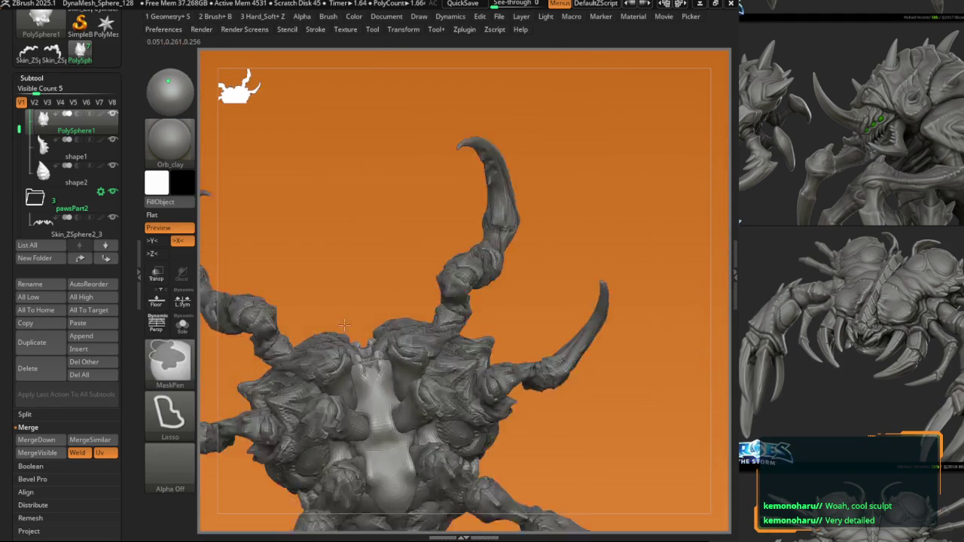
{"action": "key", "text": "ctrl+z"}
{"action": "key", "text": "ctrl+z"}
Step: Undo further recent strokes on the central underside plate
{"action": "key", "text": "ctrl+z"}
{"action": "key", "text": "ctrl+z"}
{"action": "key", "text": "ctrl+z"}
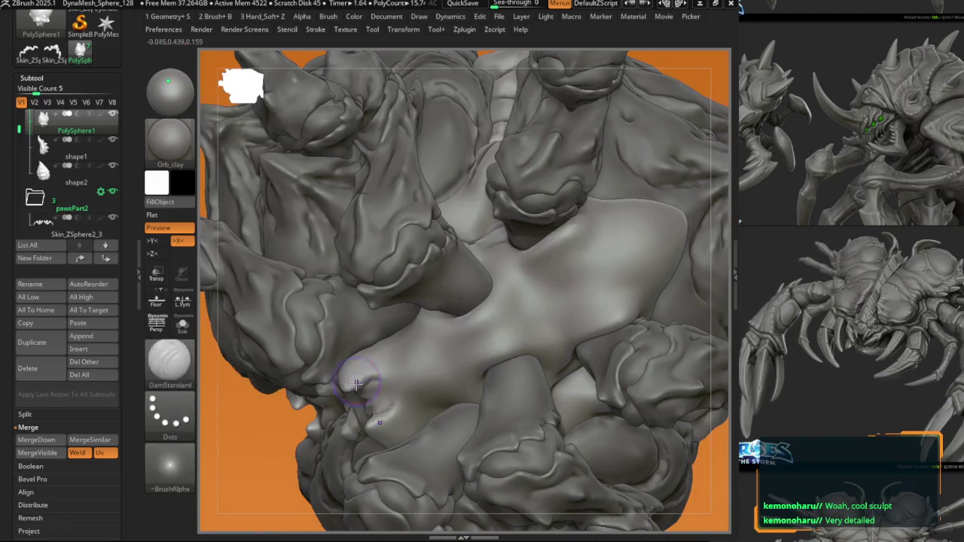
{"action": "key", "text": "ctrl+z"}
{"action": "key", "text": "ctrl+z"}
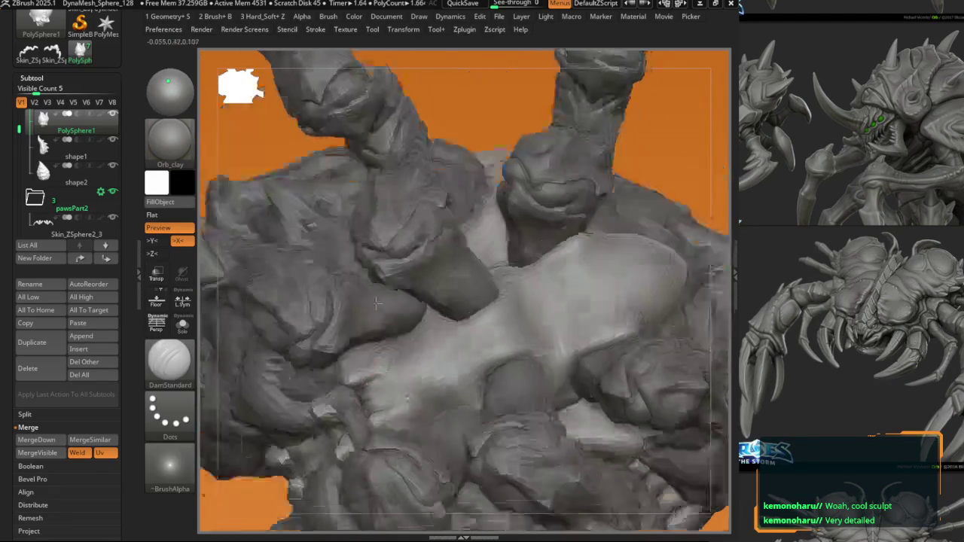
{"action": "key", "text": "ctrl+z"}
{"action": "key", "text": "ctrl+z"}
{"action": "key", "text": "ctrl+z"}
{"action": "key", "text": "ctrl+z"}
{"action": "key", "text": "b"}
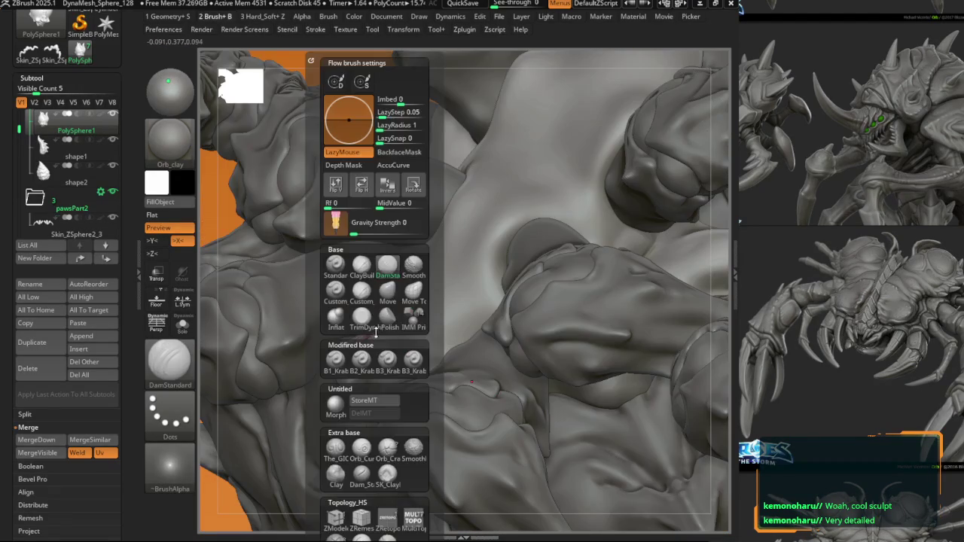
{"action": "key", "text": "m"}
{"action": "key", "text": "v"}
{"action": "key", "text": "space"}
{"action": "key", "text": "ctrl+z"}
{"action": "key", "text": "ctrl+z"}
{"action": "key", "text": "space"}
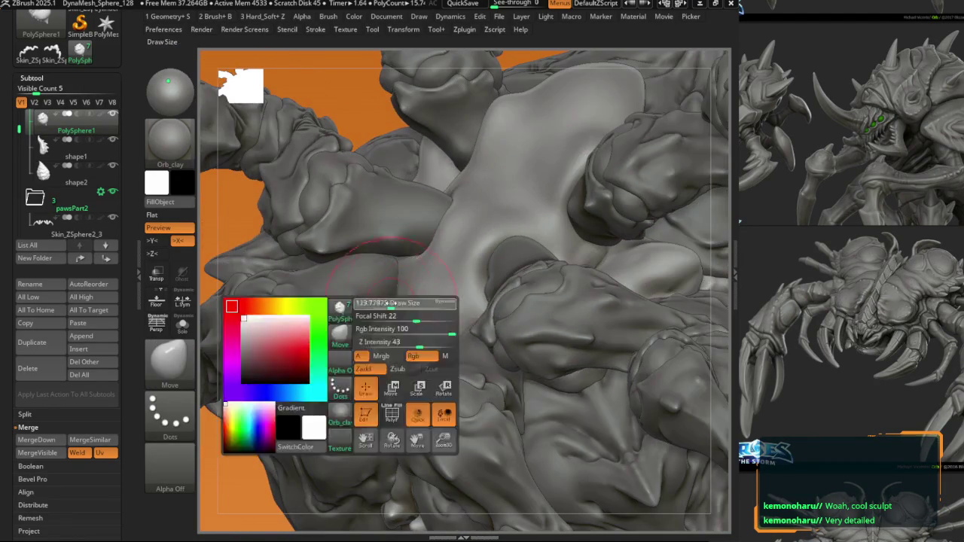
{"action": "key", "text": "ctrl+z"}
Step: Show the polyframe wireframe and choose the ClayBuildup brush
{"action": "key", "text": "ctrl+z"}
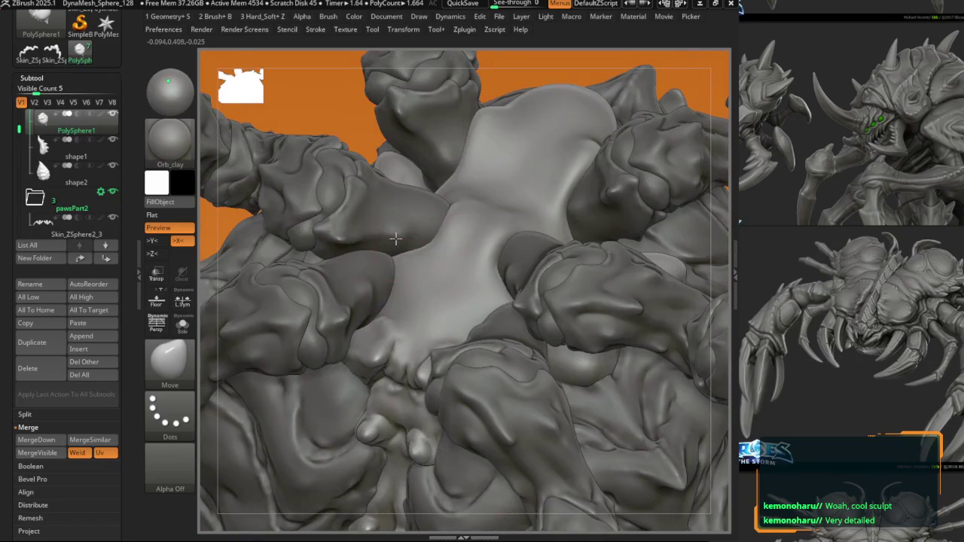
{"action": "key", "text": "ctrl+z"}
{"action": "key", "text": "ctrl+z"}
{"action": "key", "text": "shift+f"}
{"action": "key", "text": "shift+f"}
{"action": "key", "text": "ctrl+z"}
{"action": "key", "text": "ctrl+z"}
{"action": "key", "text": "ctrl+z"}
{"action": "key", "text": "ctrl+z"}
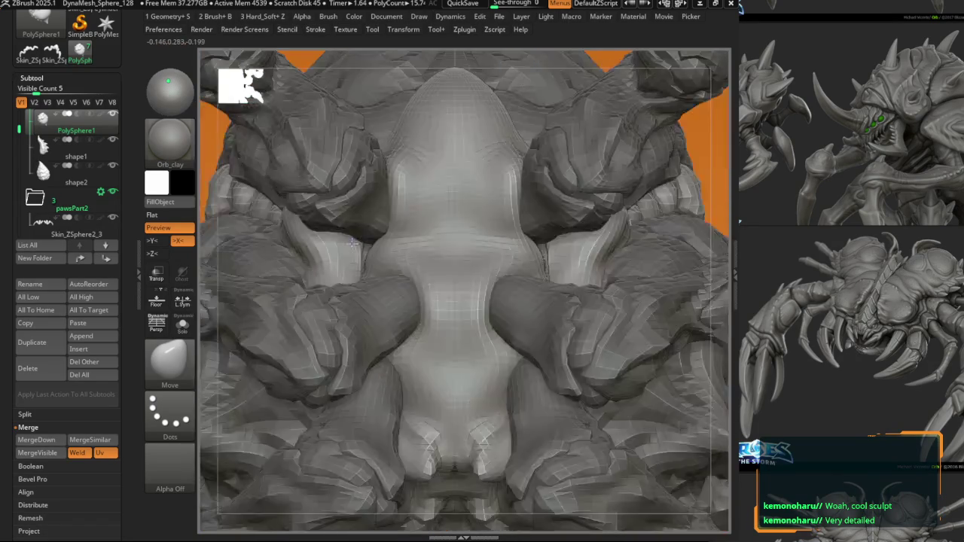
{"action": "key", "text": "ctrl+z"}
{"action": "key", "text": "ctrl+z"}
{"action": "key", "text": "space"}
{"action": "left_click", "coordinate": [368, 290]}
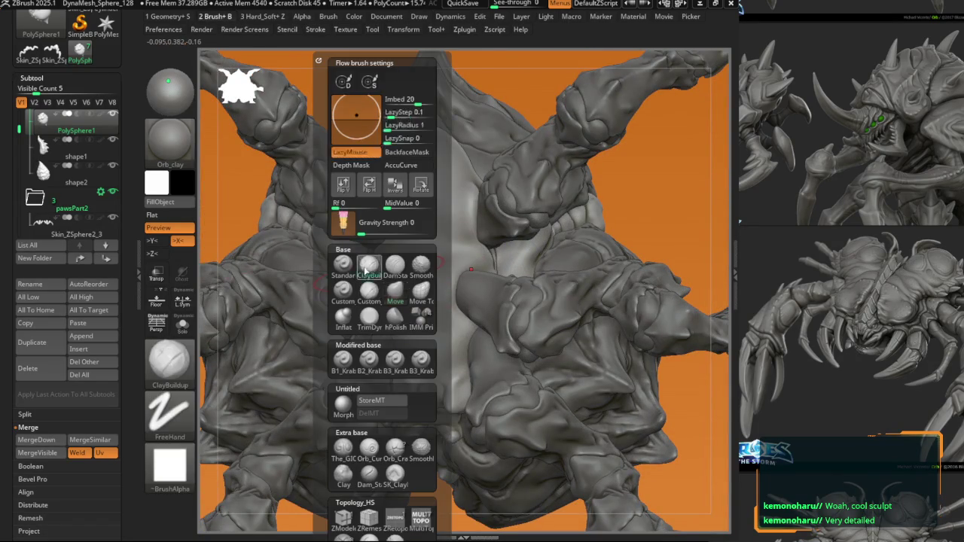
{"action": "key", "text": "space"}
{"action": "key", "text": "space"}
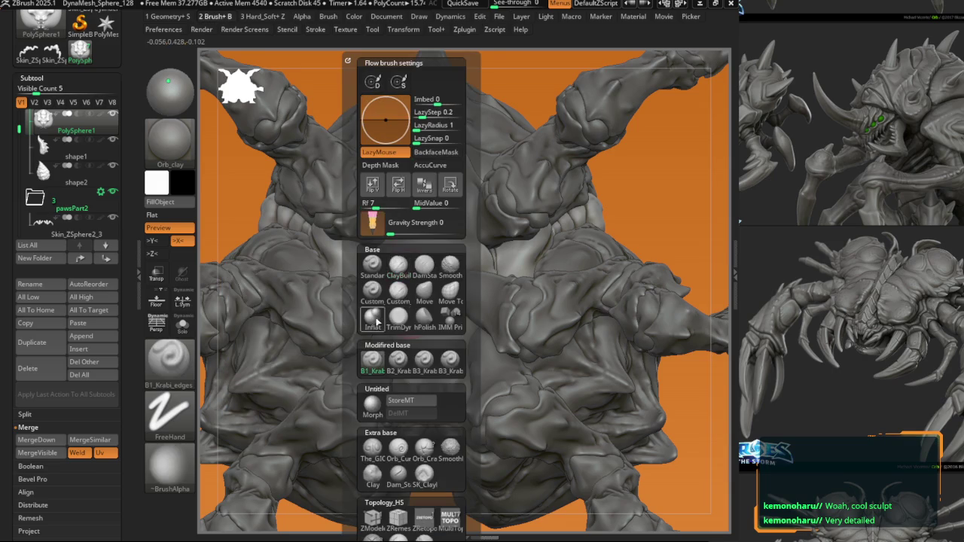
{"action": "left_click", "coordinate": [397, 364]}
{"action": "key", "text": "ctrl+z"}
{"action": "key", "text": "space"}
{"action": "left_click", "coordinate": [380, 264]}
{"action": "key", "text": "ctrl+z"}
{"action": "key", "text": "space"}
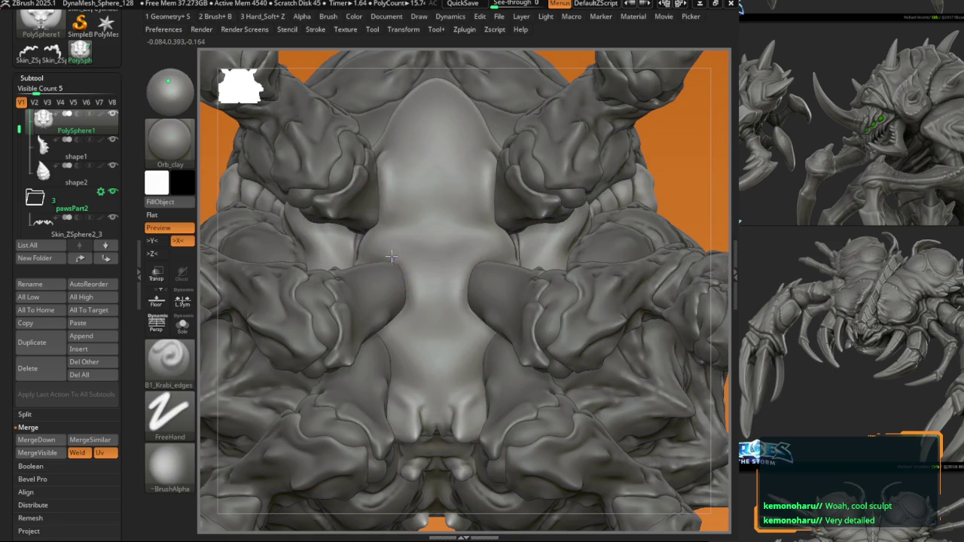
Step: Build up the central underside plate with ClayBuildup and B1_Krabi_edges
{"action": "mouse_move", "coordinate": [398, 318]}
{"action": "right_mouse_down"}
{"action": "mouse_move", "coordinate": [403, 284]}
{"action": "mouse_move", "coordinate": [364, 256]}
{"action": "mouse_move", "coordinate": [384, 340]}
{"action": "mouse_move", "coordinate": [384, 226]}
{"action": "mouse_move", "coordinate": [391, 296]}
{"action": "mouse_move", "coordinate": [397, 302]}
{"action": "mouse_move", "coordinate": [399, 286]}
{"action": "mouse_move", "coordinate": [408, 301]}
{"action": "mouse_move", "coordinate": [379, 273]}
{"action": "right_mouse_up"}
{"action": "key", "text": "b"}
{"action": "left_click", "coordinate": [420, 273]}
{"action": "key", "text": "b"}
{"action": "left_click", "coordinate": [398, 286]}
{"action": "key", "text": "b"}
{"action": "key", "text": "d"}
{"action": "key", "text": "s"}
{"action": "right_click_drag", "start_coordinate": [423, 329], "coordinate": [398, 269]}
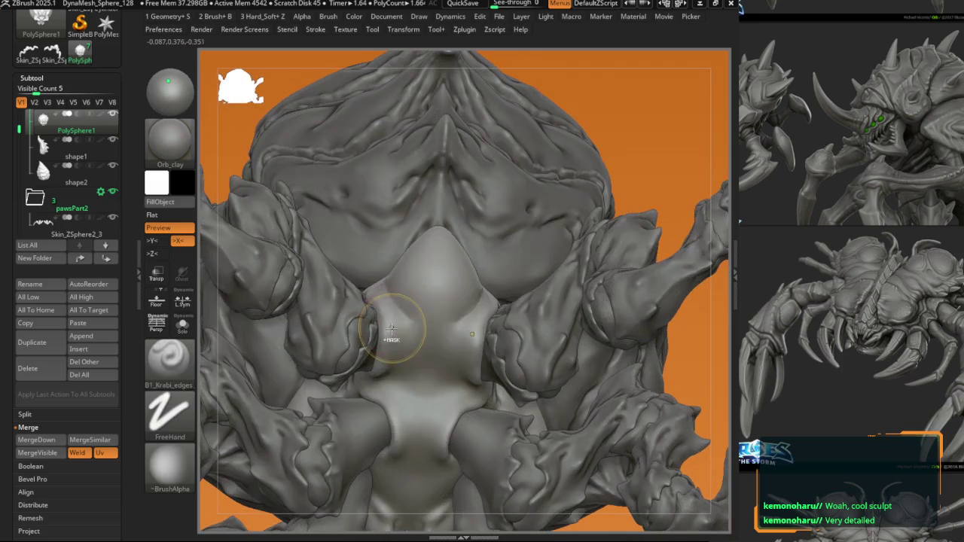
Step: Deepen the plate's edge creases with DamStandard, then lower the subdivision level
{"action": "key", "text": "b"}
{"action": "key", "text": "d"}
{"action": "key", "text": "s"}
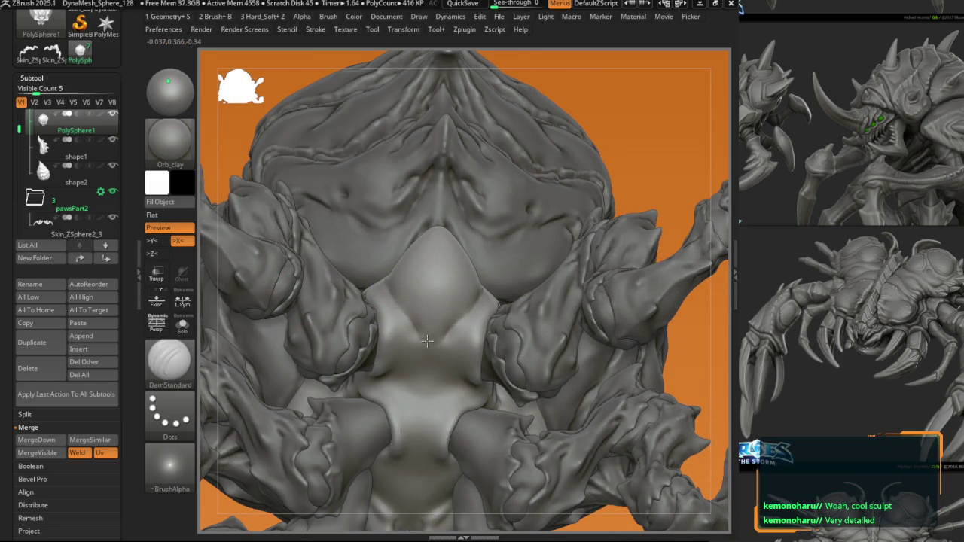
{"action": "right_click_drag", "start_coordinate": [420, 340], "coordinate": [399, 327]}
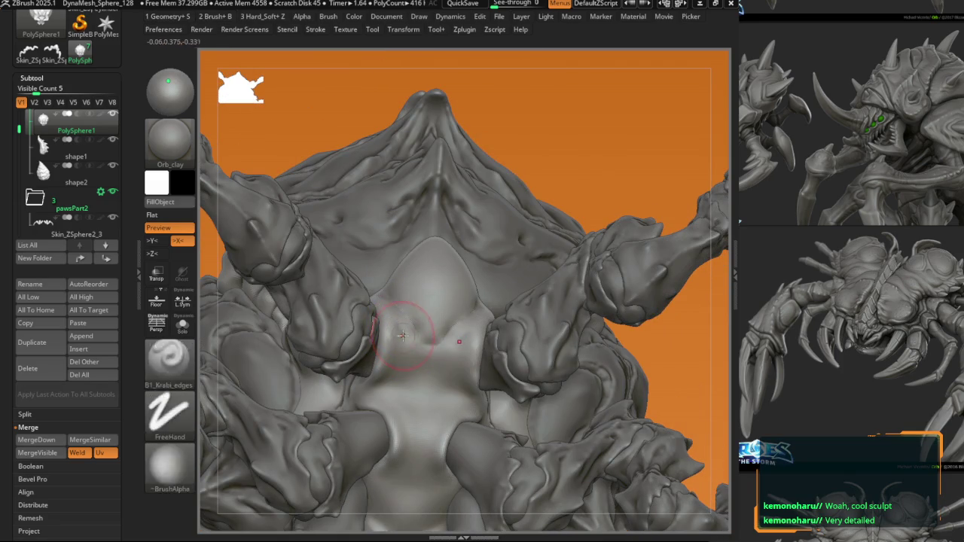
{"action": "key", "text": "b"}
{"action": "key", "text": "k"}
{"action": "key", "text": "e"}
{"action": "key", "text": "shift+d"}
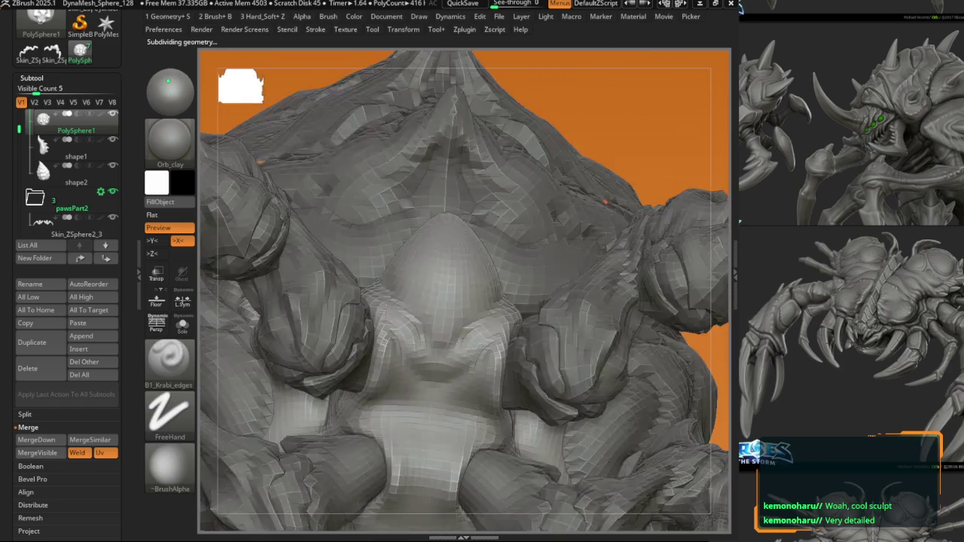
Step: Return to top subdivision and sculpt the underside plate with DamStandard and B1_Krabi_edges
{"action": "key", "text": "d"}
{"action": "key", "text": "b"}
{"action": "key", "text": "d"}
{"action": "key", "text": "s"}
{"action": "mouse_move", "coordinate": [399, 324]}
{"action": "right_mouse_down"}
{"action": "mouse_move", "coordinate": [389, 328]}
{"action": "mouse_move", "coordinate": [383, 368]}
{"action": "right_mouse_up"}
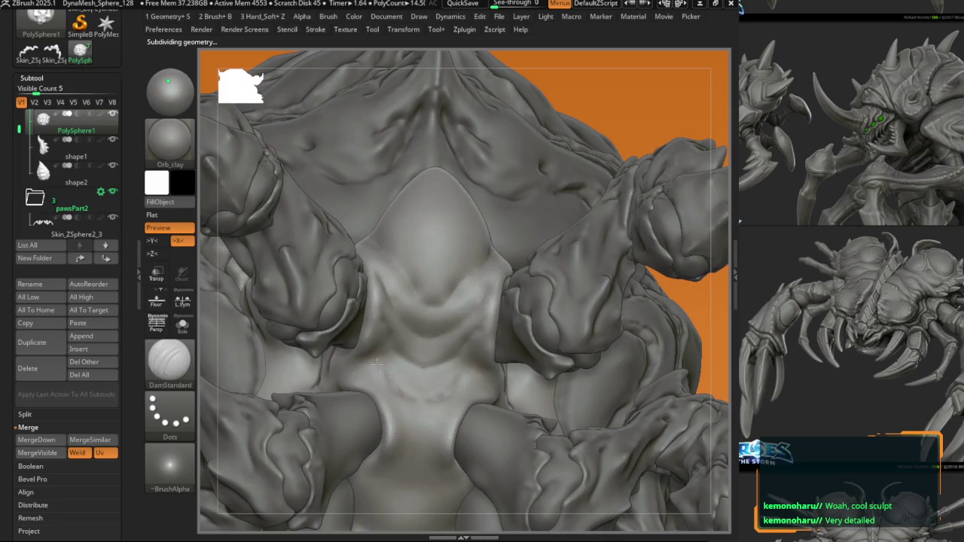
{"action": "key", "text": "b"}
{"action": "key", "text": "k"}
{"action": "key", "text": "e"}
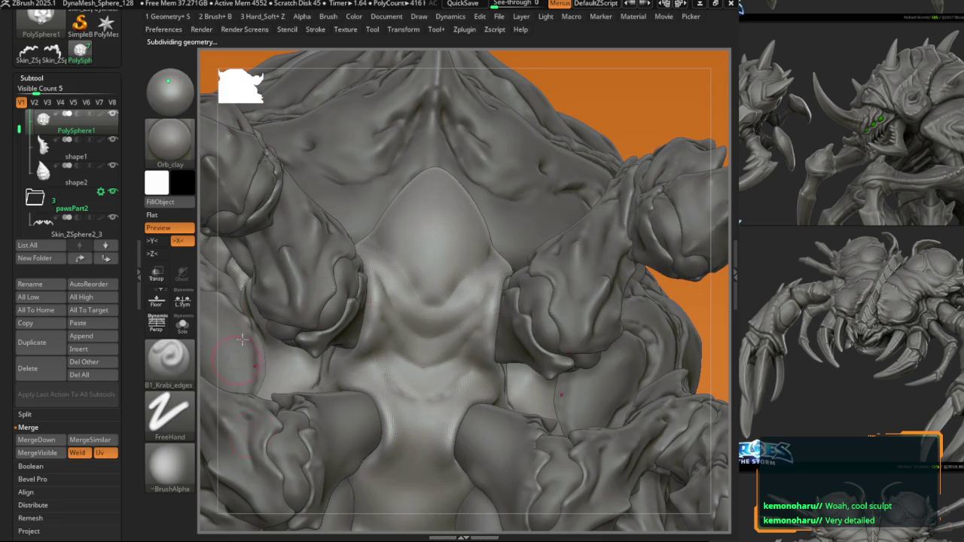
{"action": "mouse_move", "coordinate": [241, 341]}
{"action": "right_mouse_down", "text": "ctrl"}
{"action": "mouse_move", "coordinate": [249, 392]}
{"action": "mouse_move", "coordinate": [403, 342]}
{"action": "mouse_move", "coordinate": [404, 310]}
{"action": "mouse_move", "coordinate": [447, 358]}
{"action": "mouse_move", "coordinate": [432, 359]}
{"action": "right_mouse_up", "text": "ctrl"}
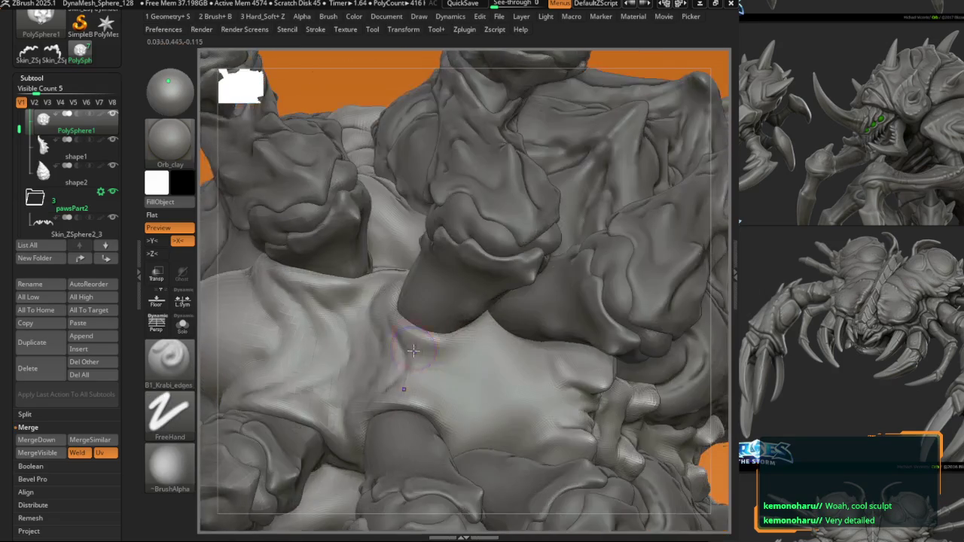
Step: Carve fine creases into the skin near the leg base
{"action": "left_click_drag", "start_coordinate": [417, 345], "coordinate": [467, 343]}
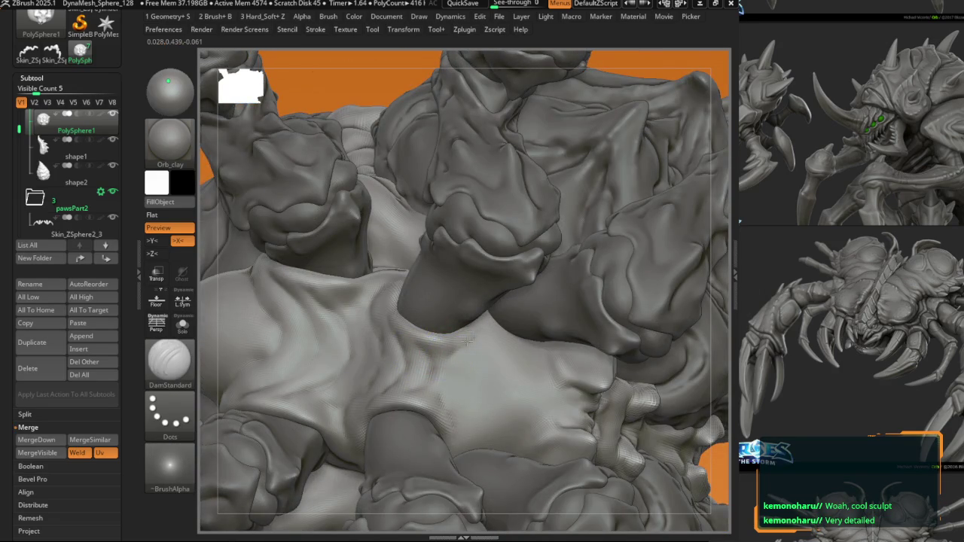
{"action": "right_click_drag", "start_coordinate": [468, 342], "coordinate": [484, 344], "text": "ctrl"}
{"action": "left_click_drag", "start_coordinate": [502, 350], "coordinate": [506, 401]}
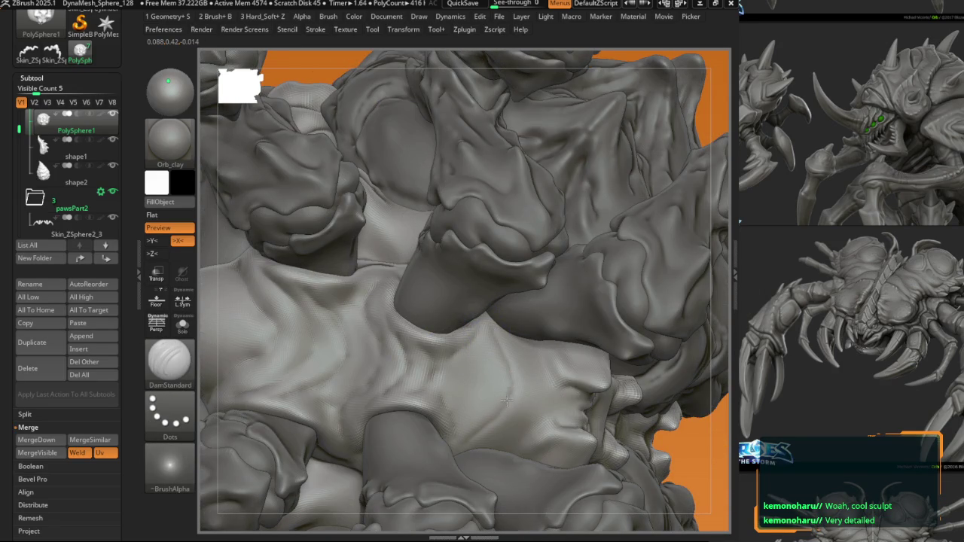
{"action": "right_click_drag", "start_coordinate": [463, 344], "coordinate": [470, 377]}
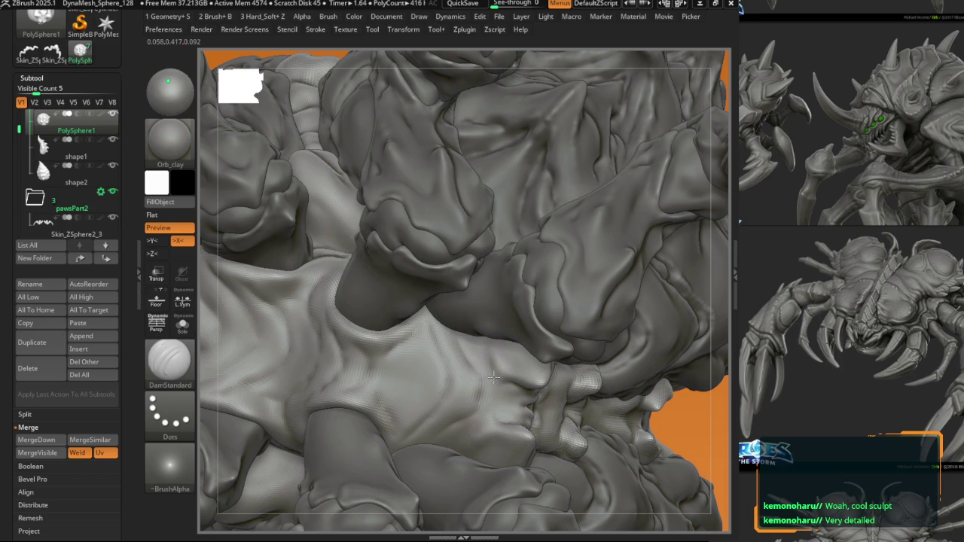
Step: Select the B1_Krabi_edges brush and orbit past the leg to the underbelly
{"action": "key", "text": "1"}
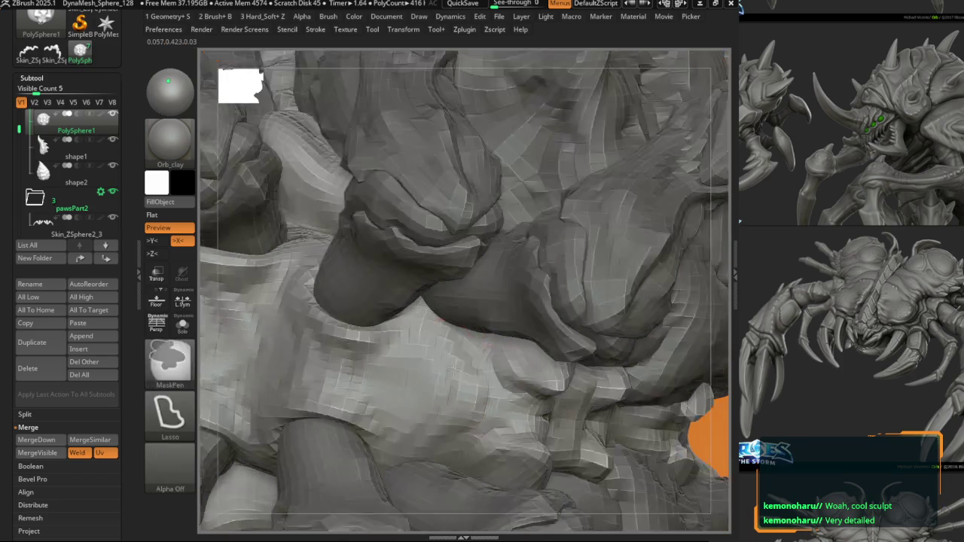
{"action": "scroll", "coordinate": [467, 365], "scroll_direction": "up", "scroll_amount": 3}
{"action": "right_click_drag", "start_coordinate": [377, 322], "coordinate": [407, 330]}
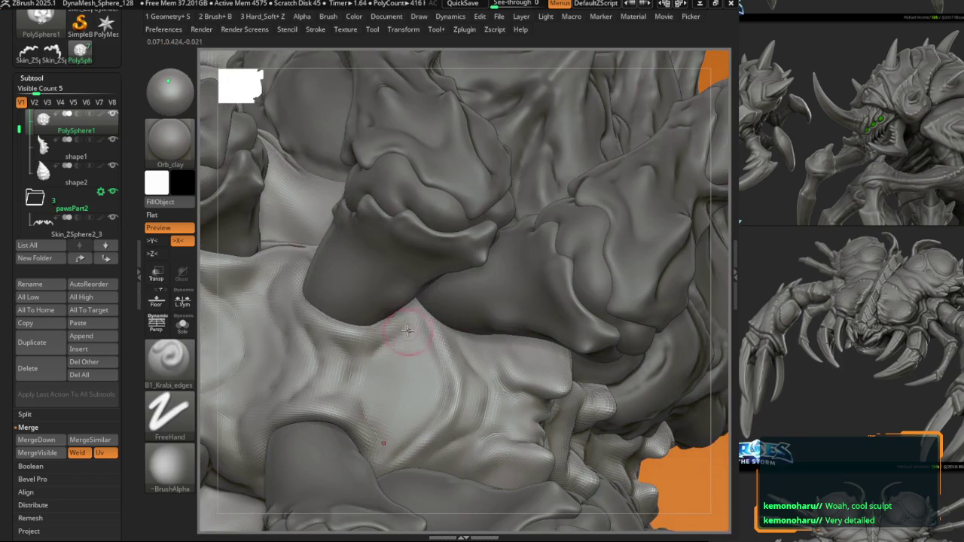
{"action": "mouse_move", "coordinate": [352, 365]}
{"action": "right_mouse_down"}
{"action": "mouse_move", "coordinate": [335, 354]}
{"action": "mouse_move", "coordinate": [363, 396]}
{"action": "mouse_move", "coordinate": [393, 390]}
{"action": "right_mouse_up"}
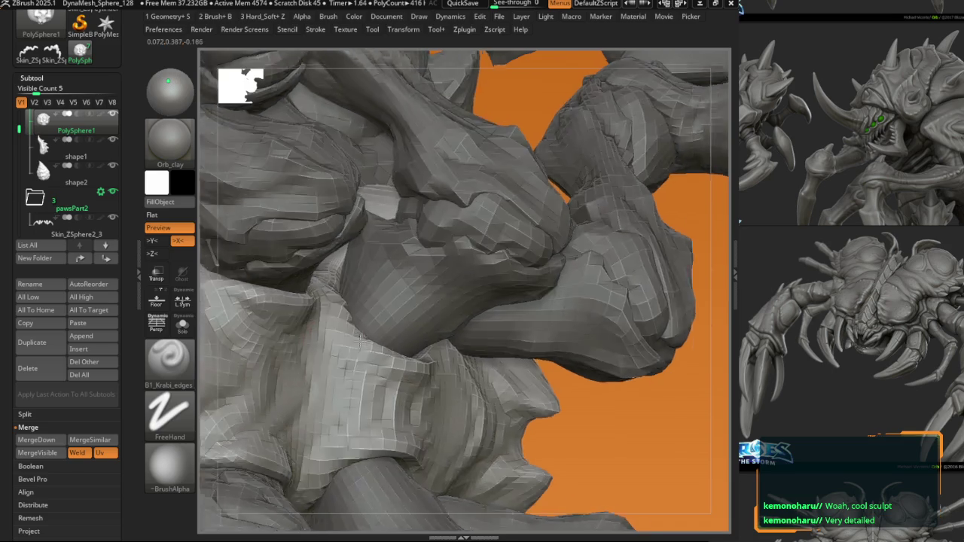
{"action": "right_click_drag", "start_coordinate": [369, 334], "coordinate": [343, 371]}
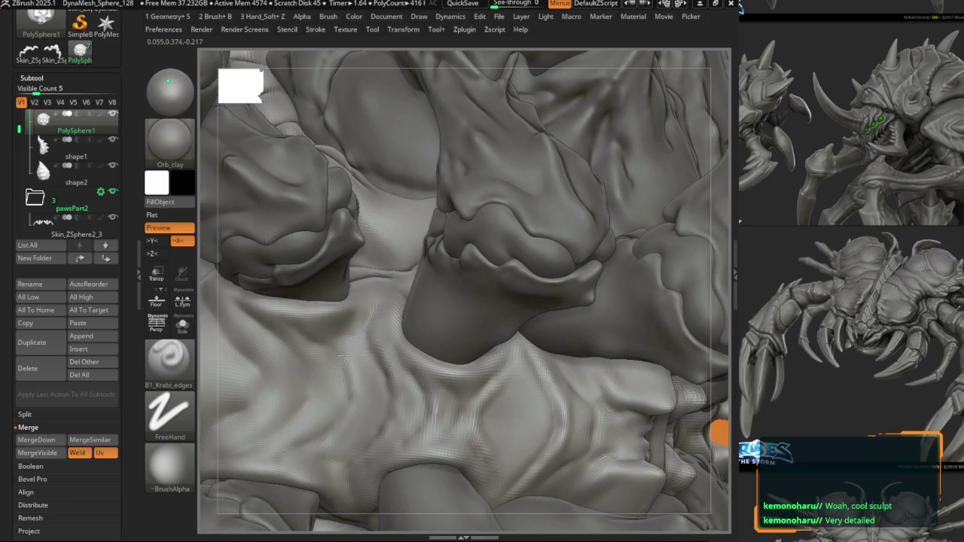
Step: Toggle DamStandard, then carve creases into the belly below the legs with B1_Krabi_edges
{"action": "key", "text": "b"}
{"action": "key", "text": "d"}
{"action": "key", "text": "s"}
{"action": "mouse_move", "coordinate": [338, 324]}
{"action": "right_mouse_down"}
{"action": "mouse_move", "coordinate": [354, 312]}
{"action": "mouse_move", "coordinate": [333, 298]}
{"action": "right_mouse_up"}
{"action": "key", "text": "b"}
{"action": "key", "text": "k"}
{"action": "key", "text": "e"}
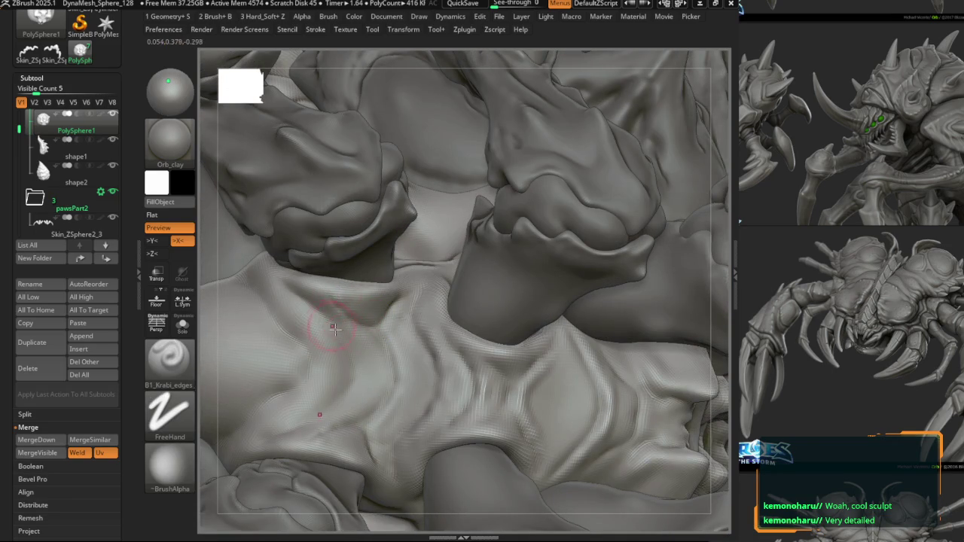
{"action": "left_click_drag", "start_coordinate": [359, 354], "coordinate": [352, 387]}
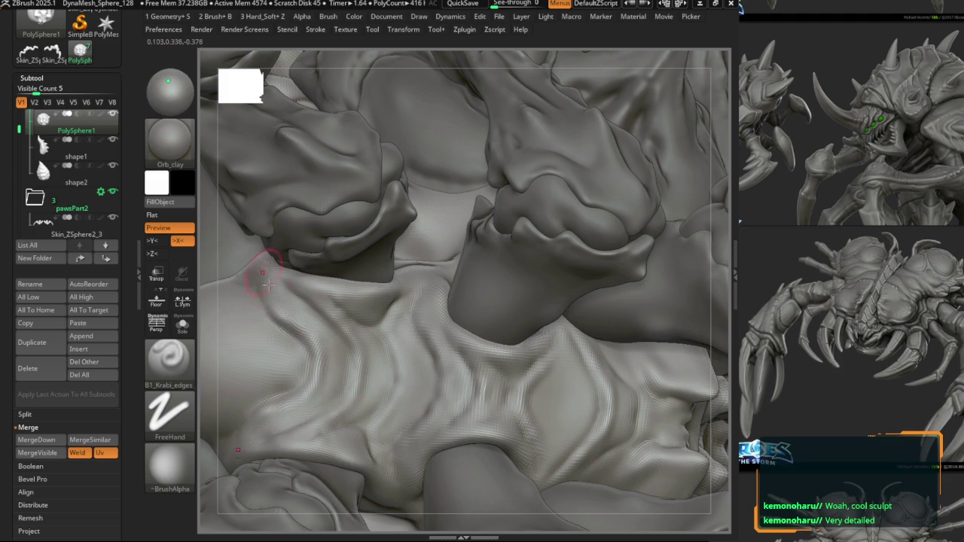
Step: Reframe the whole model and switch between DamStandard and B1_Krabi_edges, ending on a side view of the claws
{"action": "key", "text": "f"}
{"action": "mouse_move", "coordinate": [269, 283]}
{"action": "right_mouse_down"}
{"action": "mouse_move", "coordinate": [328, 329]}
{"action": "mouse_move", "coordinate": [344, 318]}
{"action": "mouse_move", "coordinate": [334, 308]}
{"action": "mouse_move", "coordinate": [331, 320]}
{"action": "right_mouse_up"}
{"action": "key", "text": "d"}
{"action": "key", "text": "b"}
{"action": "key", "text": "d"}
{"action": "key", "text": "s"}
{"action": "key", "text": "1"}
{"action": "mouse_move", "coordinate": [322, 285]}
{"action": "right_mouse_down"}
{"action": "mouse_move", "coordinate": [305, 315]}
{"action": "mouse_move", "coordinate": [317, 337]}
{"action": "right_mouse_up"}
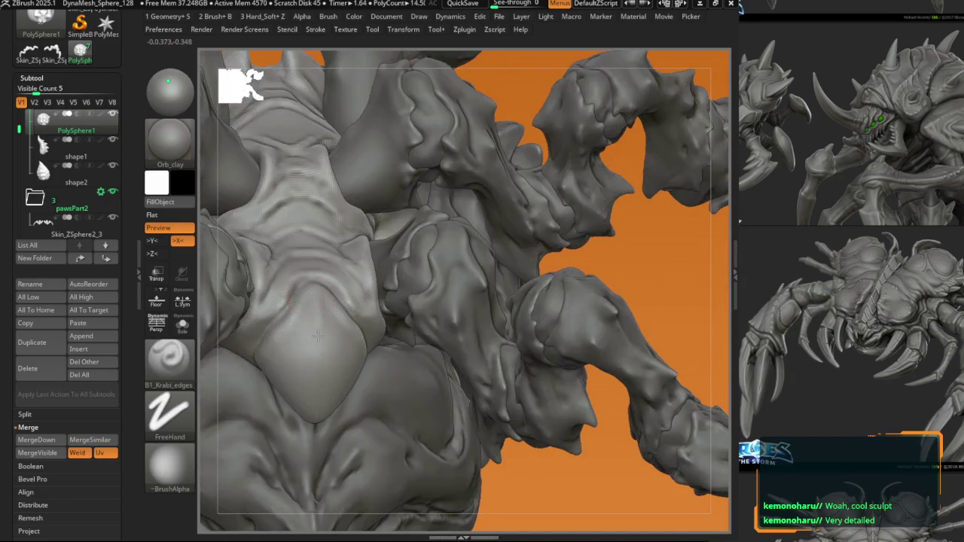
Step: Build up the rounded chest bulge with ClayBuildup, then soften it with Smooth
{"action": "right_click_drag", "start_coordinate": [319, 374], "coordinate": [321, 400]}
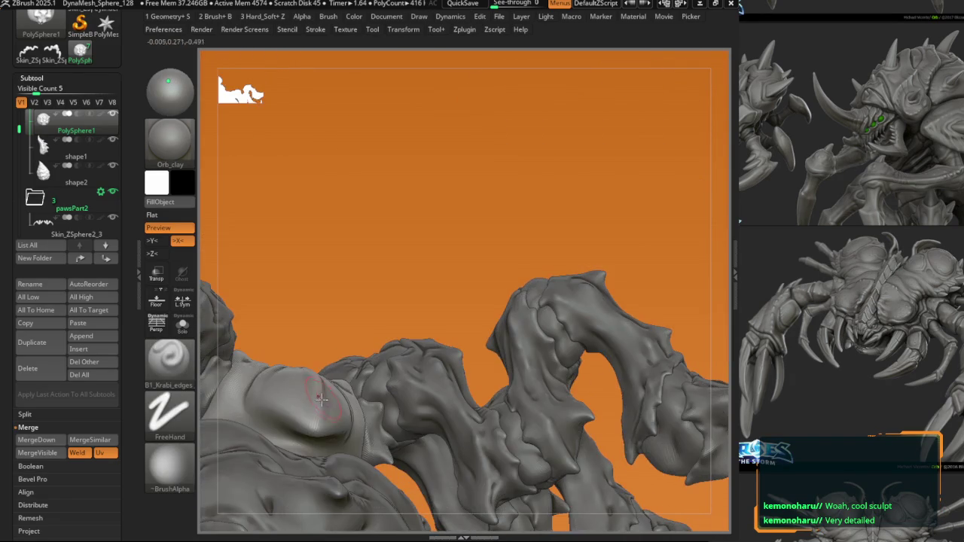
{"action": "mouse_move", "coordinate": [245, 397]}
{"action": "right_mouse_down"}
{"action": "mouse_move", "coordinate": [321, 300]}
{"action": "mouse_move", "coordinate": [293, 246]}
{"action": "mouse_move", "coordinate": [342, 282]}
{"action": "mouse_move", "coordinate": [323, 297]}
{"action": "right_mouse_up"}
{"action": "key", "text": "b"}
{"action": "key", "text": "c"}
{"action": "key", "text": "b"}
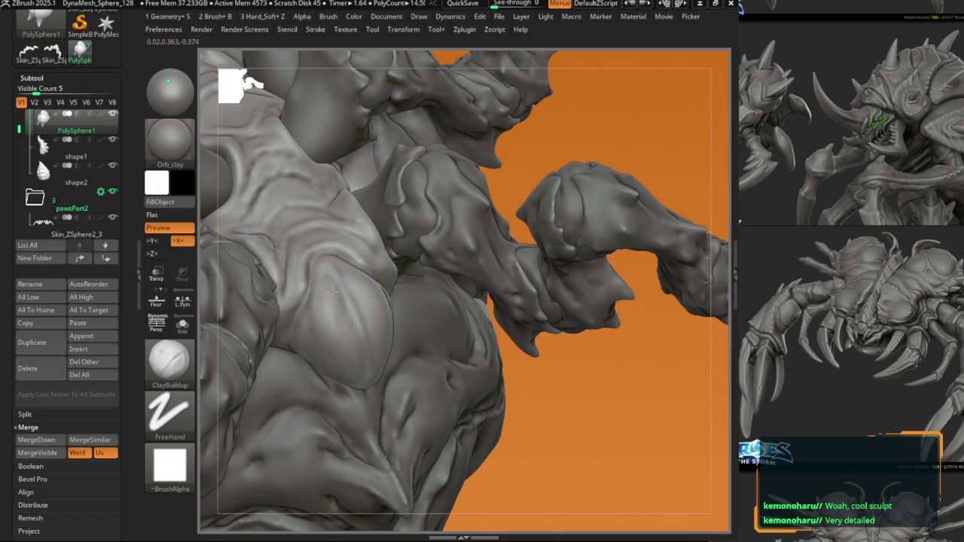
{"action": "key", "text": "b"}
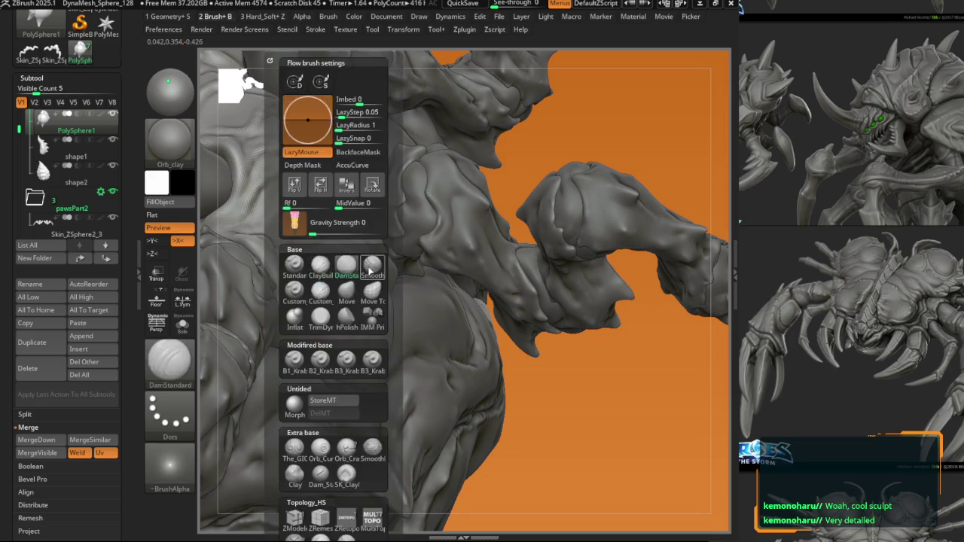
{"action": "key", "text": "s"}
{"action": "key", "text": "m"}
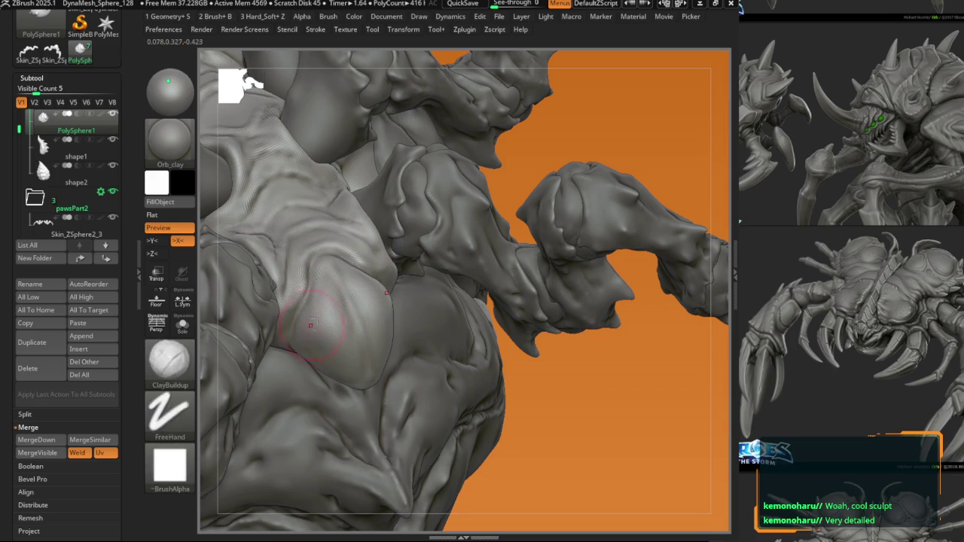
Step: Carve ridged edge notches into the chest plate with B1_Krabi_edges, then return to ClayBuildup
{"action": "key", "text": "space"}
{"action": "left_click", "coordinate": [285, 363]}
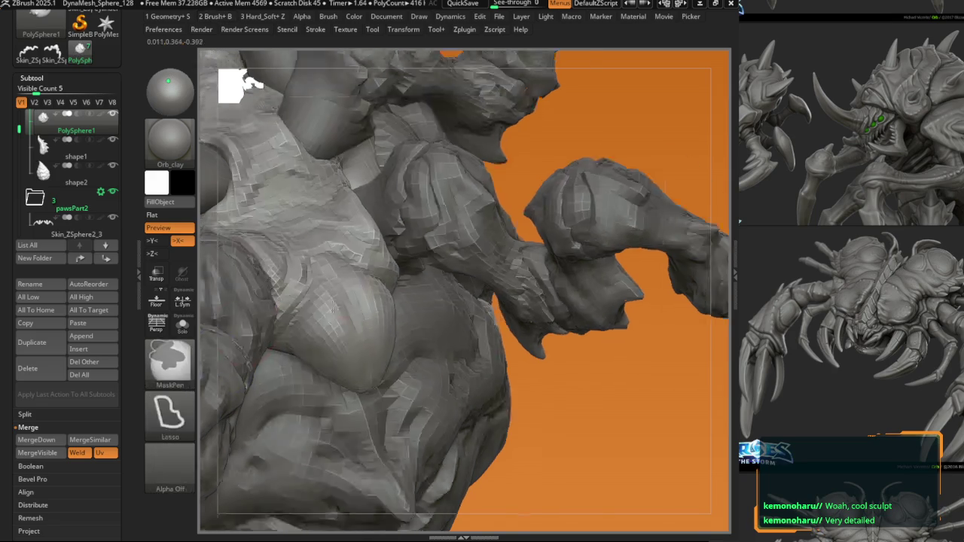
{"action": "right_click_drag", "start_coordinate": [324, 302], "coordinate": [349, 319], "text": "ctrl"}
{"action": "left_click_drag", "start_coordinate": [357, 349], "coordinate": [385, 327]}
{"action": "key", "text": "b"}
{"action": "key", "text": "c"}
{"action": "key", "text": "b"}
{"action": "mouse_move", "coordinate": [365, 388]}
{"action": "right_mouse_down"}
{"action": "mouse_move", "coordinate": [341, 304]}
{"action": "mouse_move", "coordinate": [399, 218]}
{"action": "mouse_move", "coordinate": [405, 396]}
{"action": "right_mouse_up"}
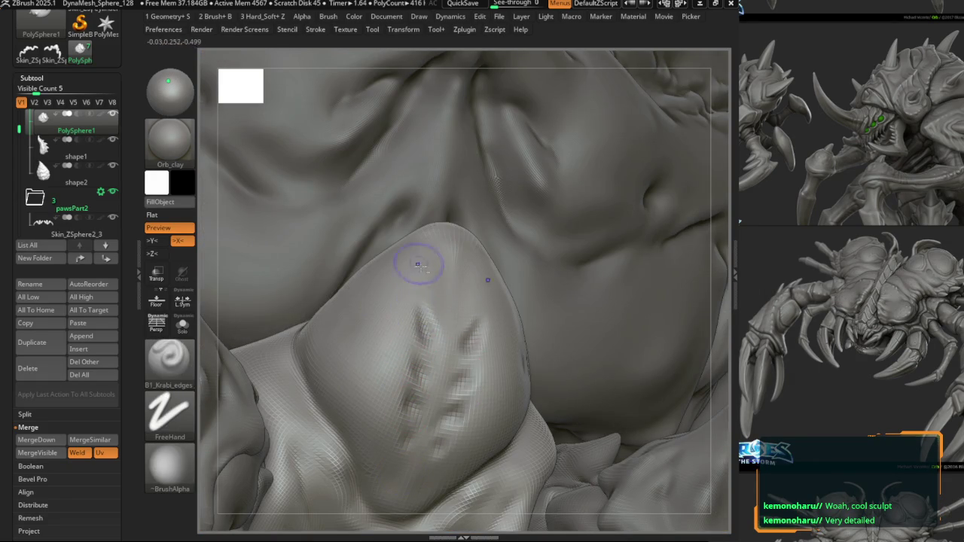
Step: Smooth the raised chest plate and preview it with dynamic subdivision
{"action": "right_click_drag", "start_coordinate": [409, 262], "coordinate": [433, 295]}
{"action": "key", "text": "shift+space"}
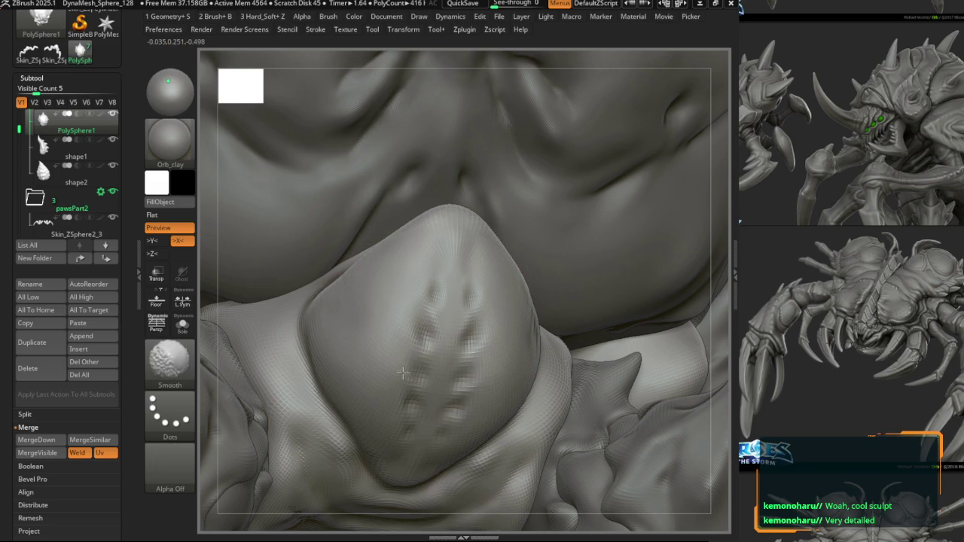
{"action": "right_click_drag", "start_coordinate": [403, 373], "coordinate": [401, 391]}
{"action": "key", "text": "ctrl+d"}
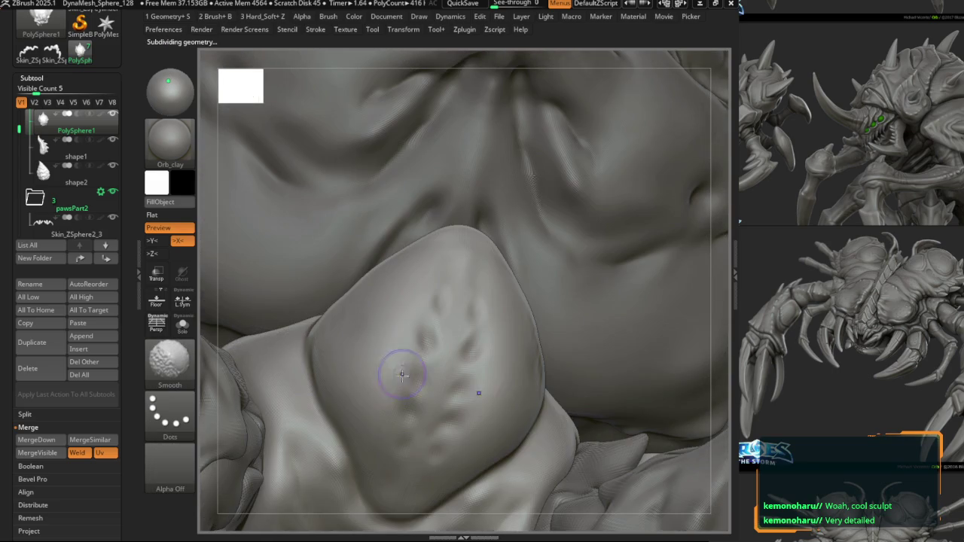
{"action": "mouse_move", "coordinate": [435, 256]}
{"action": "right_mouse_down"}
{"action": "mouse_move", "coordinate": [402, 322]}
{"action": "mouse_move", "coordinate": [388, 279]}
{"action": "right_mouse_up"}
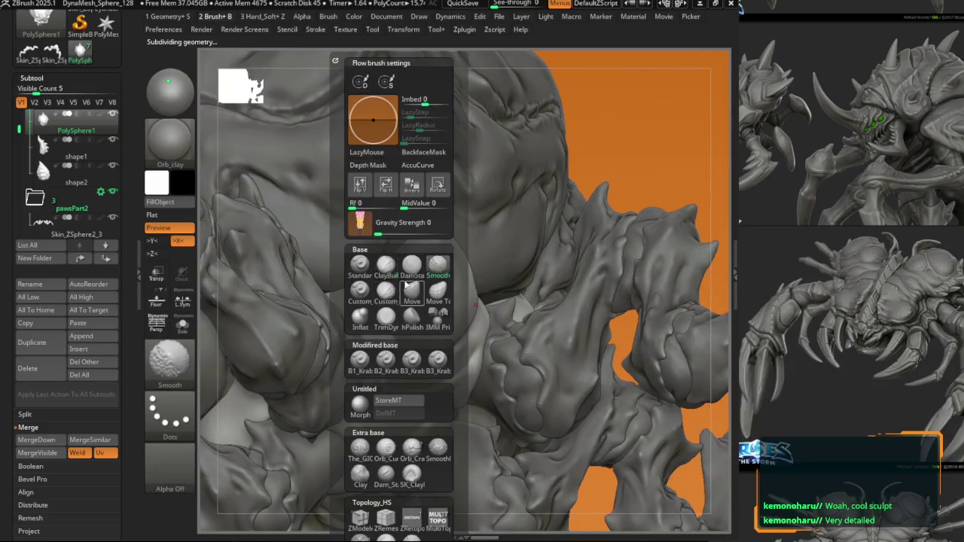
Step: Cut three DamStandard grooves along the pointed plate's ridge up to its tip
{"action": "key", "text": "space"}
{"action": "key", "text": "b"}
{"action": "key", "text": "d"}
{"action": "key", "text": "s"}
{"action": "right_click_drag", "start_coordinate": [411, 317], "coordinate": [434, 358], "text": "ctrl"}
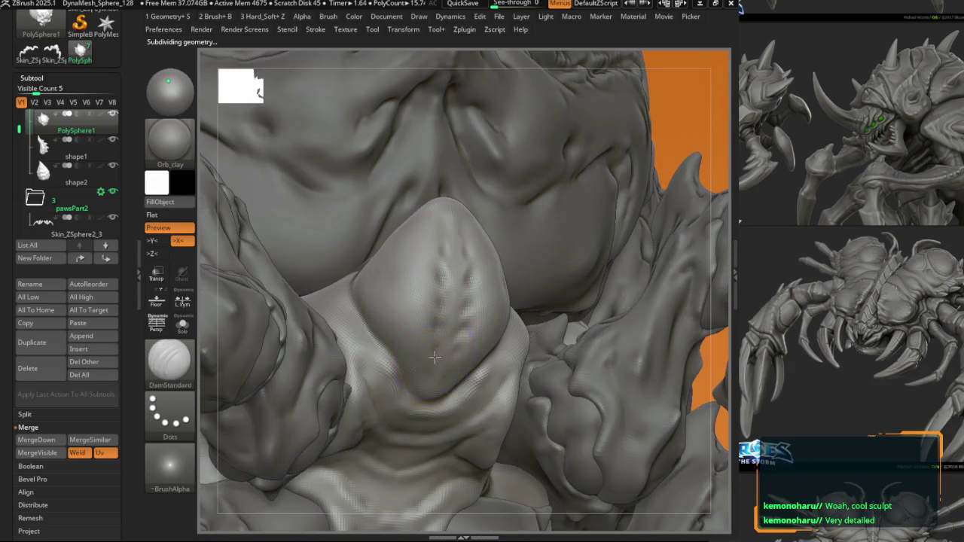
{"action": "left_click_drag", "start_coordinate": [432, 330], "coordinate": [421, 215]}
{"action": "left_click_drag", "start_coordinate": [475, 317], "coordinate": [464, 249]}
{"action": "left_click_drag", "start_coordinate": [440, 332], "coordinate": [435, 260]}
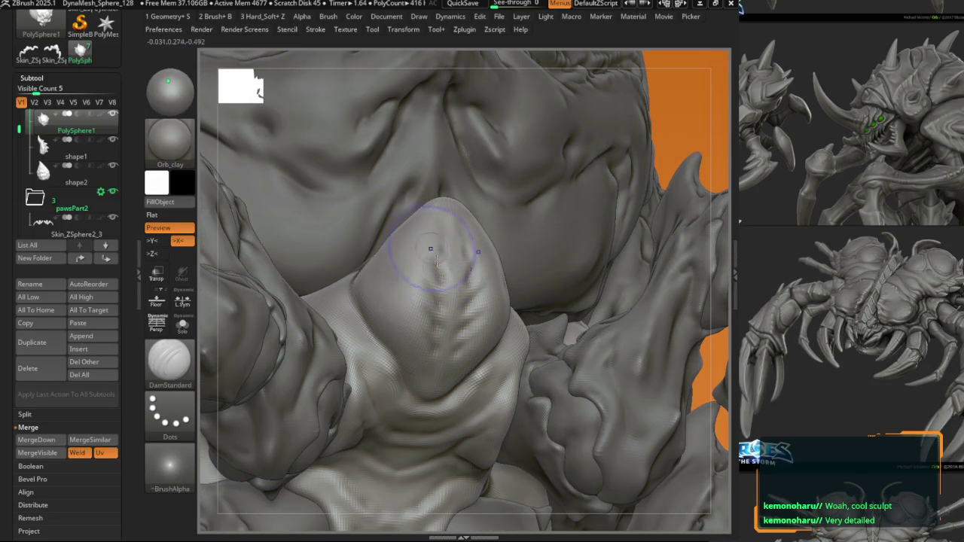
Step: Toggle dynamic subdivision and smooth the plate's surface with Smooth
{"action": "key", "text": "b"}
{"action": "key", "text": "c"}
{"action": "key", "text": "b"}
{"action": "right_click_drag", "start_coordinate": [430, 249], "coordinate": [431, 237]}
{"action": "key", "text": "ctrl+d"}
{"action": "key", "text": "b"}
{"action": "key", "text": "s"}
{"action": "key", "text": "m"}
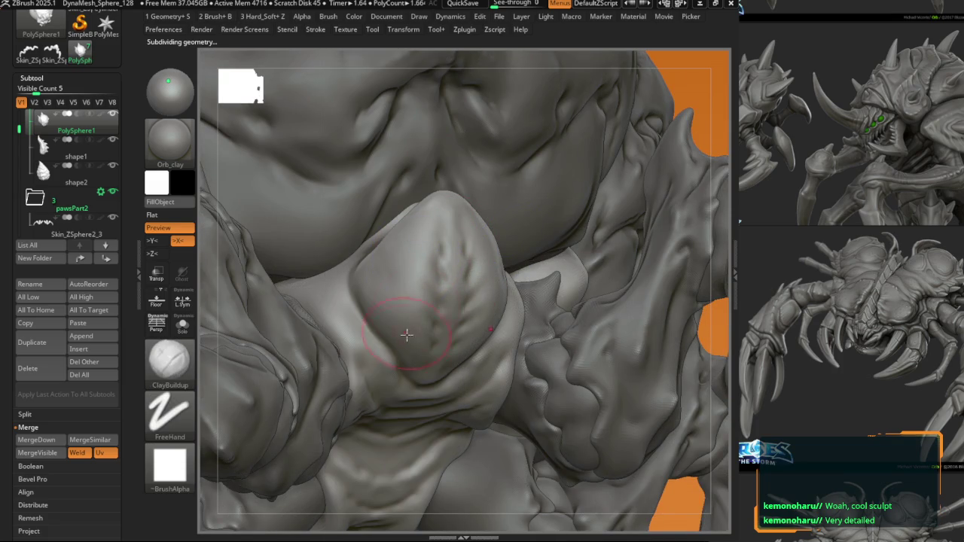
{"action": "right_click_drag", "start_coordinate": [404, 334], "coordinate": [399, 302]}
Step: Display the sculpt in the Orb_clay_gloss material
{"action": "key", "text": "b"}
{"action": "key", "text": "d"}
{"action": "key", "text": "s"}
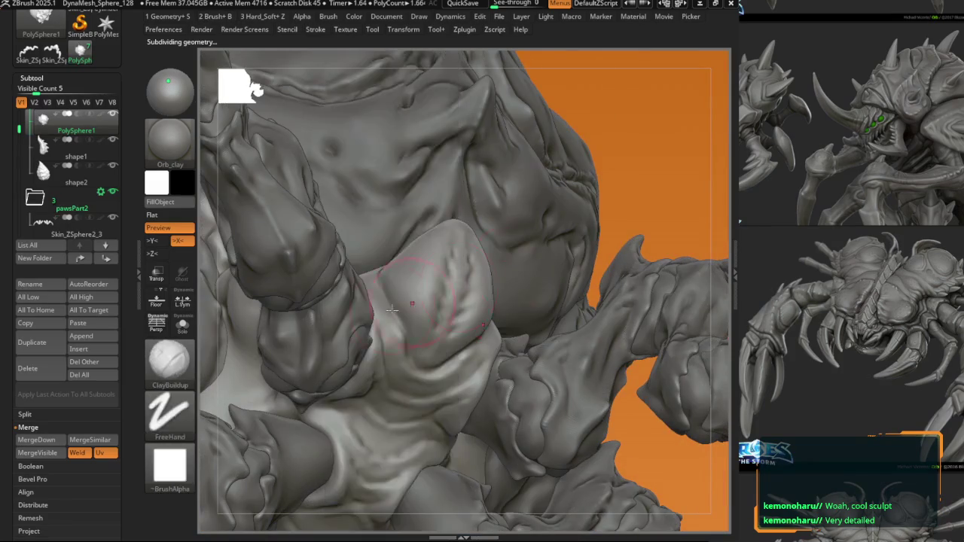
{"action": "right_click", "coordinate": [389, 296]}
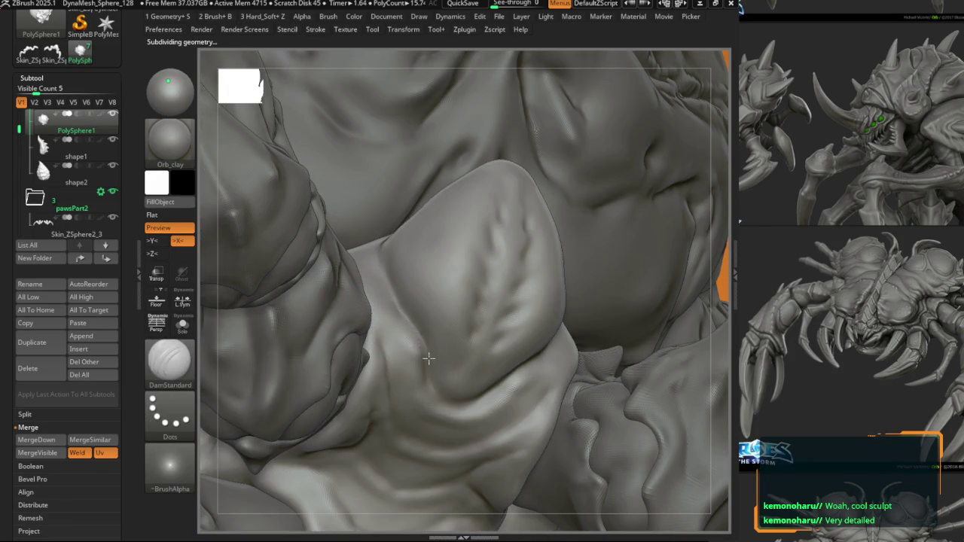
{"action": "right_click_drag", "start_coordinate": [428, 359], "coordinate": [426, 396]}
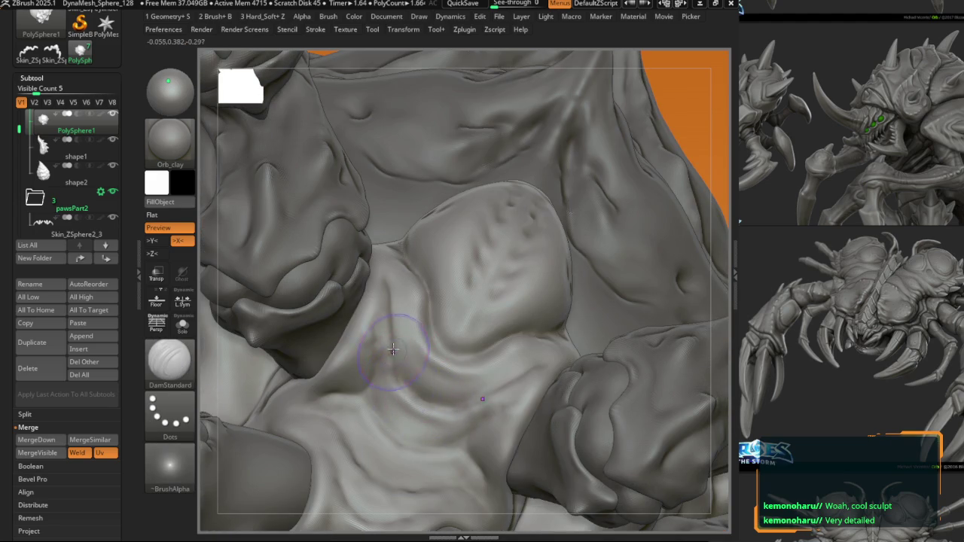
{"action": "key", "text": "b"}
{"action": "key", "text": "c"}
{"action": "key", "text": "b"}
{"action": "key", "text": "m"}
{"action": "left_click", "coordinate": [456, 151]}
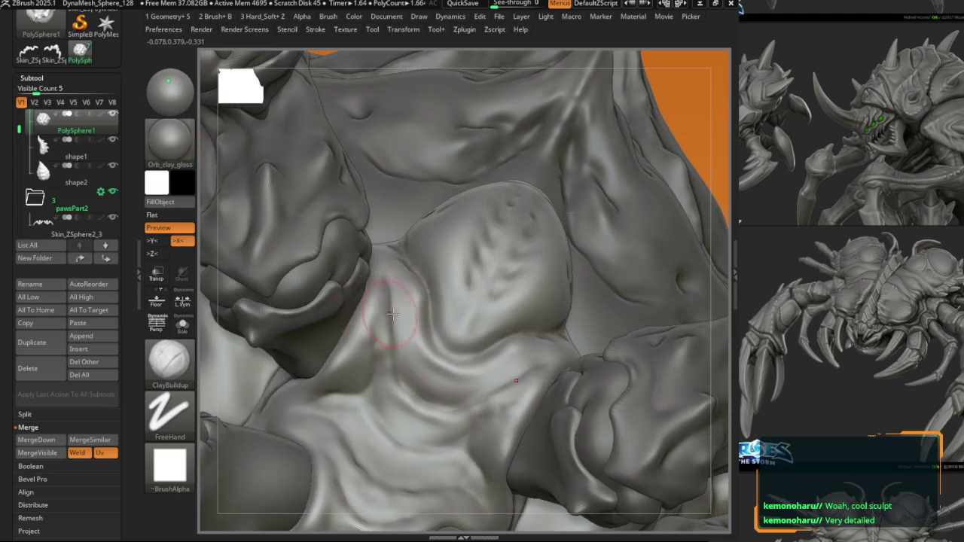
Step: Pick the DamStandard groove brush and close in on the chest plate
{"action": "key", "text": "b"}
{"action": "left_click", "coordinate": [359, 365]}
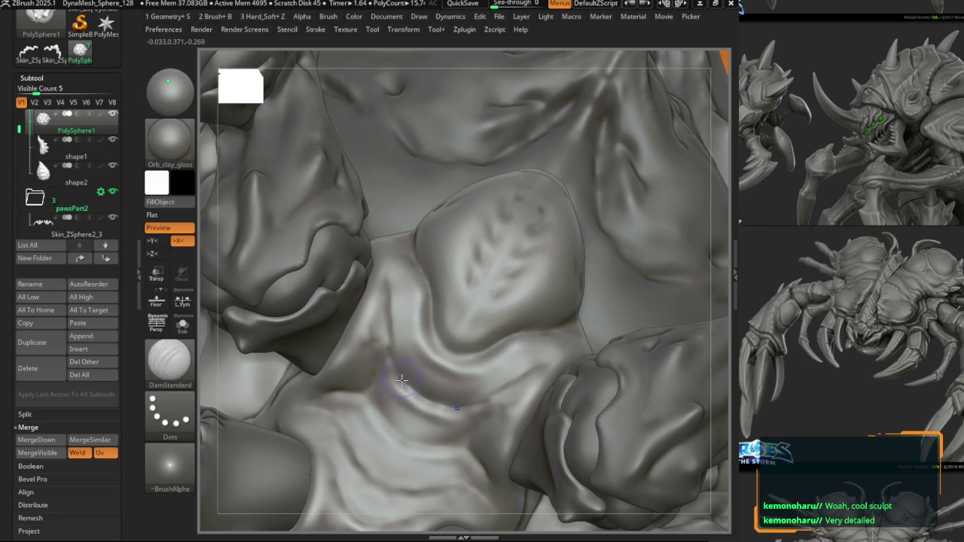
{"action": "key", "text": "b"}
{"action": "right_click_drag", "start_coordinate": [393, 344], "coordinate": [386, 338]}
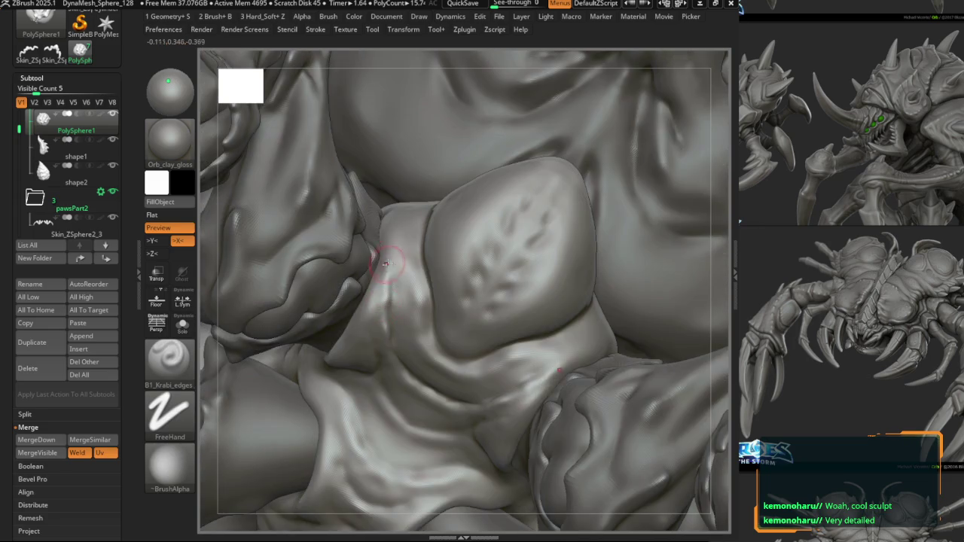
{"action": "key", "text": "b"}
{"action": "key", "text": "d"}
{"action": "key", "text": "s"}
{"action": "right_click_drag", "start_coordinate": [390, 289], "coordinate": [415, 348]}
Step: Alternate DamStandard and B1_Krabi_edges to deepen creases in the ripples around the plate
{"action": "key", "text": "b"}
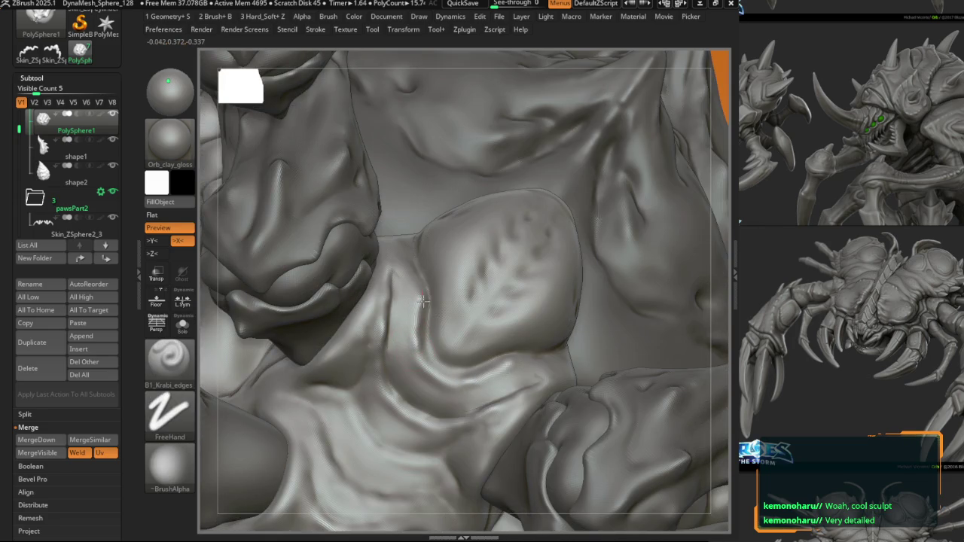
{"action": "mouse_move", "coordinate": [424, 274]}
{"action": "right_mouse_down"}
{"action": "mouse_move", "coordinate": [435, 346]}
{"action": "mouse_move", "coordinate": [329, 251]}
{"action": "mouse_move", "coordinate": [319, 263]}
{"action": "mouse_move", "coordinate": [323, 292]}
{"action": "mouse_move", "coordinate": [338, 279]}
{"action": "mouse_move", "coordinate": [362, 283]}
{"action": "right_mouse_up"}
{"action": "key", "text": "b"}
{"action": "key", "text": "d"}
{"action": "key", "text": "s"}
{"action": "key", "text": "b"}
{"action": "key", "text": "b"}
{"action": "key", "text": "d"}
{"action": "key", "text": "s"}
Step: Carve ridged creases into the belly, alternating the Krabi edge and thin-groove brushes
{"action": "left_click_drag", "start_coordinate": [357, 276], "coordinate": [341, 236]}
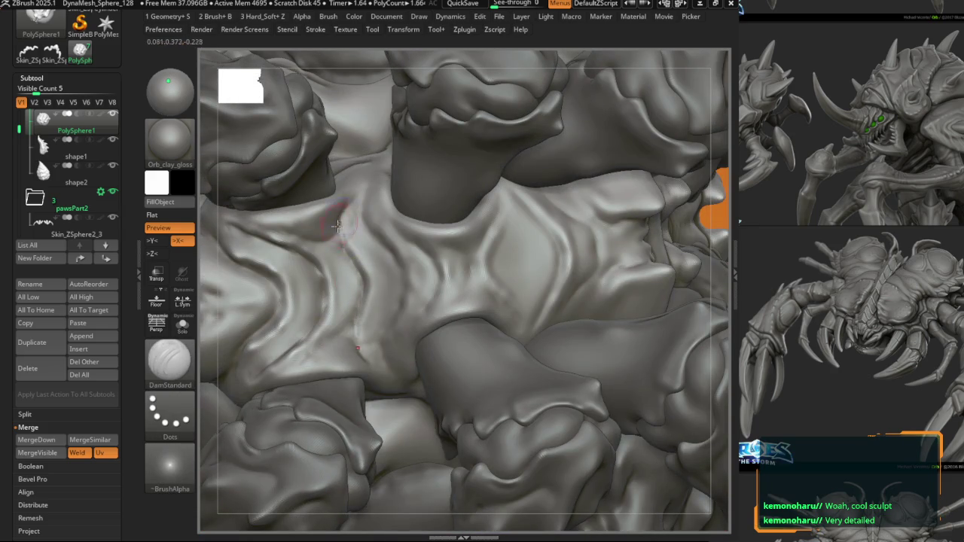
{"action": "right_click_drag", "start_coordinate": [336, 224], "coordinate": [344, 212]}
{"action": "key", "text": "b"}
{"action": "key", "text": "1"}
{"action": "right_click_drag", "start_coordinate": [295, 235], "coordinate": [399, 268]}
{"action": "key", "text": "b"}
{"action": "key", "text": "d"}
{"action": "key", "text": "s"}
{"action": "key", "text": "b"}
{"action": "key", "text": "1"}
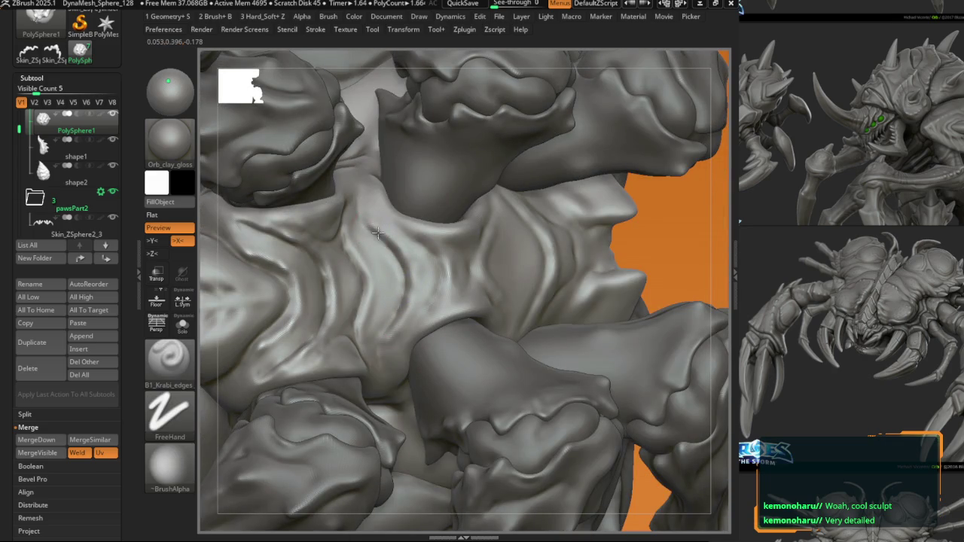
{"action": "left_click_drag", "start_coordinate": [362, 264], "coordinate": [369, 305]}
{"action": "right_click_drag", "start_coordinate": [354, 248], "coordinate": [437, 273]}
{"action": "key", "text": "b"}
{"action": "key", "text": "d"}
{"action": "key", "text": "s"}
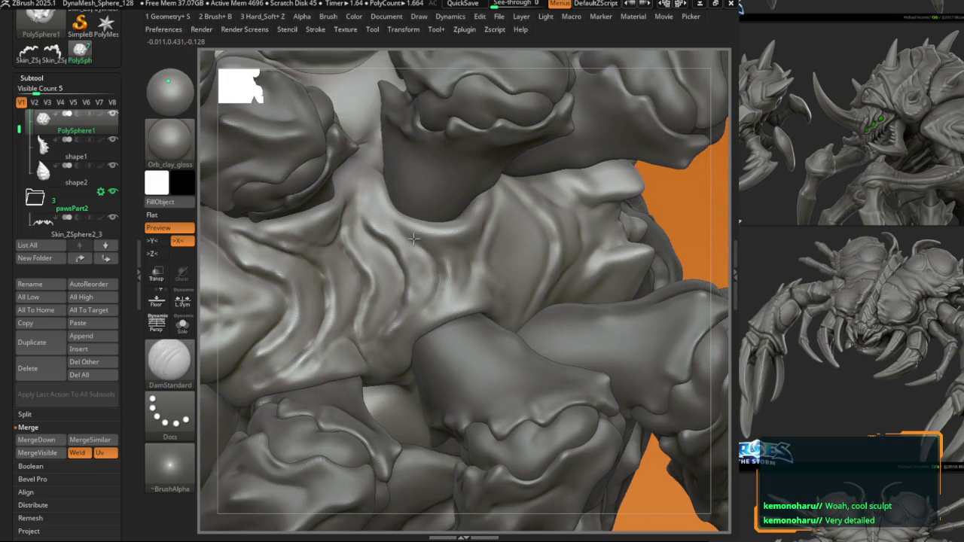
{"action": "right_click_drag", "start_coordinate": [413, 239], "coordinate": [444, 260]}
{"action": "key", "text": "b"}
{"action": "key", "text": "1"}
{"action": "key", "text": "b"}
{"action": "key", "text": "d"}
{"action": "key", "text": "s"}
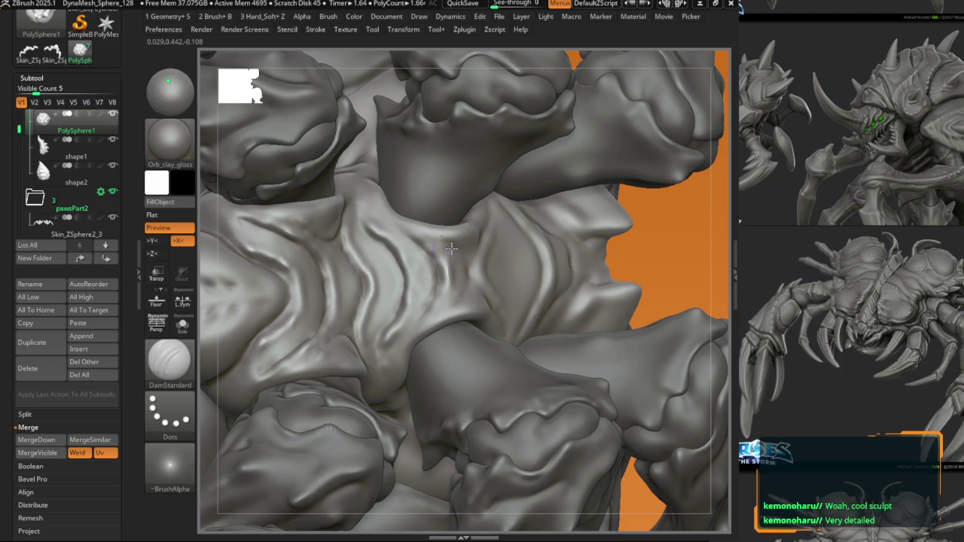
{"action": "key", "text": "b"}
{"action": "key", "text": "1"}
{"action": "key", "text": "b"}
{"action": "key", "text": "d"}
{"action": "key", "text": "s"}
{"action": "mouse_move", "coordinate": [403, 230]}
{"action": "right_mouse_down"}
{"action": "mouse_move", "coordinate": [397, 219]}
{"action": "mouse_move", "coordinate": [475, 274]}
{"action": "mouse_move", "coordinate": [486, 262]}
{"action": "right_mouse_up"}
{"action": "key", "text": "b"}
{"action": "key", "text": "1"}
Step: Continue carving edge ridges and grooves across the underside from several new angles
{"action": "key", "text": "b"}
{"action": "key", "text": "d"}
{"action": "key", "text": "s"}
{"action": "key", "text": "b"}
{"action": "key", "text": "1"}
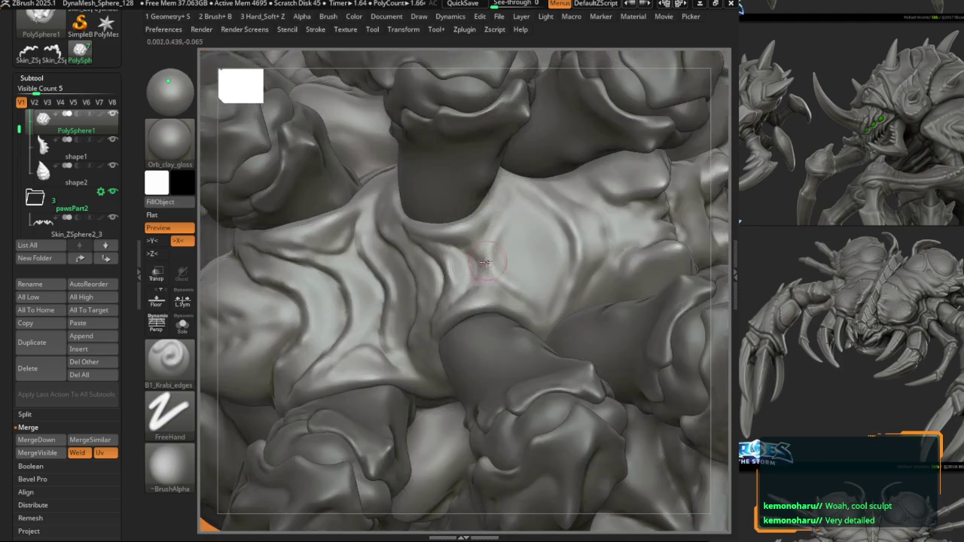
{"action": "right_click_drag", "start_coordinate": [518, 195], "coordinate": [468, 256]}
{"action": "key", "text": "b"}
{"action": "key", "text": "d"}
{"action": "key", "text": "s"}
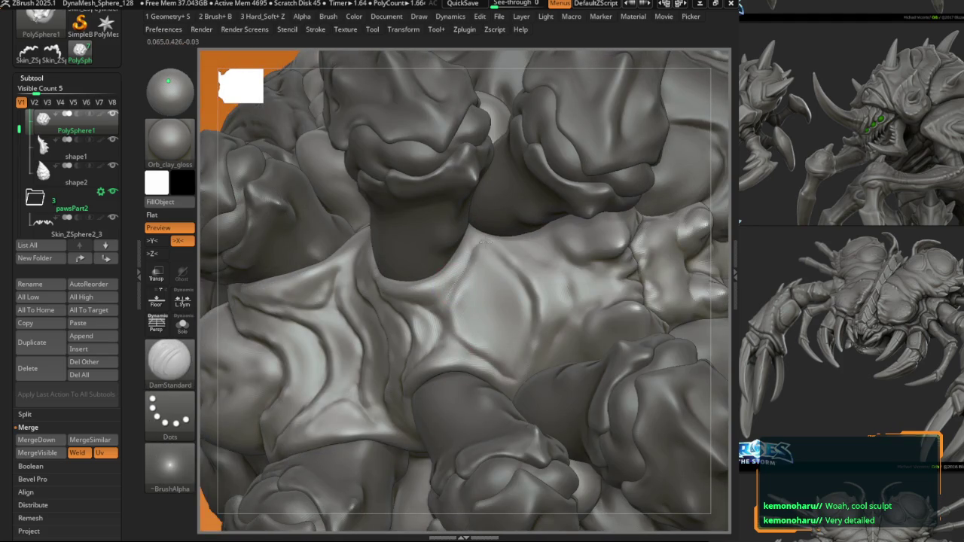
{"action": "key", "text": "b"}
{"action": "key", "text": "1"}
{"action": "right_click_drag", "start_coordinate": [547, 302], "coordinate": [483, 338]}
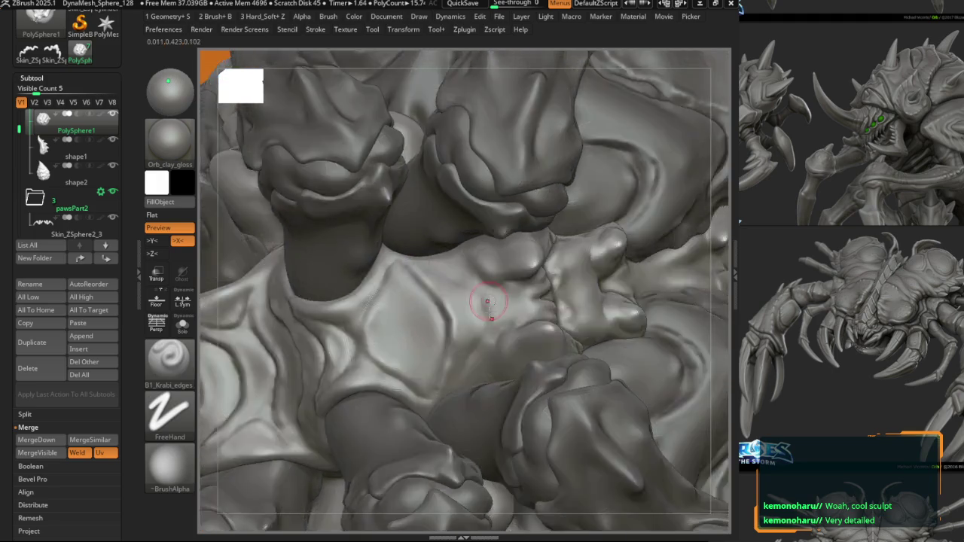
{"action": "key", "text": "b"}
{"action": "key", "text": "d"}
{"action": "key", "text": "s"}
{"action": "key", "text": "b"}
{"action": "key", "text": "1"}
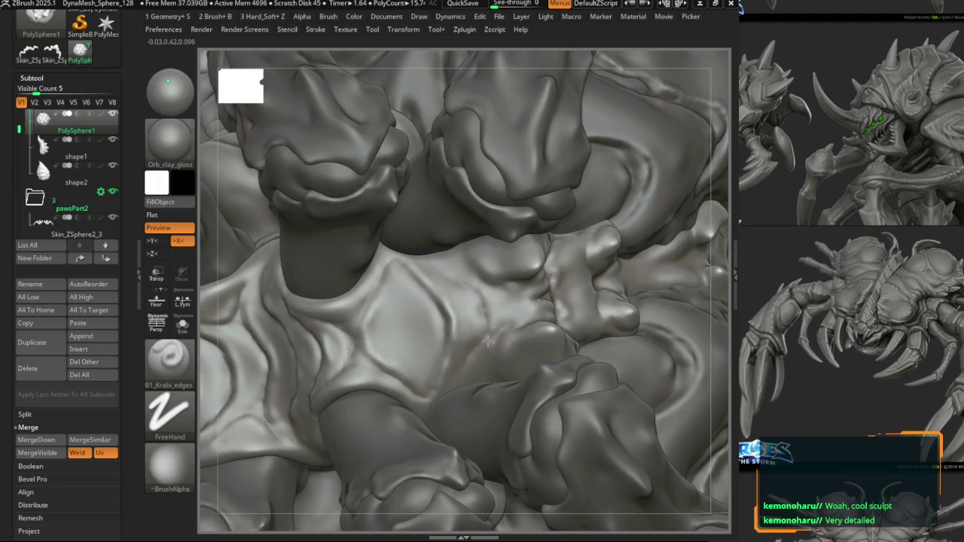
{"action": "key", "text": "b"}
{"action": "key", "text": "d"}
{"action": "key", "text": "s"}
{"action": "mouse_move", "coordinate": [453, 267]}
{"action": "right_mouse_down"}
{"action": "mouse_move", "coordinate": [501, 284]}
{"action": "mouse_move", "coordinate": [464, 214]}
{"action": "mouse_move", "coordinate": [439, 216]}
{"action": "mouse_move", "coordinate": [503, 242]}
{"action": "right_mouse_up"}
{"action": "key", "text": "b"}
{"action": "key", "text": "1"}
{"action": "key", "text": "b"}
{"action": "key", "text": "d"}
{"action": "key", "text": "s"}
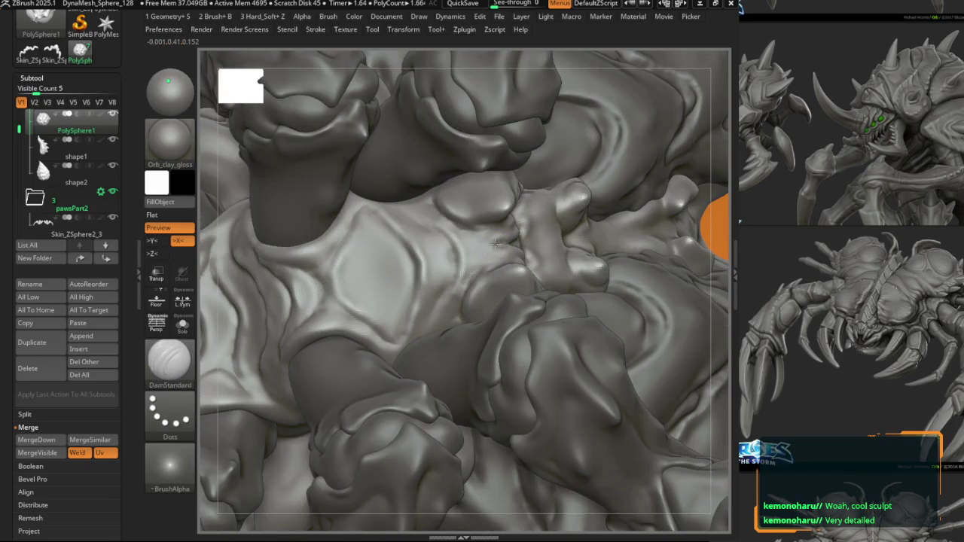
{"action": "key", "text": "b"}
{"action": "key", "text": "1"}
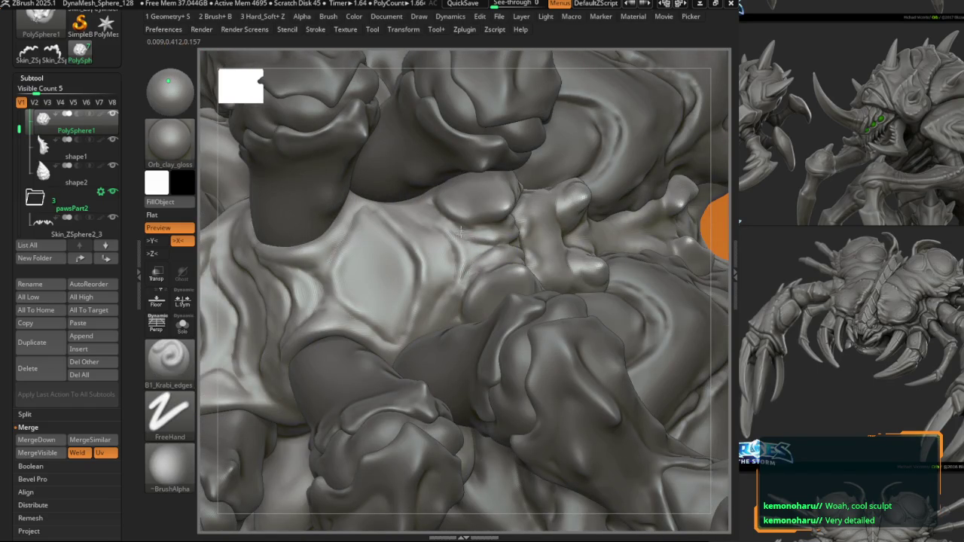
{"action": "mouse_move", "coordinate": [448, 229]}
{"action": "right_mouse_down"}
{"action": "mouse_move", "coordinate": [455, 252]}
{"action": "mouse_move", "coordinate": [364, 252]}
{"action": "right_mouse_up"}
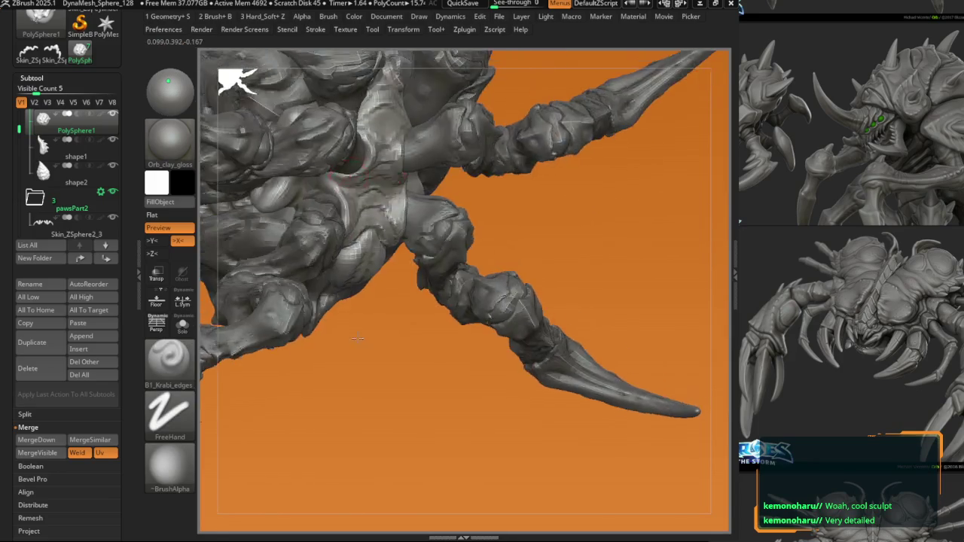
Step: Make ClayBuildup the active brush and adjust its size and intensity
{"action": "key", "text": "b"}
{"action": "key", "text": "c"}
{"action": "key", "text": "b"}
{"action": "scroll", "coordinate": [363, 250], "scroll_direction": "up", "scroll_amount": 1}
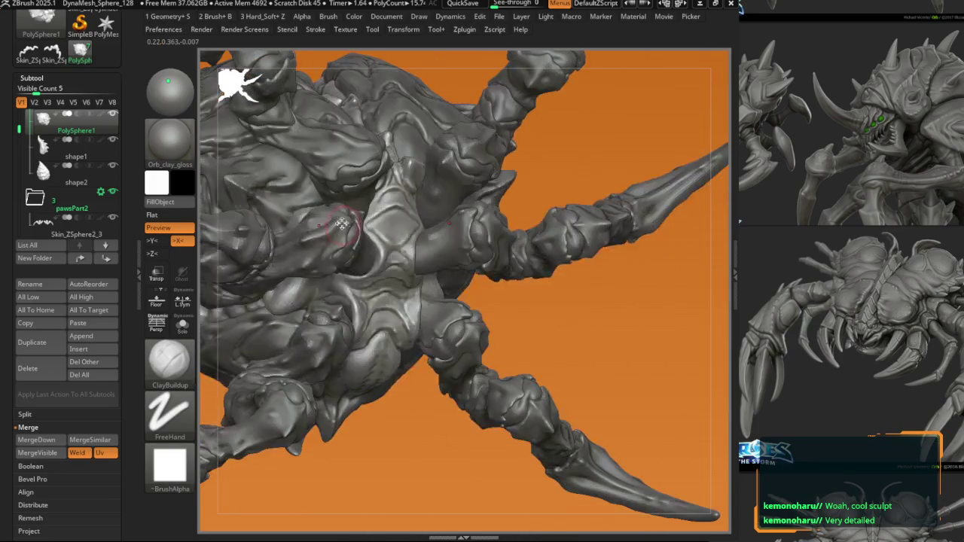
{"action": "scroll", "coordinate": [362, 248], "scroll_direction": "up", "scroll_amount": 1}
{"action": "right_click", "coordinate": [362, 250]}
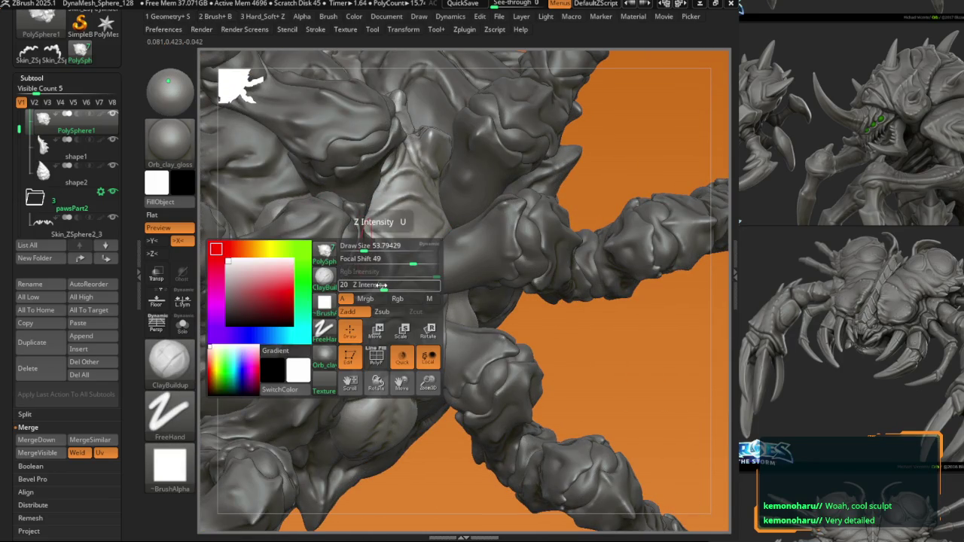
{"action": "key", "text": "b"}
{"action": "key", "text": "d"}
{"action": "key", "text": "s"}
{"action": "key", "text": "b"}
{"action": "left_click", "coordinate": [378, 359]}
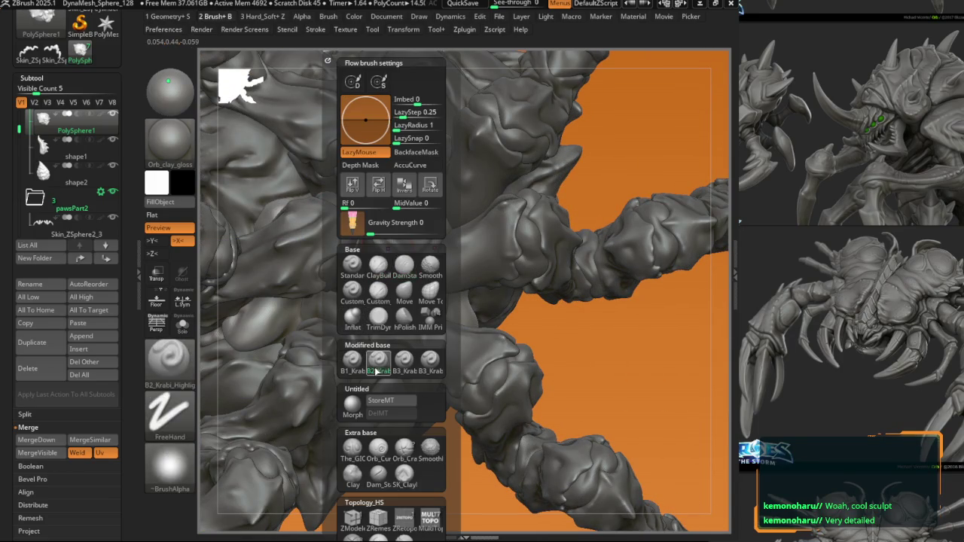
{"action": "scroll", "coordinate": [373, 365], "scroll_direction": "up", "scroll_amount": 1}
{"action": "key", "text": "b"}
{"action": "left_click", "coordinate": [344, 360]}
Step: Sculpt folds into the light central underside, checking form at lower subdivision with Shift+D/D
{"action": "right_click_drag", "start_coordinate": [347, 365], "coordinate": [399, 287]}
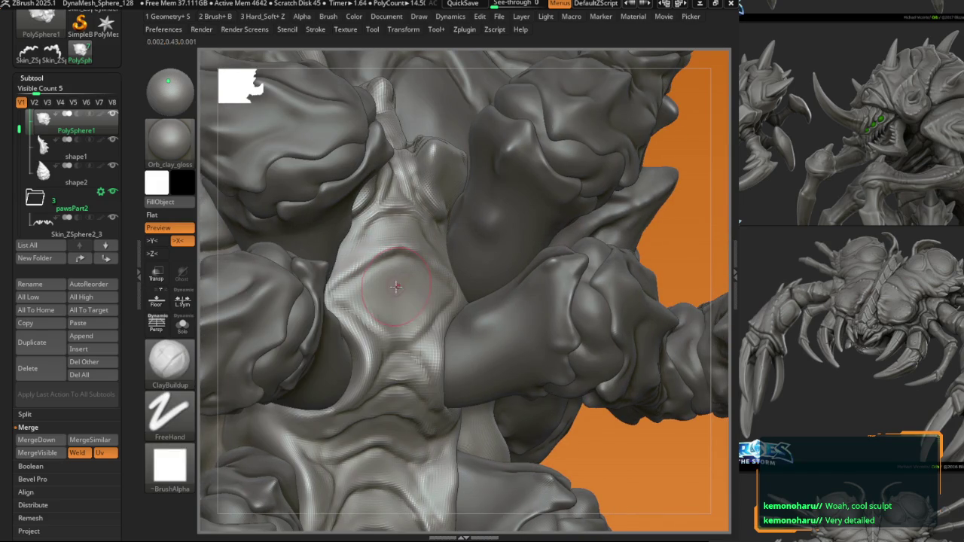
{"action": "right_click_drag", "start_coordinate": [402, 286], "coordinate": [377, 295]}
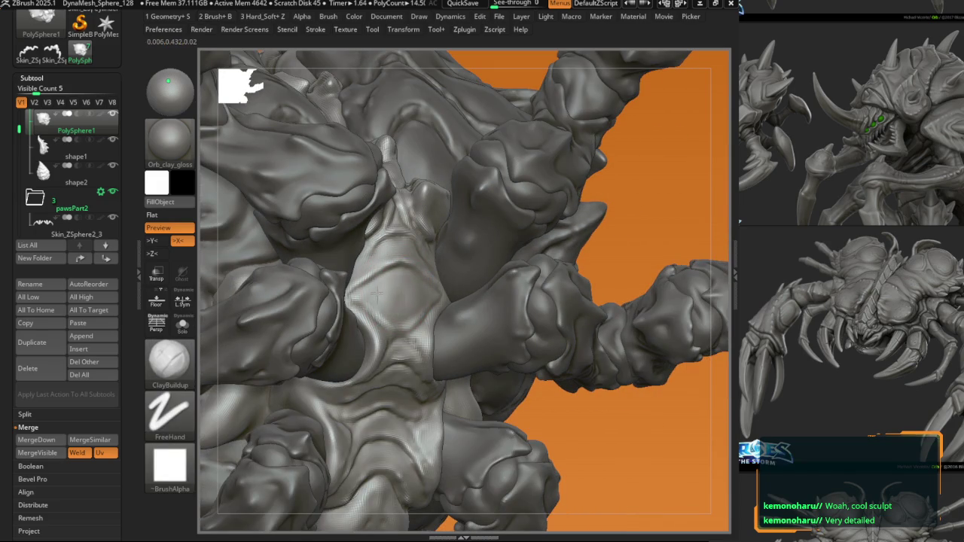
{"action": "right_click_drag", "start_coordinate": [402, 240], "coordinate": [397, 243]}
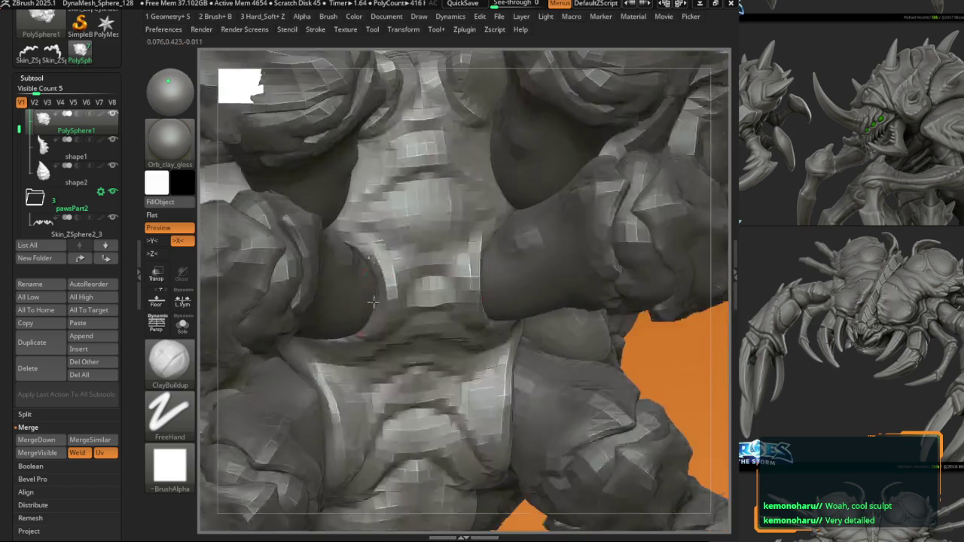
{"action": "mouse_move", "coordinate": [343, 279]}
{"action": "right_mouse_down"}
{"action": "mouse_move", "coordinate": [404, 305]}
{"action": "mouse_move", "coordinate": [424, 358]}
{"action": "right_mouse_up"}
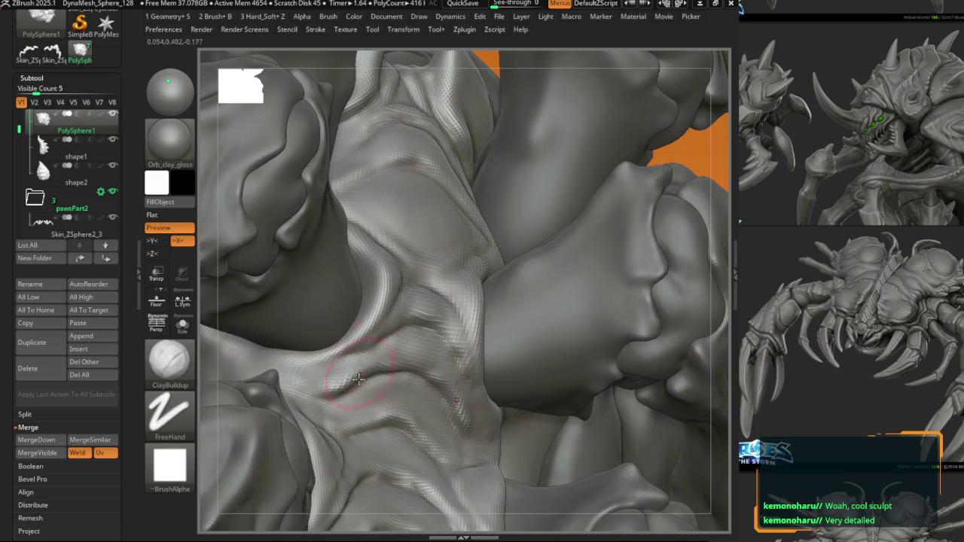
{"action": "left_click_drag", "start_coordinate": [413, 393], "coordinate": [339, 420]}
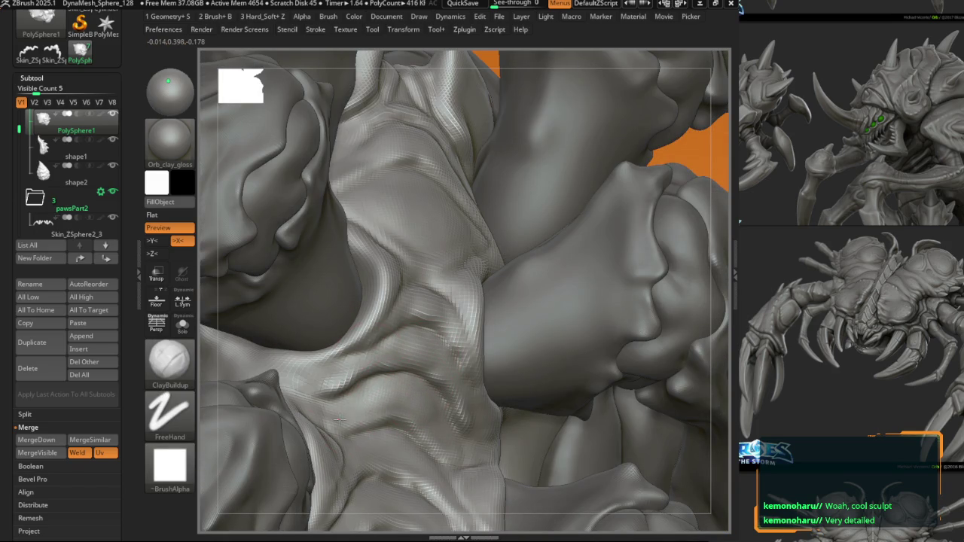
{"action": "right_click_drag", "start_coordinate": [339, 421], "coordinate": [391, 385]}
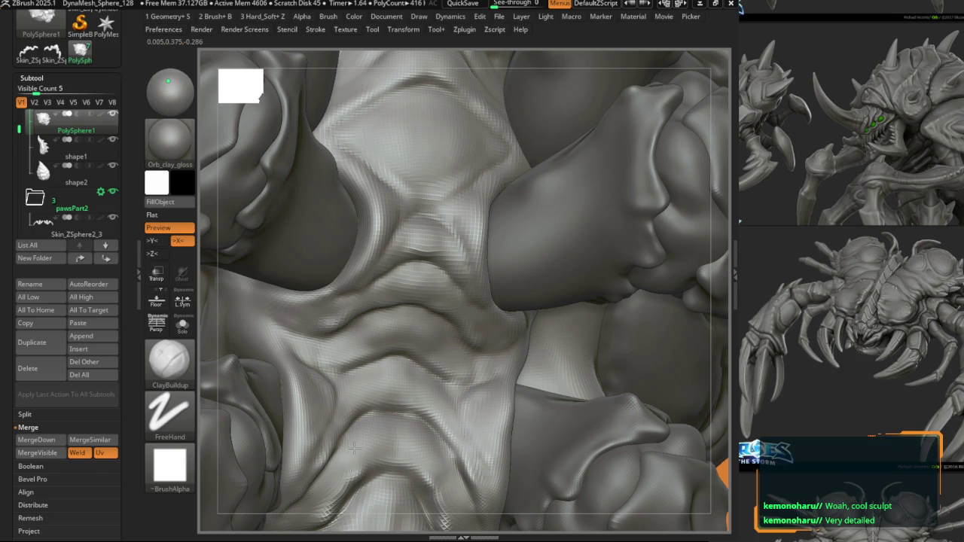
{"action": "key", "text": "shift+d"}
{"action": "key", "text": "d"}
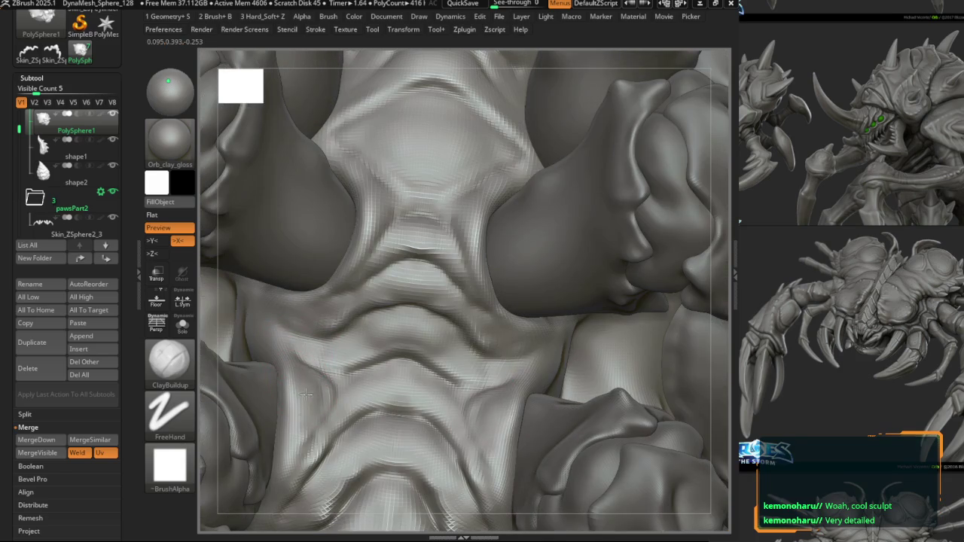
{"action": "mouse_move", "coordinate": [268, 371]}
{"action": "right_mouse_down"}
{"action": "mouse_move", "coordinate": [347, 360]}
{"action": "mouse_move", "coordinate": [308, 297]}
{"action": "mouse_move", "coordinate": [320, 264]}
{"action": "right_mouse_up"}
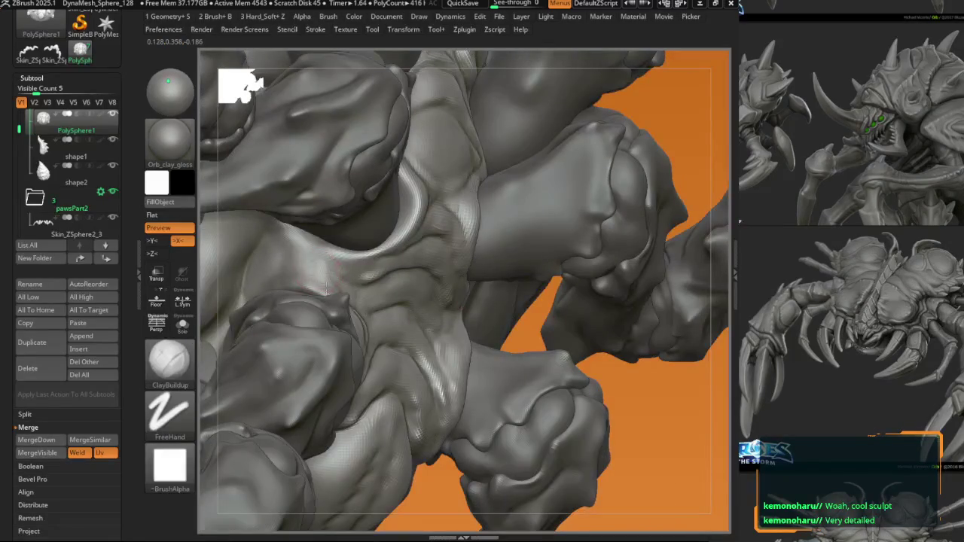
{"action": "key", "text": "space"}
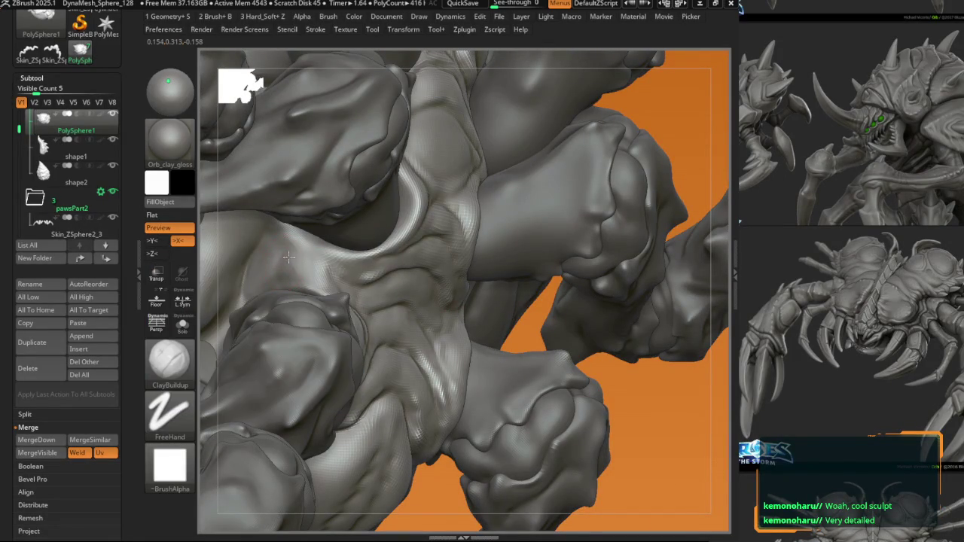
{"action": "mouse_move", "coordinate": [344, 296]}
{"action": "right_mouse_down"}
{"action": "mouse_move", "coordinate": [398, 279]}
{"action": "mouse_move", "coordinate": [490, 286]}
{"action": "mouse_move", "coordinate": [445, 273]}
{"action": "mouse_move", "coordinate": [462, 215]}
{"action": "mouse_move", "coordinate": [456, 286]}
{"action": "mouse_move", "coordinate": [472, 307]}
{"action": "mouse_move", "coordinate": [430, 296]}
{"action": "mouse_move", "coordinate": [422, 253]}
{"action": "mouse_move", "coordinate": [422, 271]}
{"action": "mouse_move", "coordinate": [383, 271]}
{"action": "mouse_move", "coordinate": [463, 247]}
{"action": "right_mouse_up"}
{"action": "key", "text": "f"}
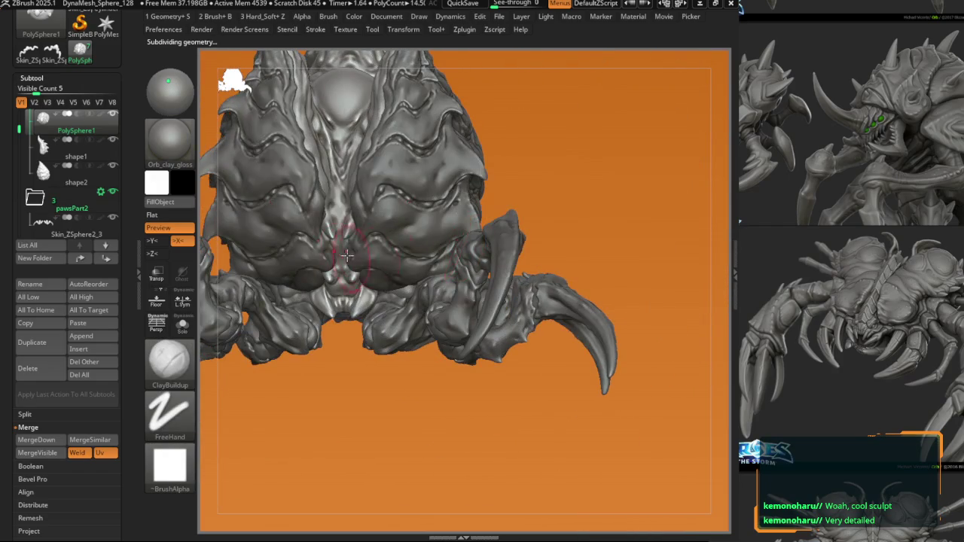
Step: Solo the head subtool to inspect it, then show all parts and zoom onto the dome
{"action": "key", "text": "alt+s"}
{"action": "mouse_move", "coordinate": [297, 219]}
{"action": "right_mouse_down"}
{"action": "mouse_move", "coordinate": [370, 239]}
{"action": "mouse_move", "coordinate": [384, 177]}
{"action": "mouse_move", "coordinate": [349, 219]}
{"action": "right_mouse_up"}
{"action": "key", "text": "alt+s"}
{"action": "right_click_drag", "start_coordinate": [387, 219], "coordinate": [292, 235], "text": "ctrl"}
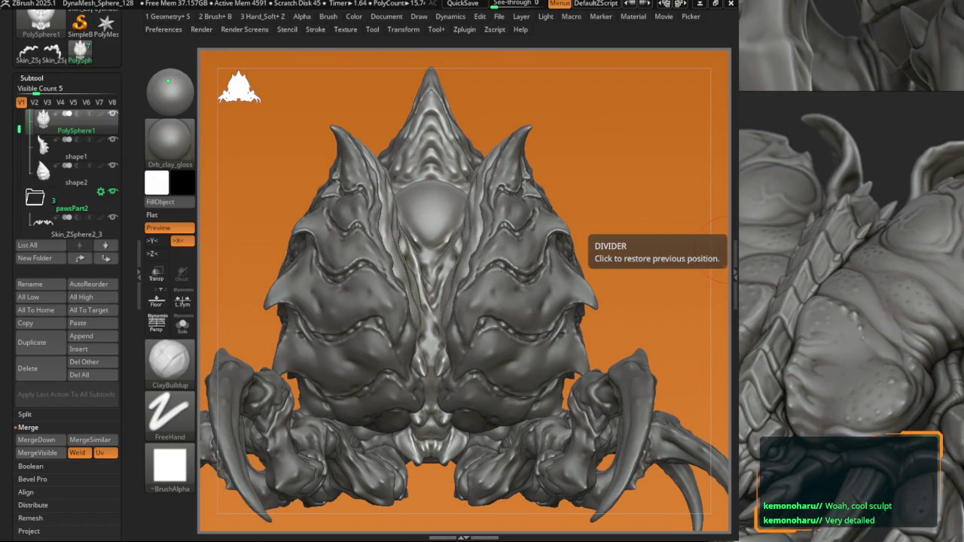
{"action": "middle_click_drag", "start_coordinate": [890, 286], "coordinate": [849, 272]}
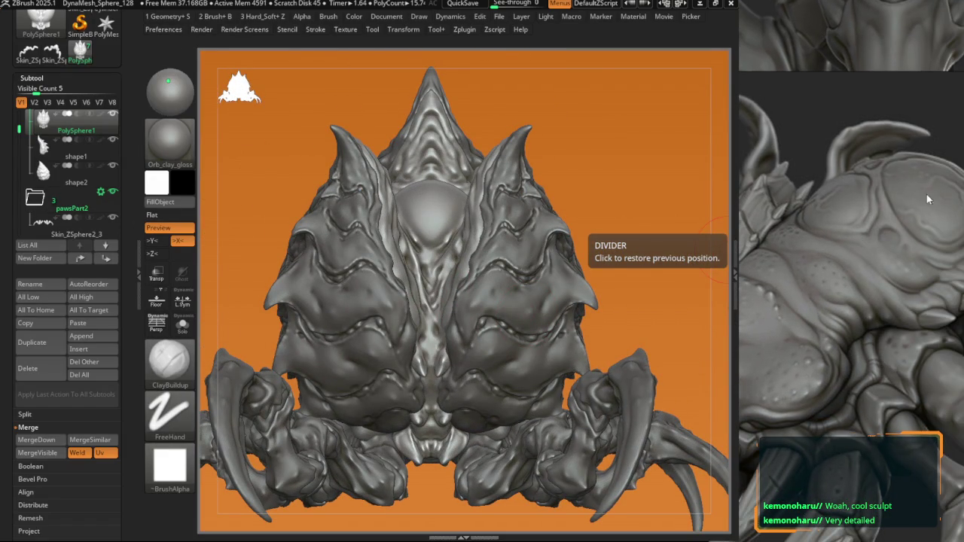
{"action": "scroll", "coordinate": [926, 194], "scroll_direction": "up", "scroll_amount": 2}
{"action": "scroll", "coordinate": [922, 251], "scroll_direction": "down", "scroll_amount": 2}
{"action": "mouse_move", "coordinate": [449, 235]}
{"action": "right_mouse_down", "text": "ctrl"}
{"action": "mouse_move", "coordinate": [407, 298]}
{"action": "mouse_move", "coordinate": [426, 309]}
{"action": "right_mouse_up", "text": "ctrl"}
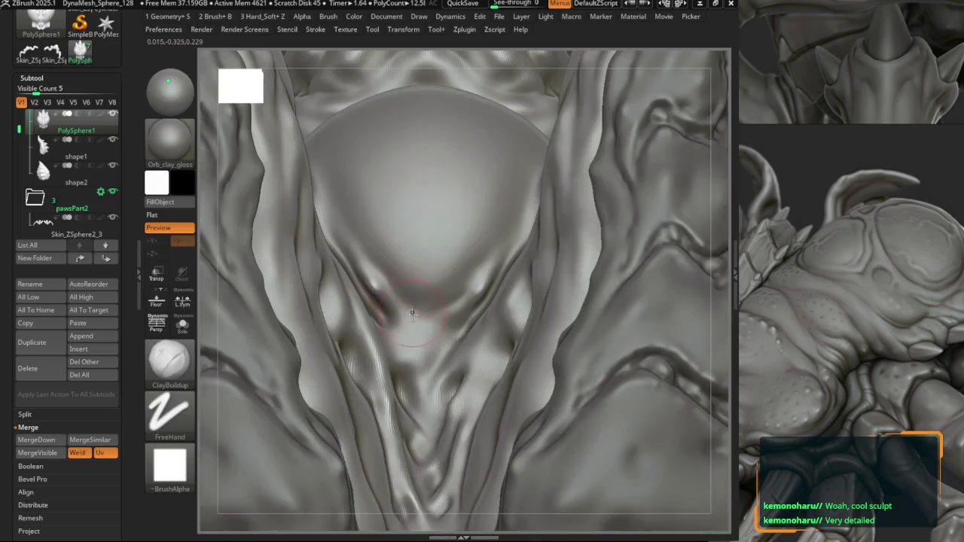
{"action": "mouse_move", "coordinate": [372, 250]}
{"action": "right_mouse_down", "text": "ctrl"}
{"action": "mouse_move", "coordinate": [418, 274]}
{"action": "mouse_move", "coordinate": [397, 273]}
{"action": "mouse_move", "coordinate": [413, 276]}
{"action": "mouse_move", "coordinate": [409, 259]}
{"action": "mouse_move", "coordinate": [394, 260]}
{"action": "mouse_move", "coordinate": [398, 280]}
{"action": "right_mouse_up", "text": "ctrl"}
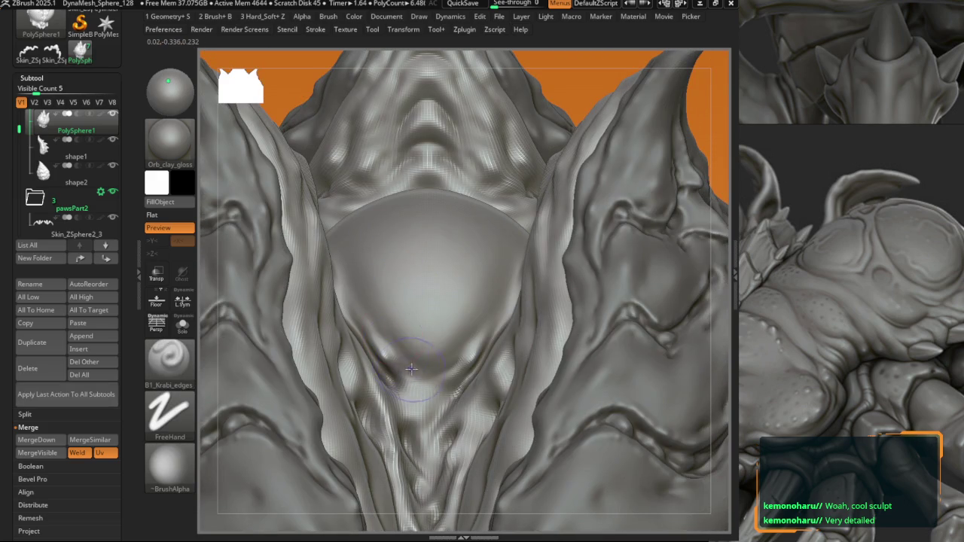
Step: Raise a small bulge and carve a curling swirl into the dome
{"action": "left_click_drag", "start_coordinate": [408, 275], "coordinate": [395, 276]}
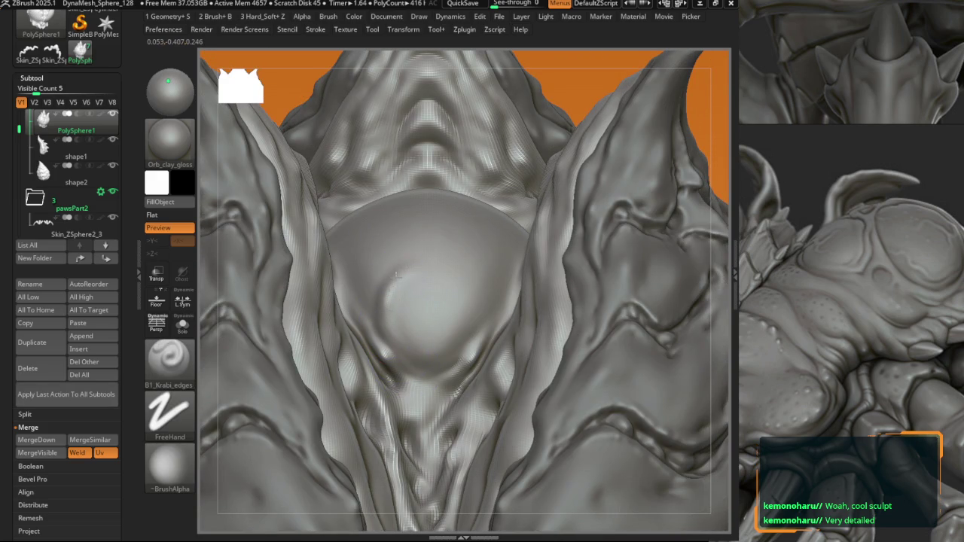
{"action": "mouse_move", "coordinate": [402, 278]}
{"action": "right_mouse_down"}
{"action": "mouse_move", "coordinate": [430, 269]}
{"action": "mouse_move", "coordinate": [436, 243]}
{"action": "mouse_move", "coordinate": [497, 286]}
{"action": "right_mouse_up"}
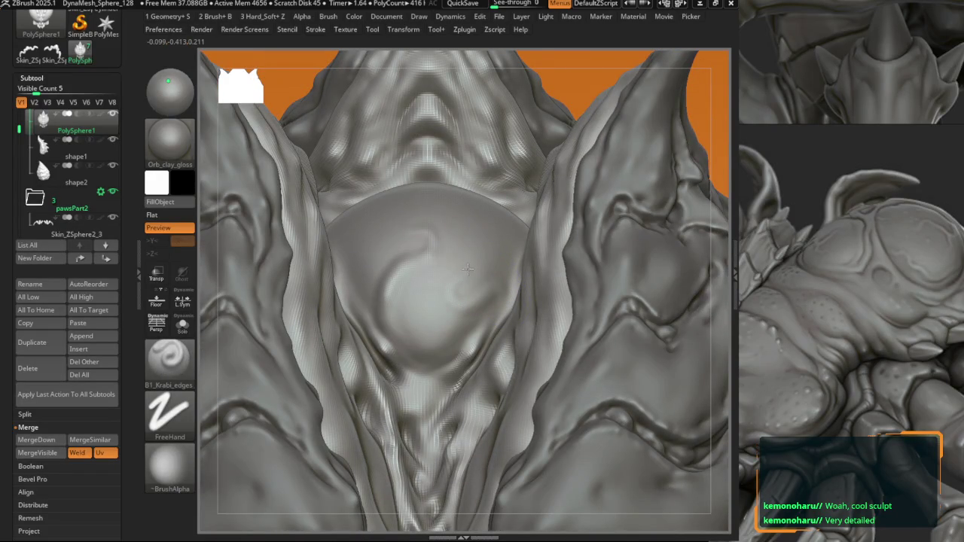
{"action": "mouse_move", "coordinate": [468, 299]}
{"action": "left_mouse_down"}
{"action": "mouse_move", "coordinate": [460, 261]}
{"action": "mouse_move", "coordinate": [391, 291]}
{"action": "mouse_move", "coordinate": [392, 339]}
{"action": "left_mouse_up"}
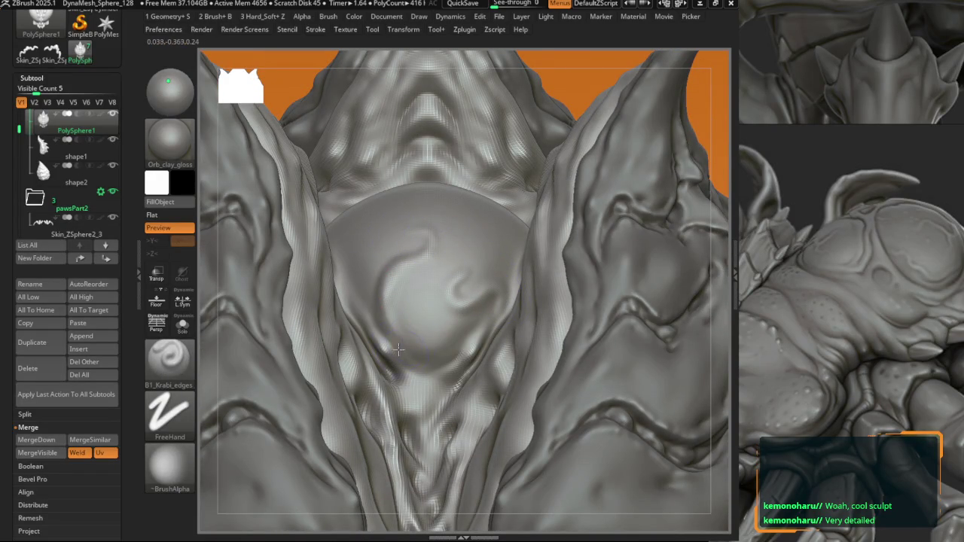
{"action": "right_click_drag", "start_coordinate": [399, 349], "coordinate": [315, 242]}
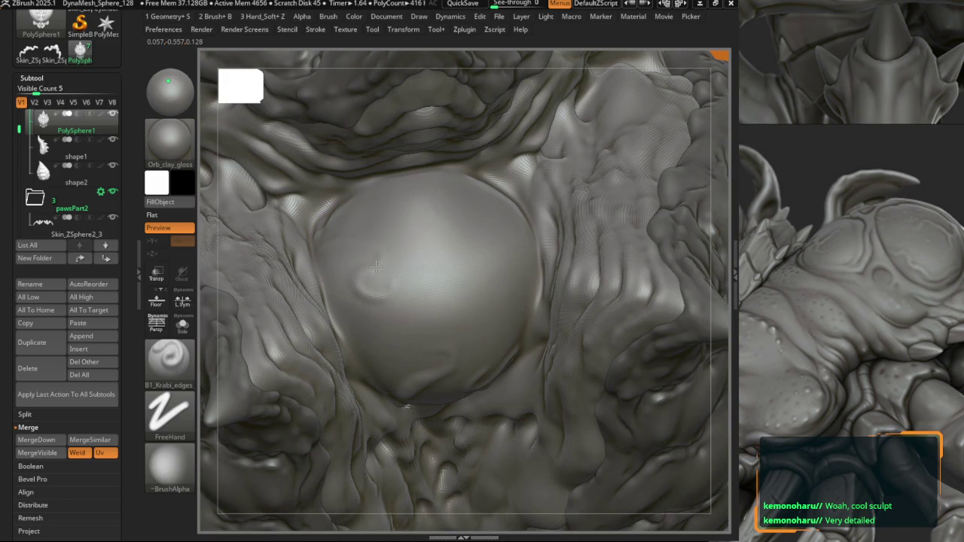
Step: Step through undo/redo history, trying and discarding a crease on the dome
{"action": "key", "text": "ctrl+shift+z"}
{"action": "key", "text": "ctrl+shift+z"}
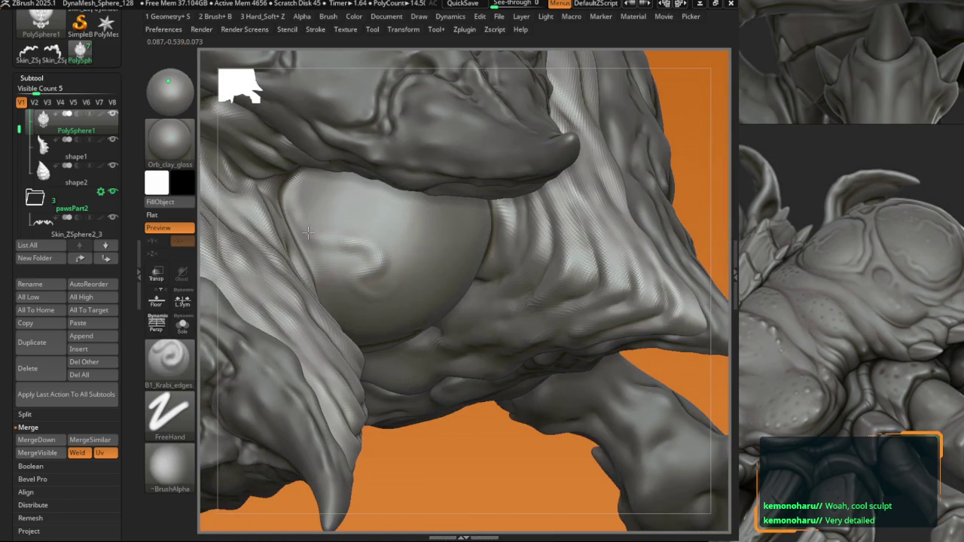
{"action": "key", "text": "ctrl+shift+z"}
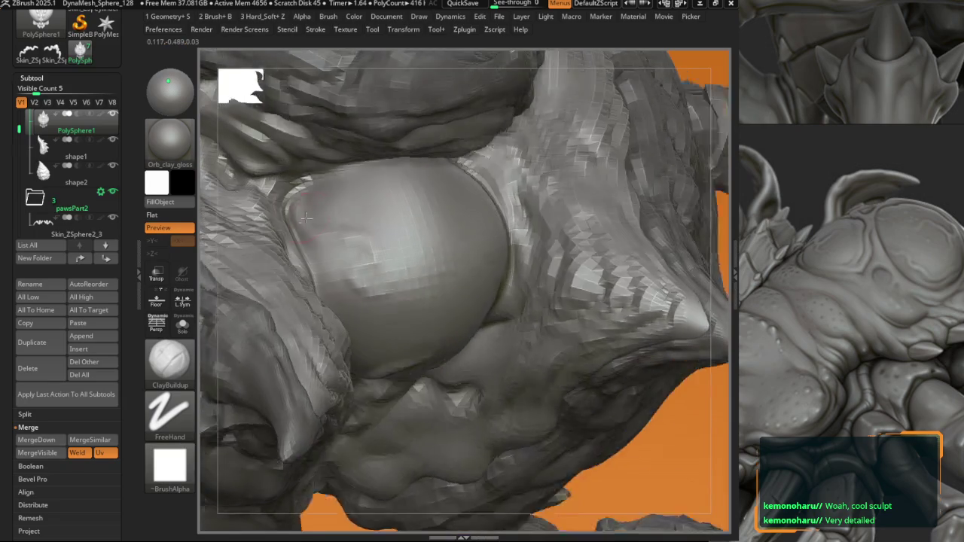
{"action": "key", "text": "ctrl+shift+z"}
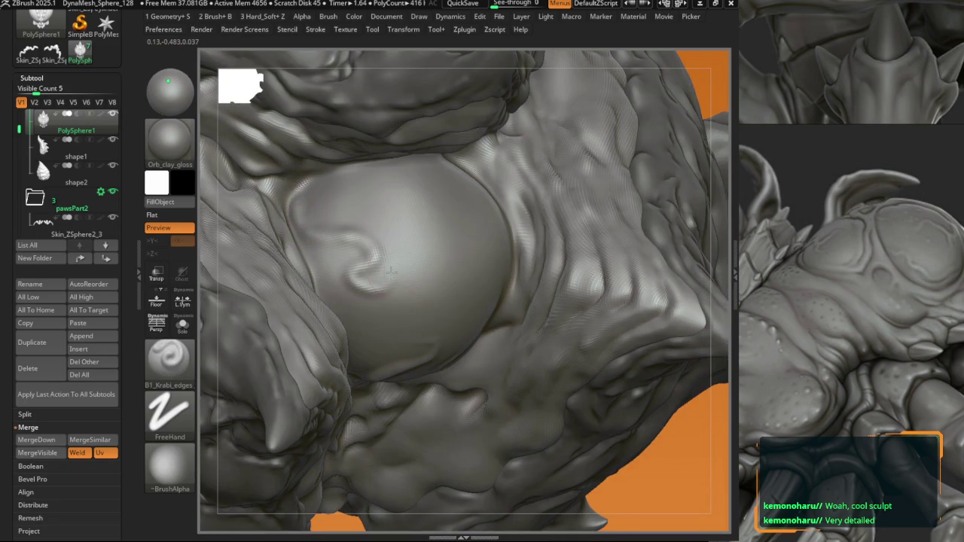
{"action": "key", "text": "ctrl+shift+z"}
{"action": "key", "text": "ctrl+shift+z"}
{"action": "key", "text": "ctrl+z"}
{"action": "left_click_drag", "start_coordinate": [462, 288], "coordinate": [426, 261]}
{"action": "key", "text": "ctrl+z"}
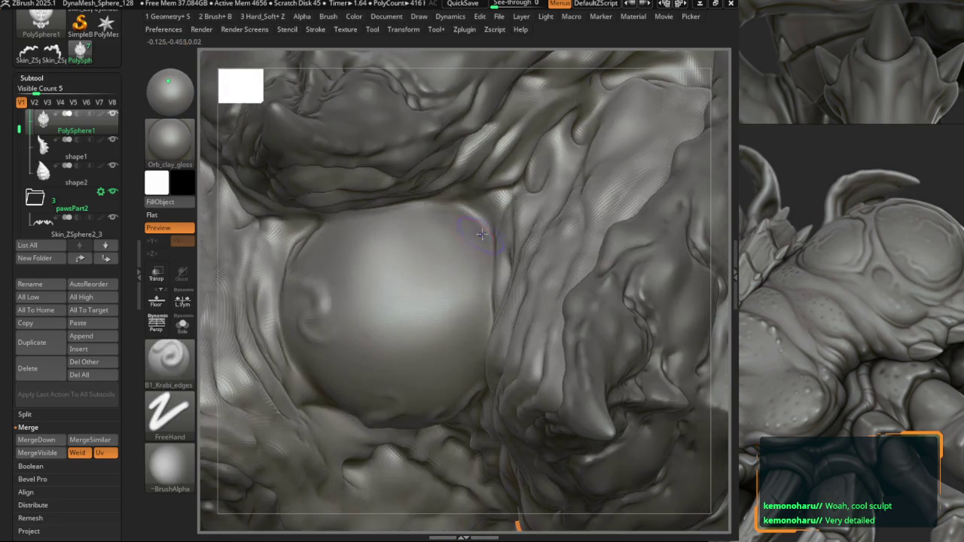
{"action": "key", "text": "ctrl+z"}
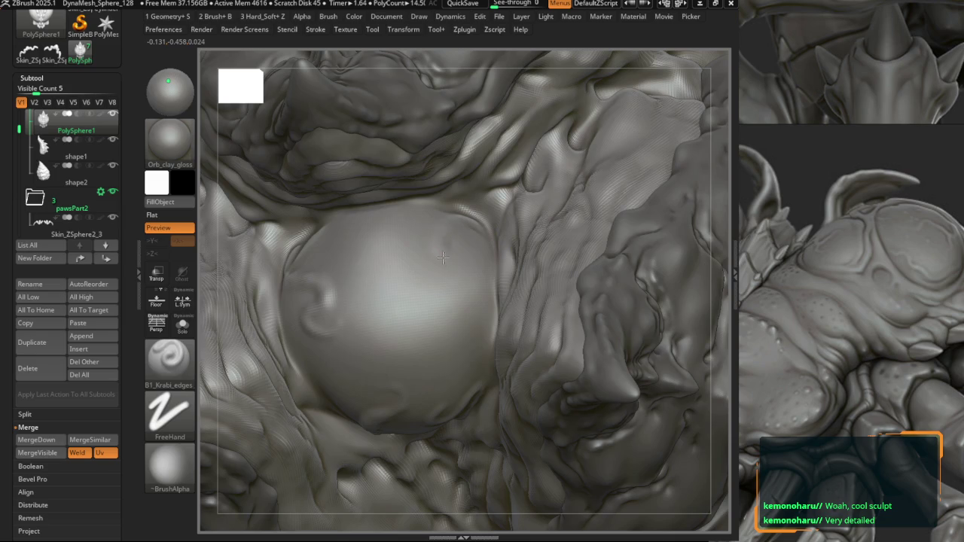
{"action": "key", "text": "ctrl+z"}
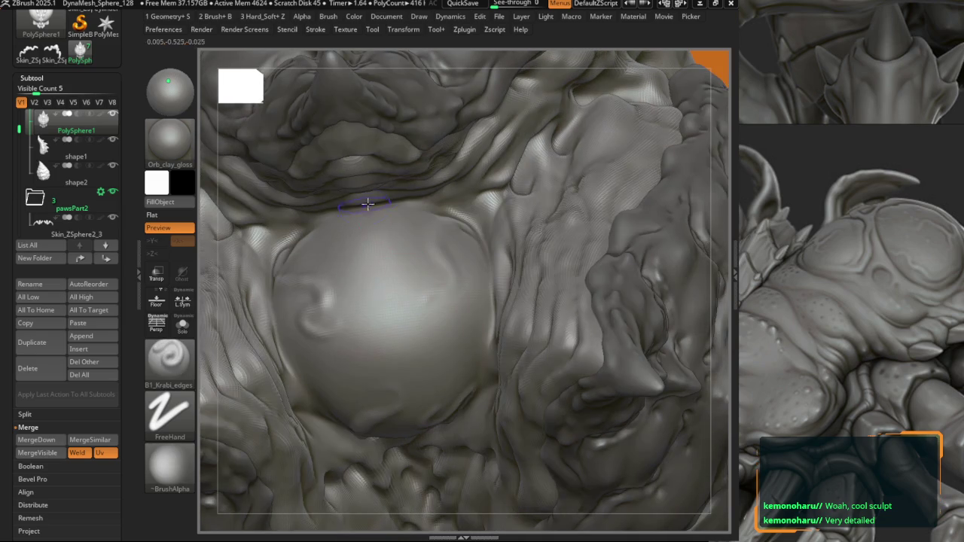
{"action": "key", "text": "ctrl+z"}
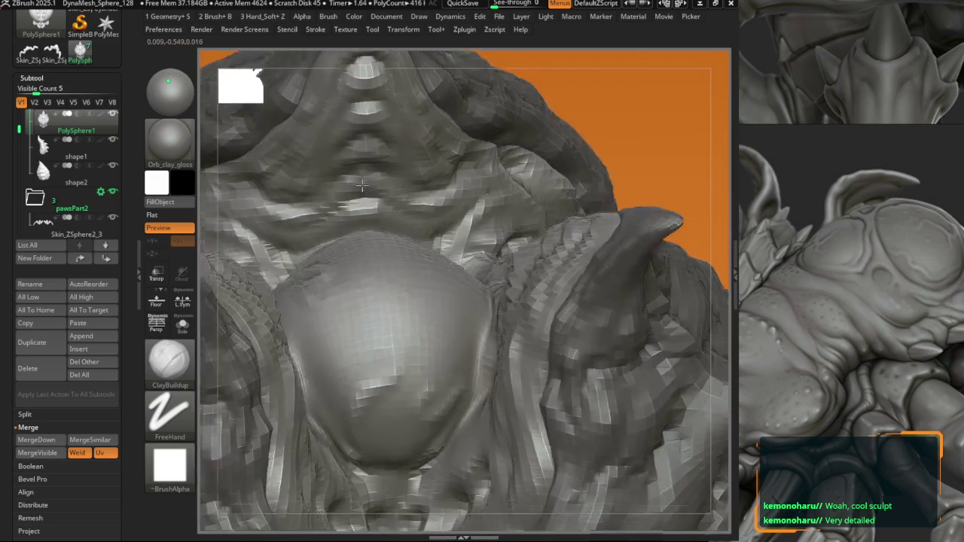
{"action": "key", "text": "ctrl+z"}
{"action": "key", "text": "ctrl+z"}
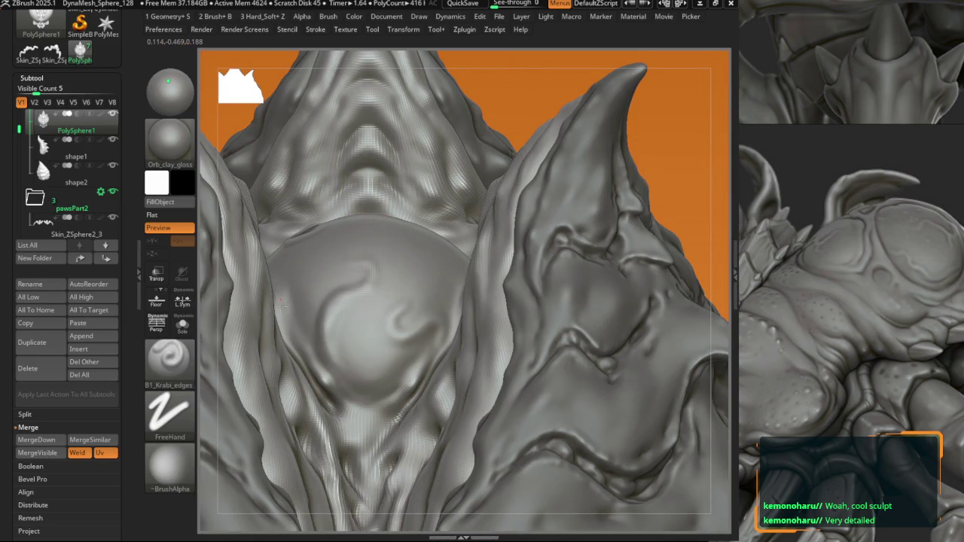
{"action": "key", "text": "ctrl+z"}
{"action": "key", "text": "ctrl+z"}
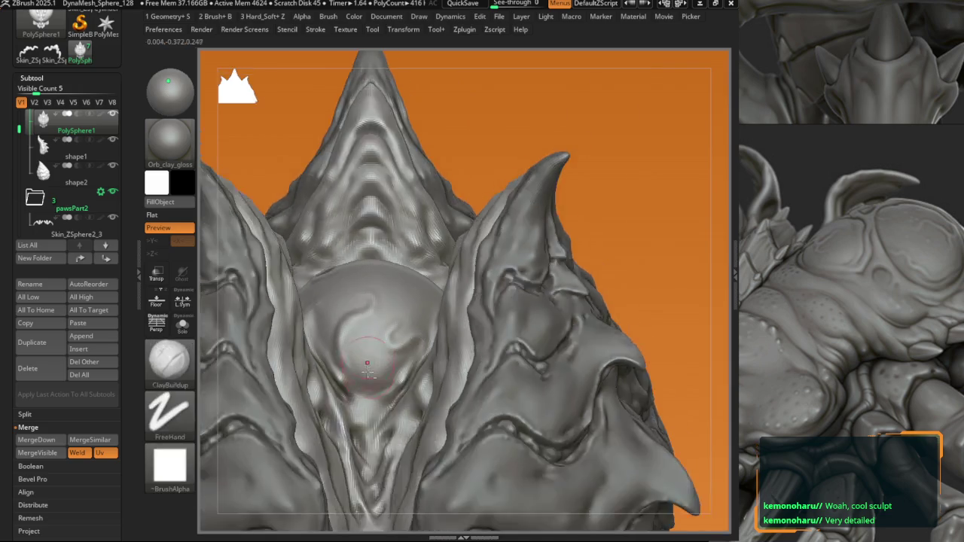
{"action": "key", "text": "ctrl+z"}
{"action": "key", "text": "ctrl+z"}
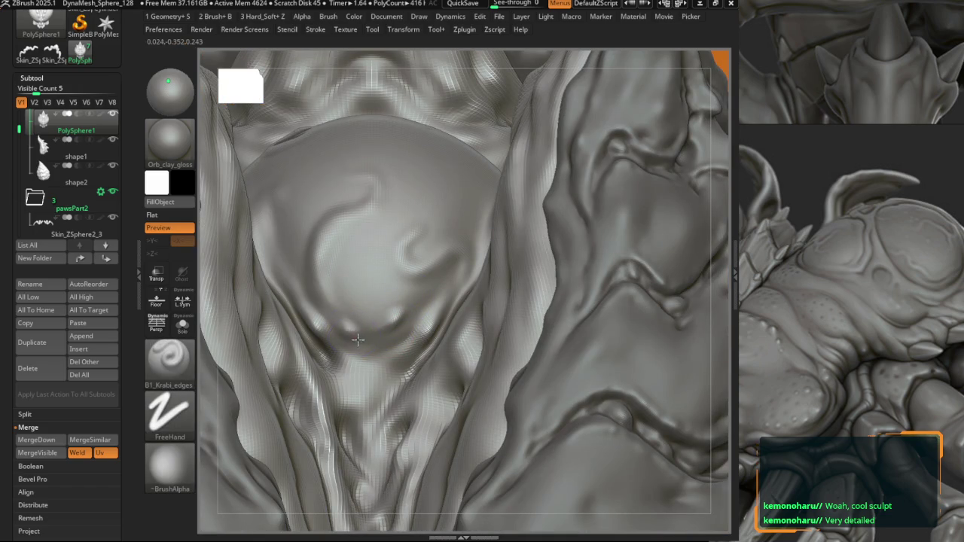
{"action": "key", "text": "ctrl+z"}
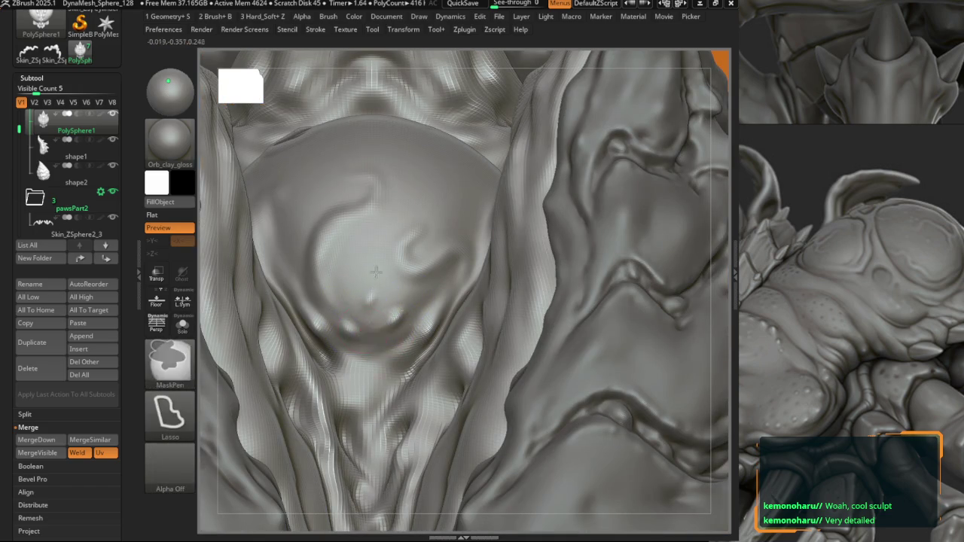
{"action": "key", "text": "ctrl+z"}
{"action": "key", "text": "ctrl+z"}
{"action": "key", "text": "ctrl+z"}
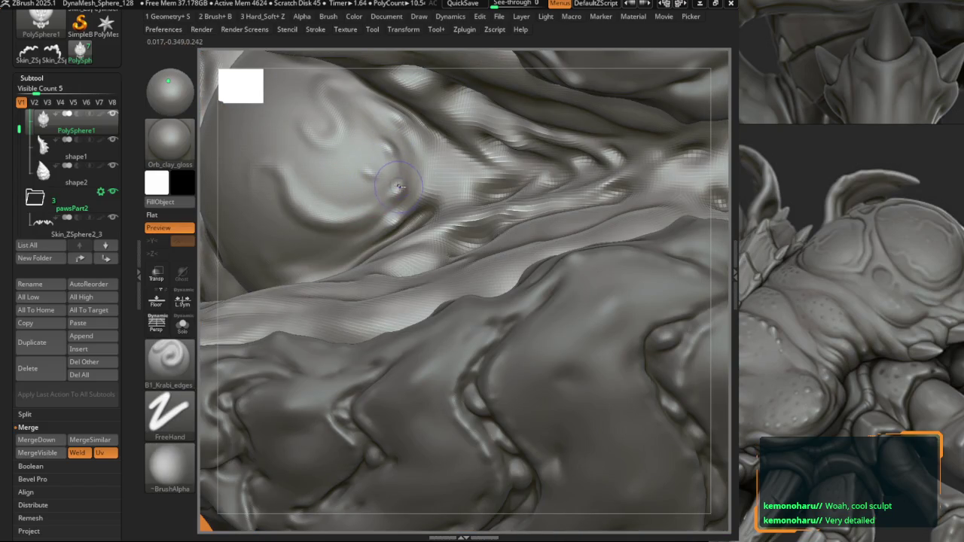
Step: Reframe on the dome's swirl and select the DamStandard brush
{"action": "right_click_drag", "start_coordinate": [360, 203], "coordinate": [405, 238], "text": "alt"}
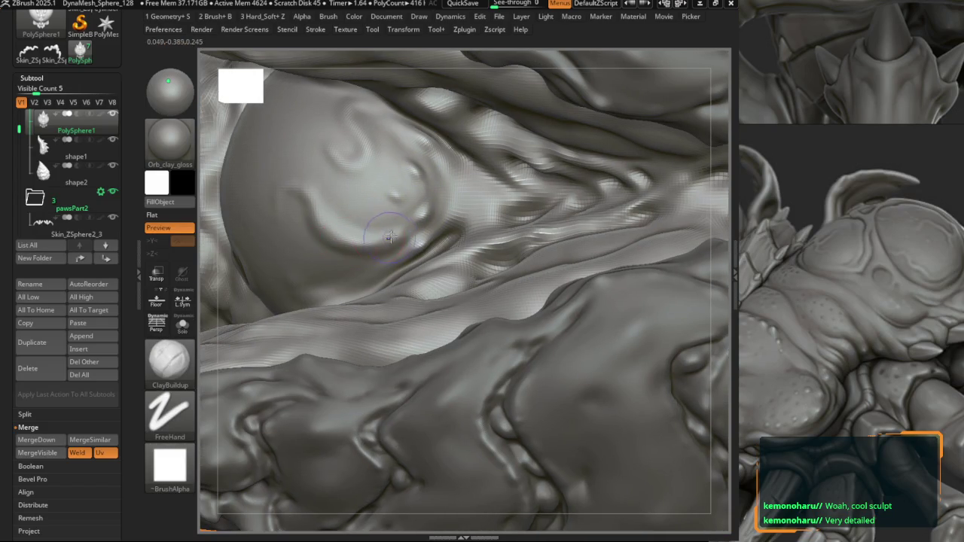
{"action": "right_click_drag", "start_coordinate": [386, 261], "coordinate": [331, 214], "text": "alt"}
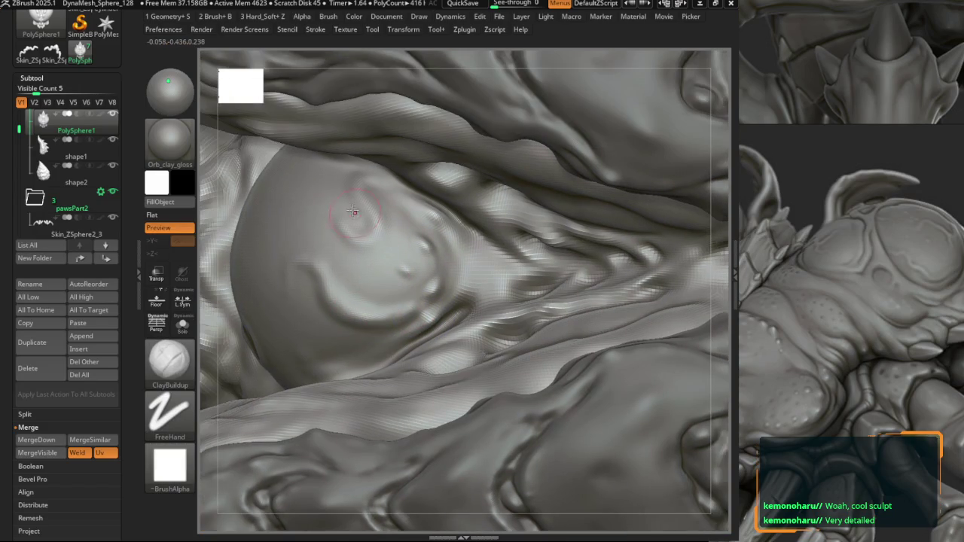
{"action": "key", "text": "b"}
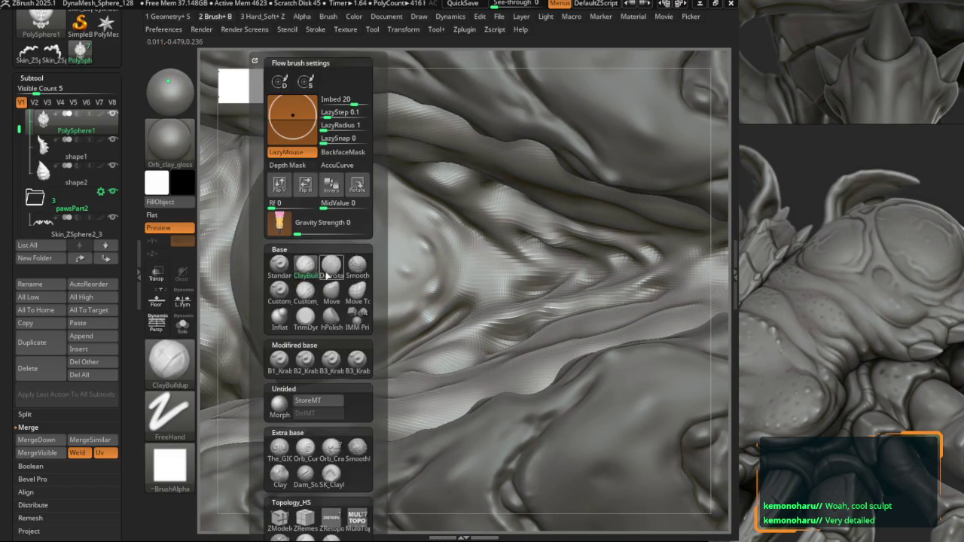
{"action": "key", "text": "d"}
{"action": "key", "text": "s"}
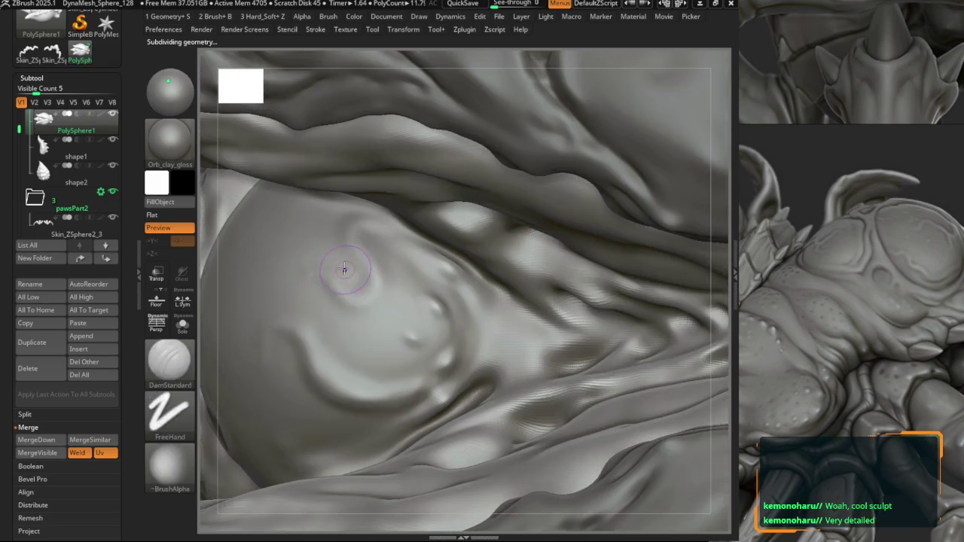
{"action": "key", "text": "space"}
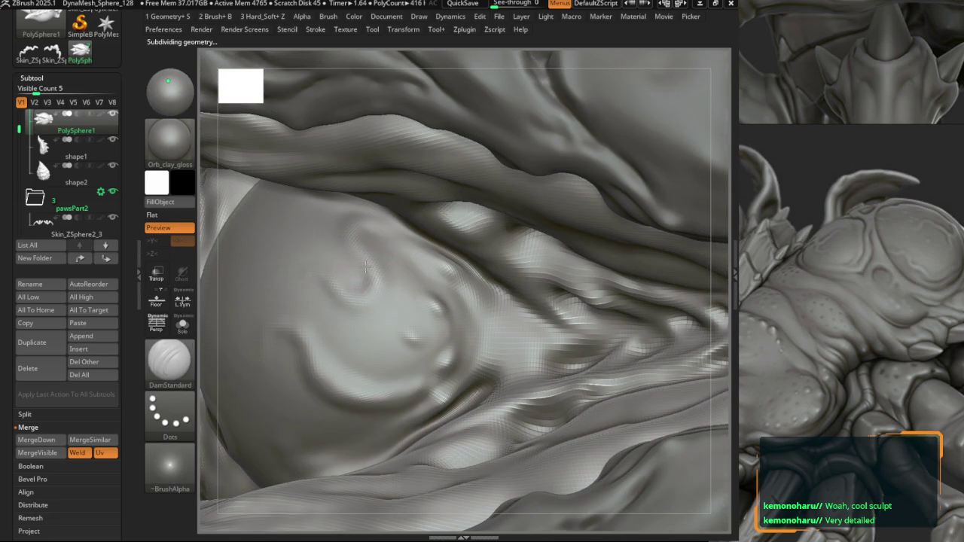
{"action": "key", "text": "space"}
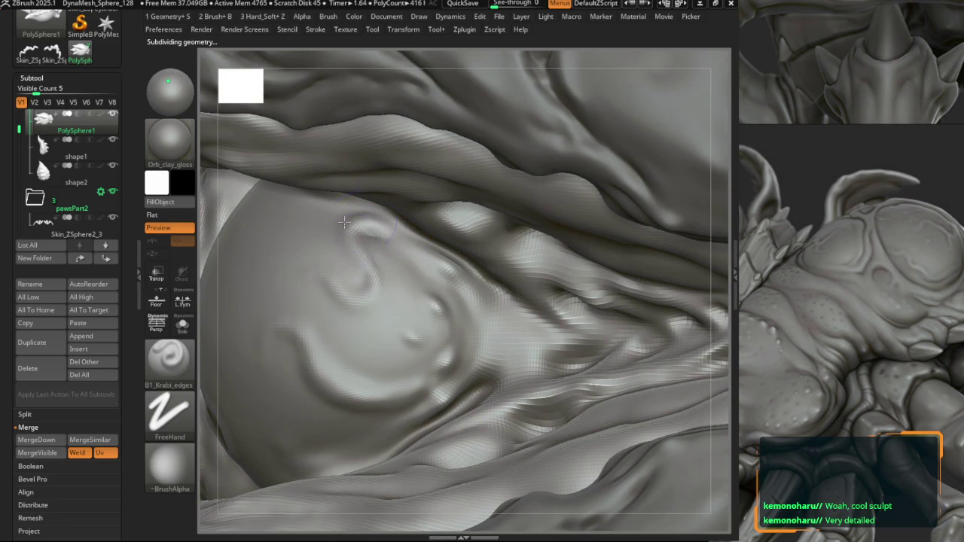
{"action": "key", "text": "b"}
{"action": "key", "text": "d"}
{"action": "key", "text": "s"}
Step: Carve and deepen curved swirl creases along the dome with DamStandard
{"action": "right_click_drag", "start_coordinate": [377, 272], "coordinate": [382, 317]}
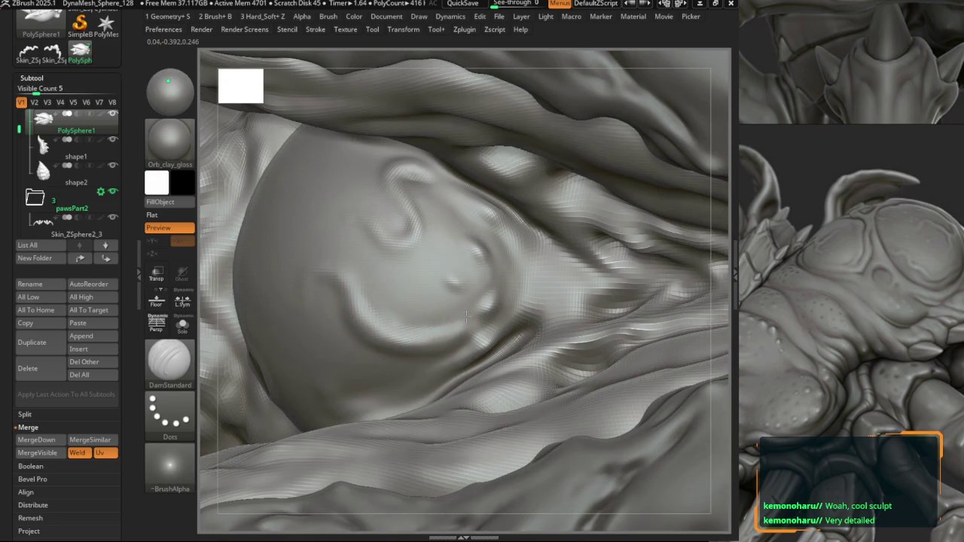
{"action": "right_click_drag", "start_coordinate": [412, 338], "coordinate": [387, 351]}
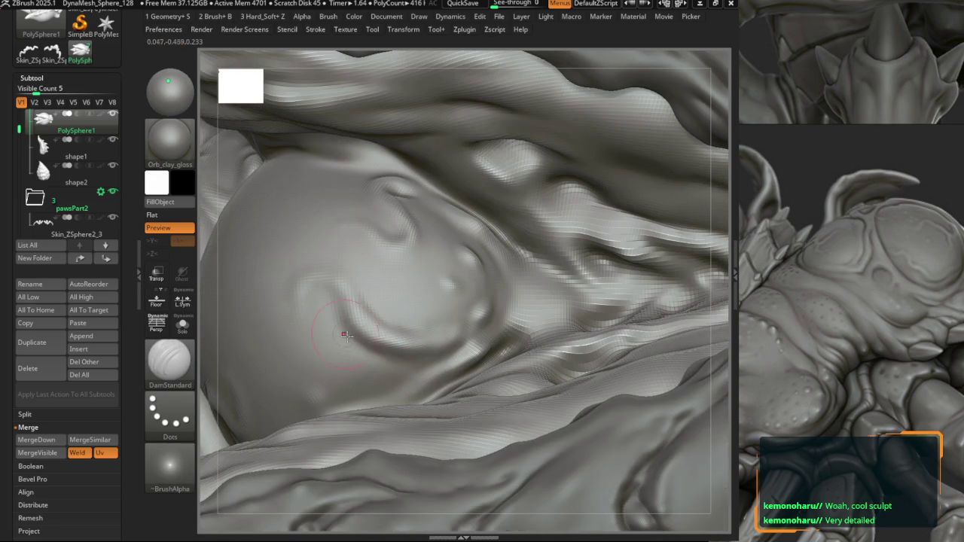
{"action": "key", "text": "space"}
{"action": "right_click_drag", "start_coordinate": [327, 256], "coordinate": [339, 301]}
{"action": "left_click_drag", "start_coordinate": [350, 301], "coordinate": [305, 283]}
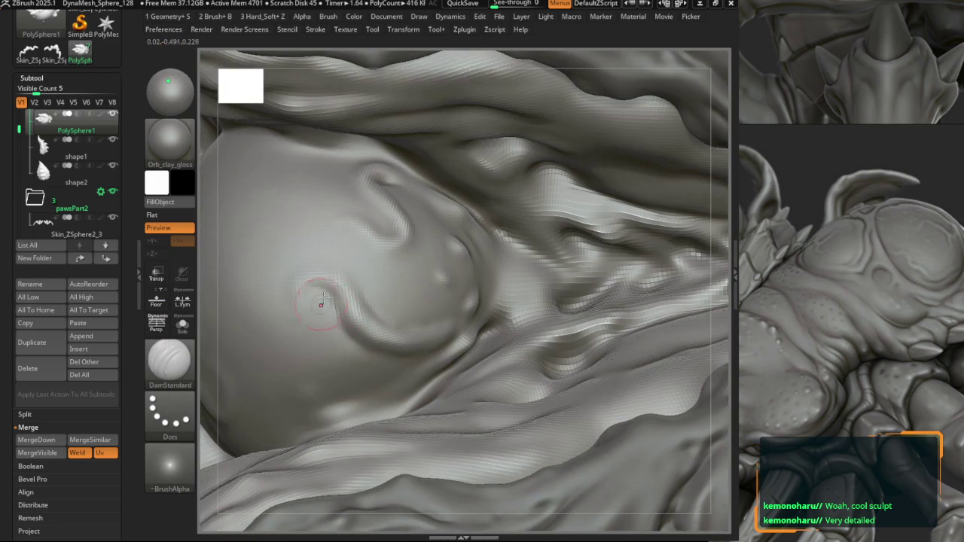
{"action": "key", "text": "space"}
{"action": "key", "text": "b"}
{"action": "key", "text": "d"}
{"action": "key", "text": "s"}
{"action": "mouse_move", "coordinate": [301, 260]}
{"action": "right_mouse_down"}
{"action": "mouse_move", "coordinate": [326, 281]}
{"action": "mouse_move", "coordinate": [356, 250]}
{"action": "mouse_move", "coordinate": [349, 241]}
{"action": "mouse_move", "coordinate": [265, 303]}
{"action": "right_mouse_up"}
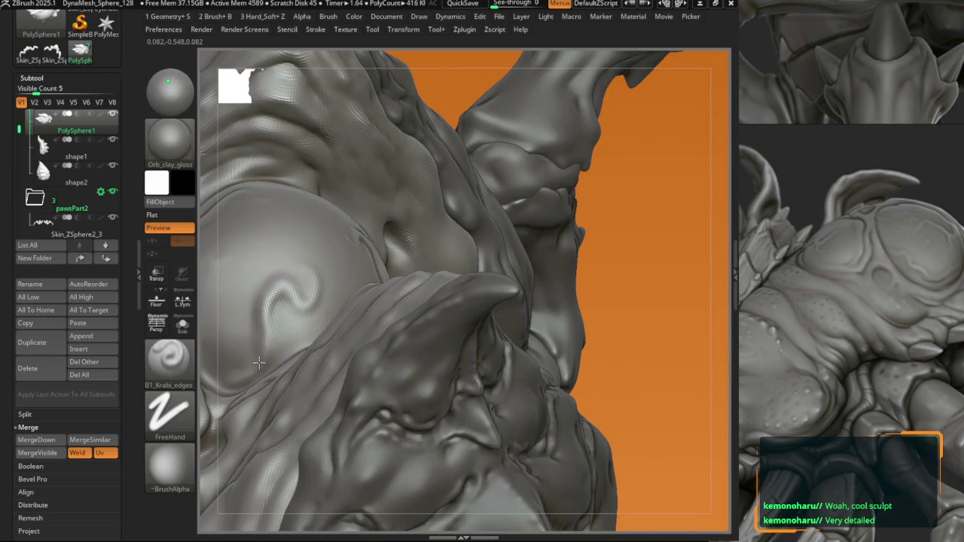
Step: Reselect DamStandard and turn the view onto the dome
{"action": "key", "text": "b"}
{"action": "key", "text": "d"}
{"action": "key", "text": "s"}
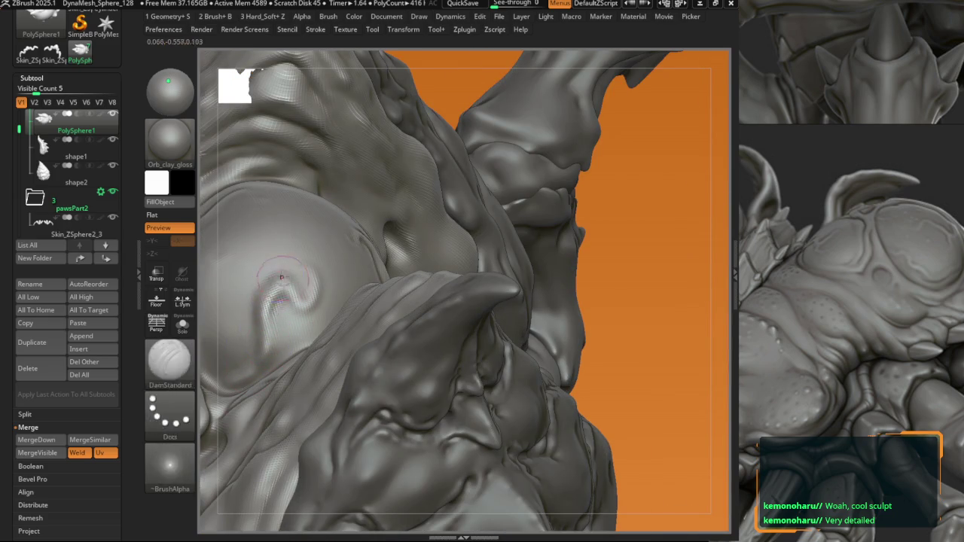
{"action": "right_click_drag", "start_coordinate": [264, 328], "coordinate": [301, 285]}
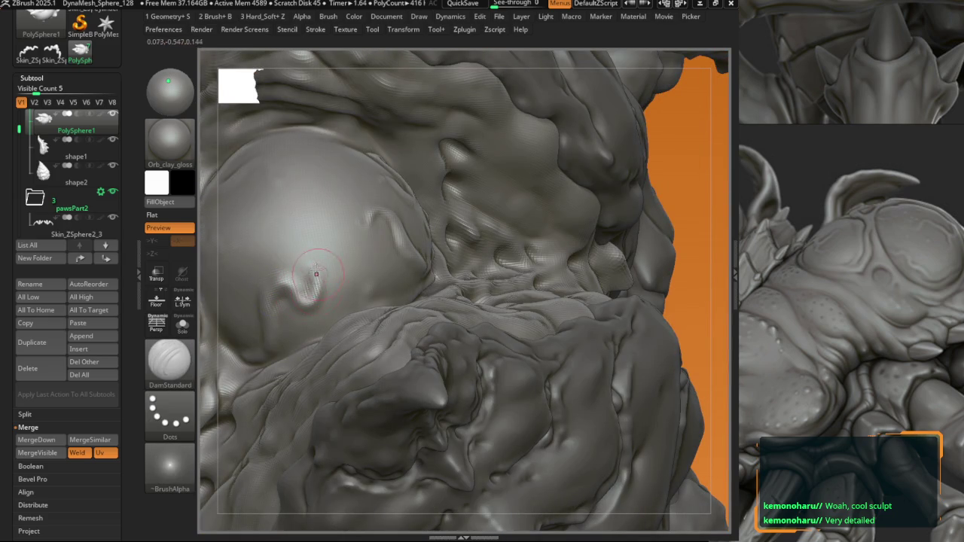
{"action": "mouse_move", "coordinate": [319, 302]}
{"action": "right_mouse_down"}
{"action": "mouse_move", "coordinate": [270, 271]}
{"action": "mouse_move", "coordinate": [373, 268]}
{"action": "mouse_move", "coordinate": [362, 261]}
{"action": "right_mouse_up"}
Step: Toggle between B1_Krabi_edges and DamStandard while orbiting to a front view of the horns
{"action": "key", "text": "1"}
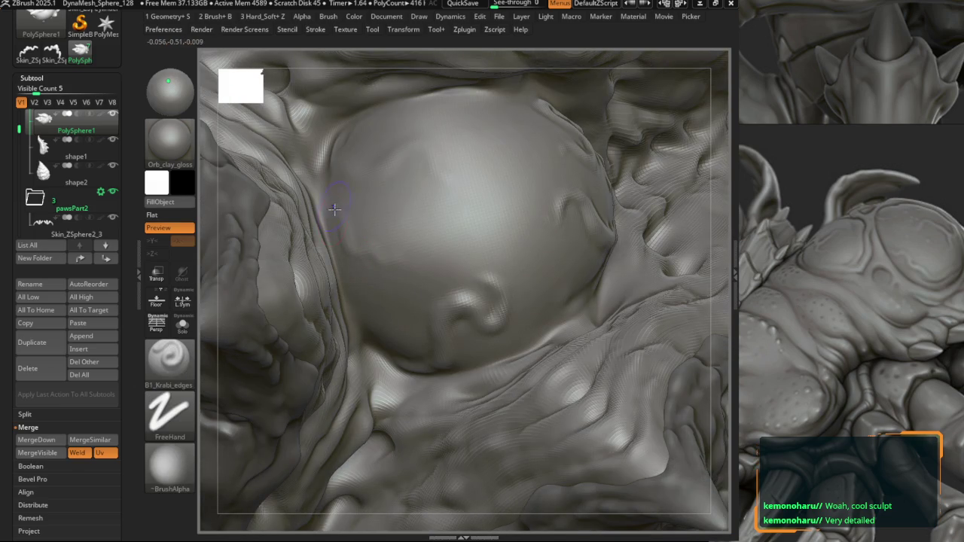
{"action": "key", "text": "1"}
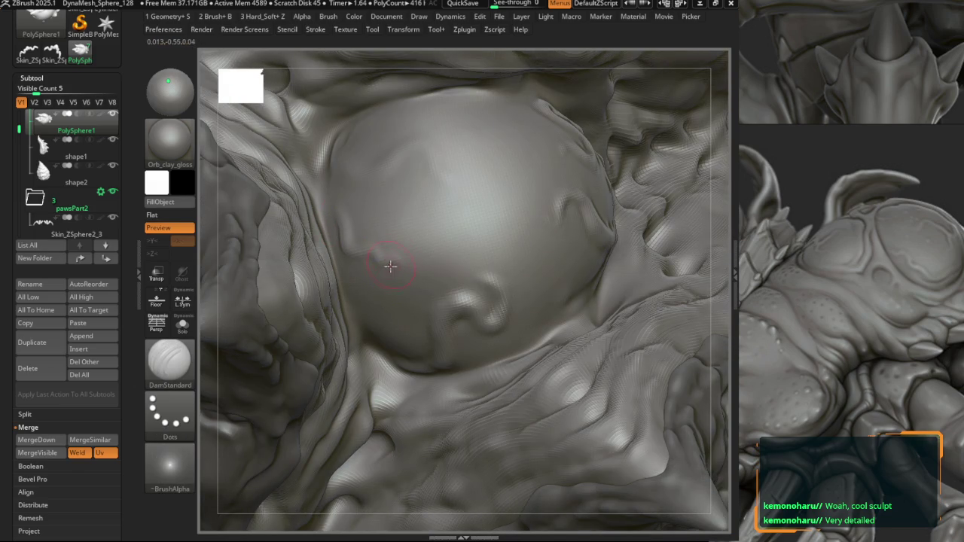
{"action": "right_click_drag", "start_coordinate": [369, 249], "coordinate": [381, 254]}
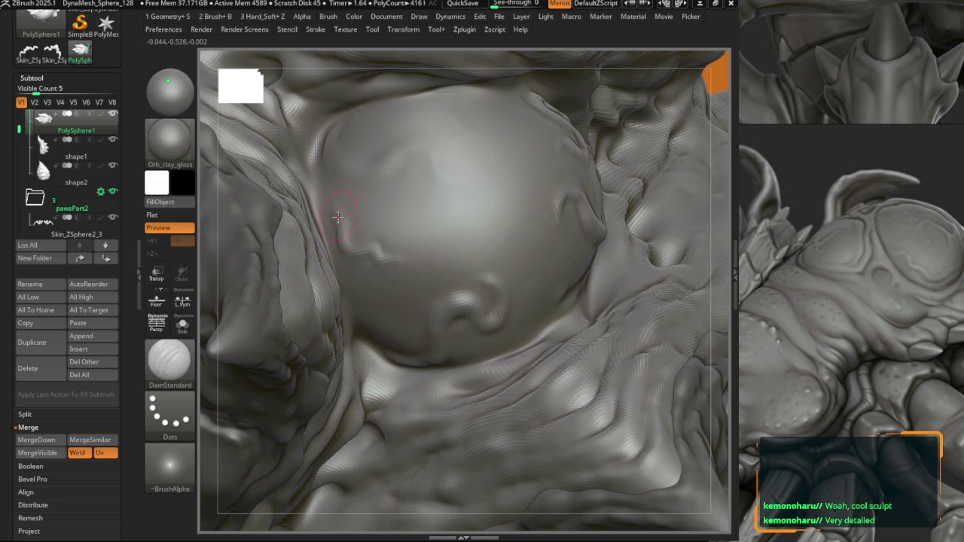
{"action": "key", "text": "1"}
{"action": "key", "text": "1"}
{"action": "right_click_drag", "start_coordinate": [317, 229], "coordinate": [342, 216]}
{"action": "key", "text": "1"}
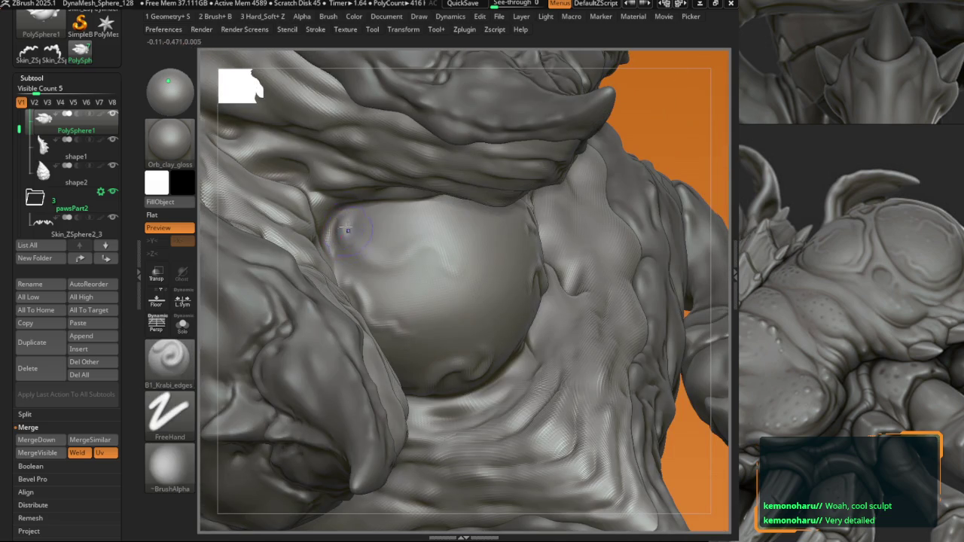
{"action": "key", "text": "1"}
{"action": "mouse_move", "coordinate": [445, 265]}
{"action": "right_mouse_down"}
{"action": "mouse_move", "coordinate": [344, 213]}
{"action": "mouse_move", "coordinate": [388, 290]}
{"action": "mouse_move", "coordinate": [363, 282]}
{"action": "mouse_move", "coordinate": [371, 271]}
{"action": "right_mouse_up"}
Step: Orbit around the dome bulge and neighbouring folds, swapping between edge and crease brushes
{"action": "key", "text": "ctrl"}
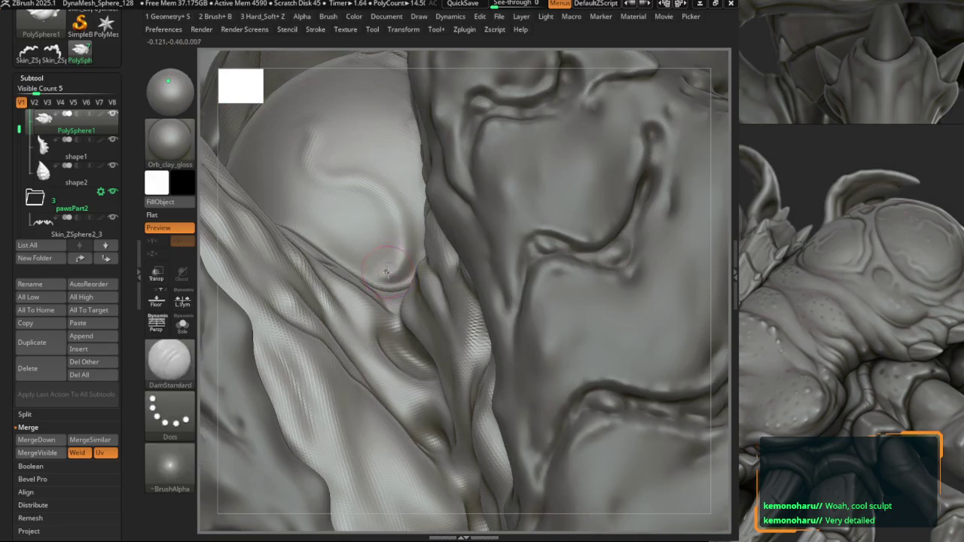
{"action": "key", "text": "alt"}
{"action": "mouse_move", "coordinate": [358, 186]}
{"action": "right_mouse_down"}
{"action": "mouse_move", "coordinate": [345, 241]}
{"action": "mouse_move", "coordinate": [375, 287]}
{"action": "right_mouse_up"}
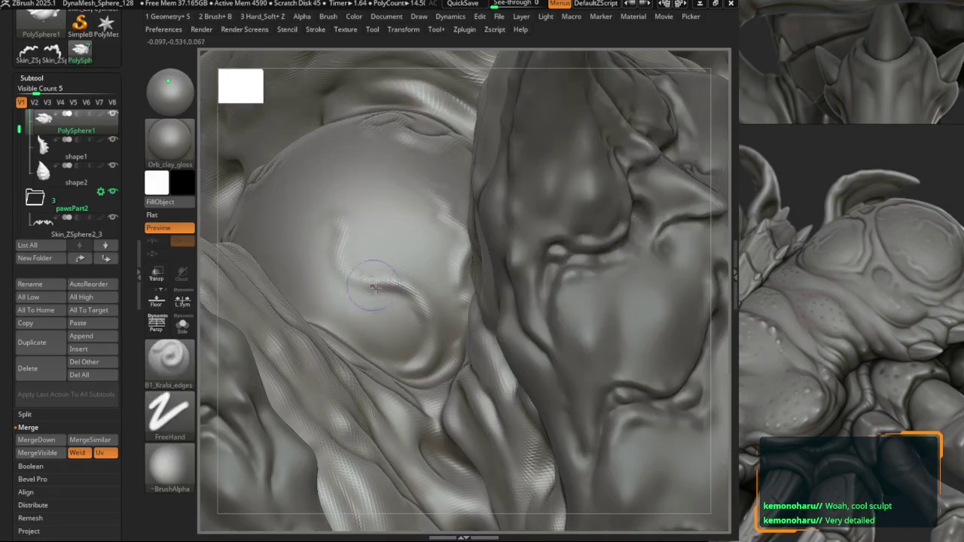
{"action": "right_click_drag", "start_coordinate": [330, 256], "coordinate": [325, 226]}
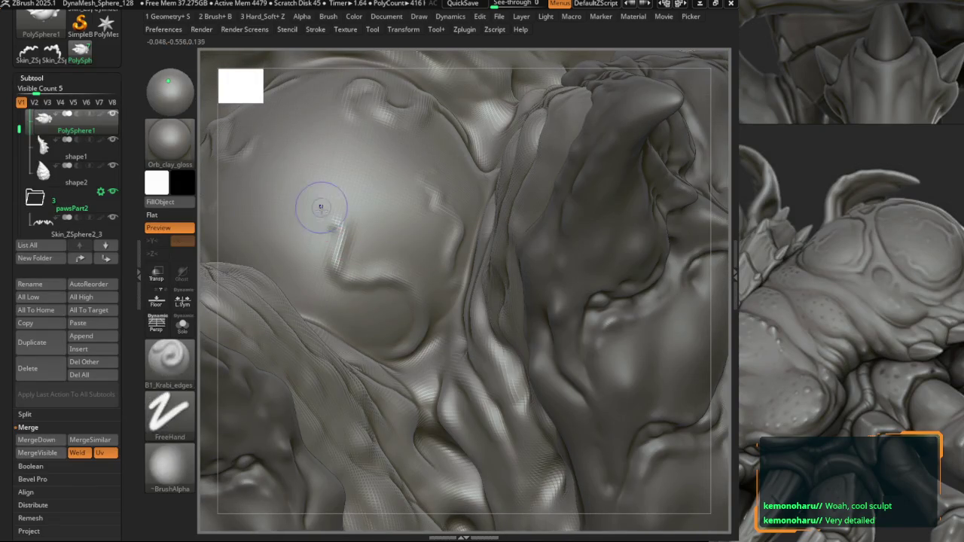
{"action": "key", "text": "alt"}
{"action": "right_click_drag", "start_coordinate": [397, 279], "coordinate": [457, 235]}
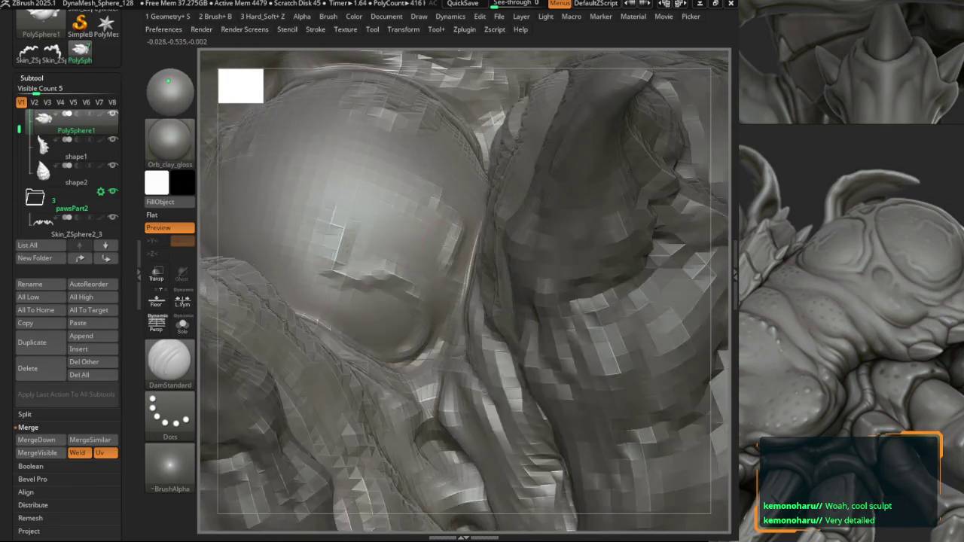
{"action": "right_click_drag", "start_coordinate": [435, 191], "coordinate": [400, 251]}
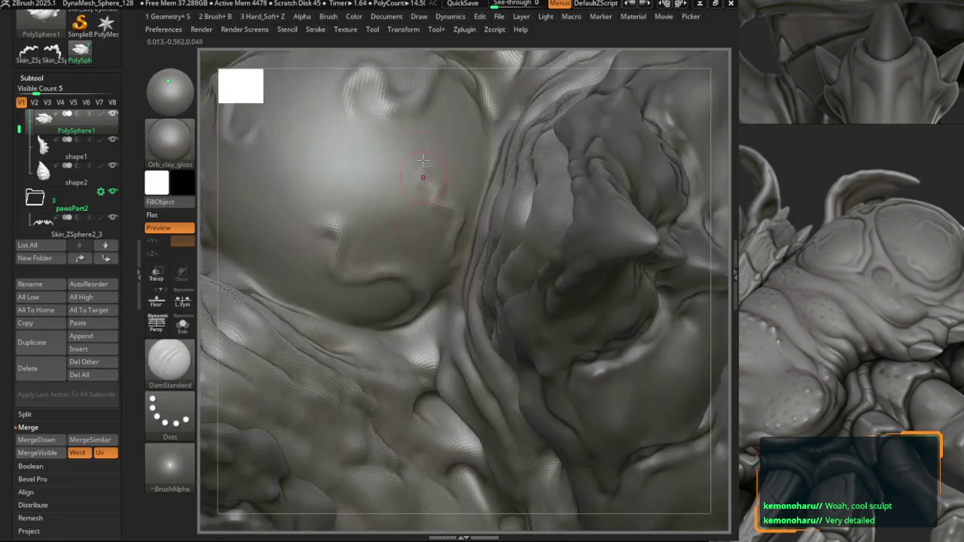
Step: Check the whole model, orbit to the horn beside the dome, and reselect DamStandard
{"action": "key", "text": "alt"}
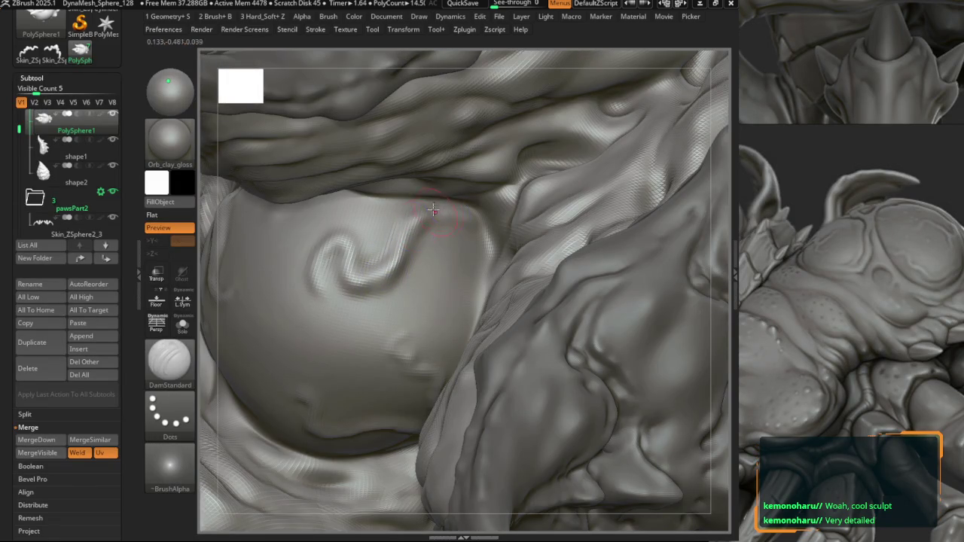
{"action": "right_click_drag", "start_coordinate": [439, 203], "coordinate": [452, 215]}
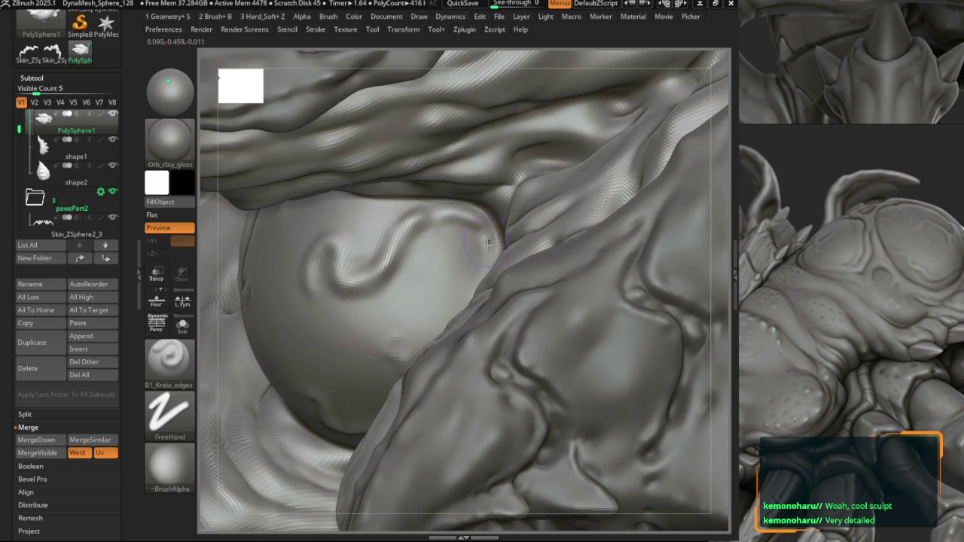
{"action": "mouse_move", "coordinate": [470, 246]}
{"action": "right_mouse_down"}
{"action": "mouse_move", "coordinate": [351, 265]}
{"action": "mouse_move", "coordinate": [396, 279]}
{"action": "right_mouse_up"}
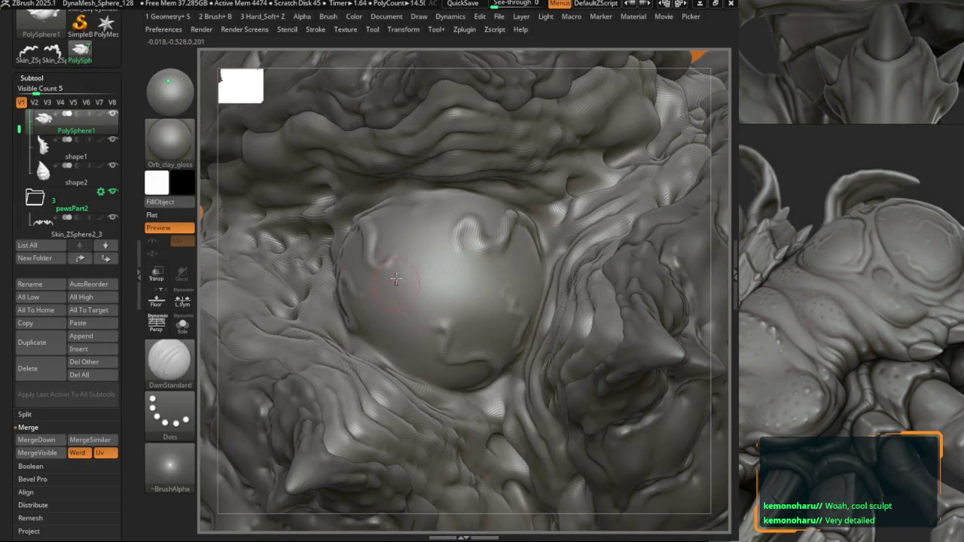
{"action": "mouse_move", "coordinate": [414, 314]}
{"action": "right_mouse_down"}
{"action": "mouse_move", "coordinate": [392, 286]}
{"action": "mouse_move", "coordinate": [382, 250]}
{"action": "mouse_move", "coordinate": [369, 260]}
{"action": "mouse_move", "coordinate": [331, 196]}
{"action": "mouse_move", "coordinate": [350, 252]}
{"action": "mouse_move", "coordinate": [332, 273]}
{"action": "right_mouse_up"}
{"action": "key", "text": "b"}
{"action": "key", "text": "d"}
{"action": "key", "text": "s"}
Step: Switch to ClayBuildup and adjust its intensity in the quick brush settings
{"action": "key", "text": "b"}
{"action": "key", "text": "c"}
{"action": "key", "text": "b"}
{"action": "right_click", "coordinate": [360, 299]}
{"action": "key", "text": "space"}
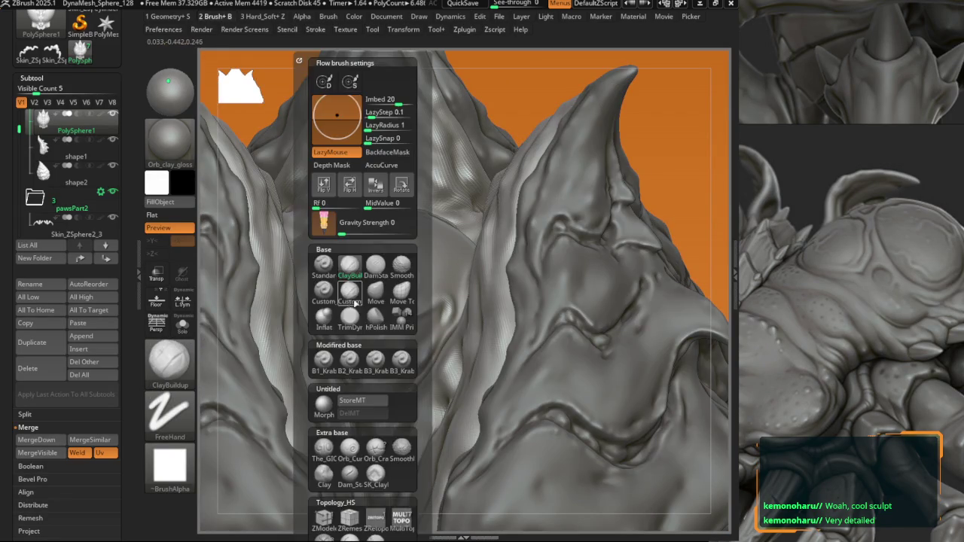
{"action": "right_click", "coordinate": [366, 309]}
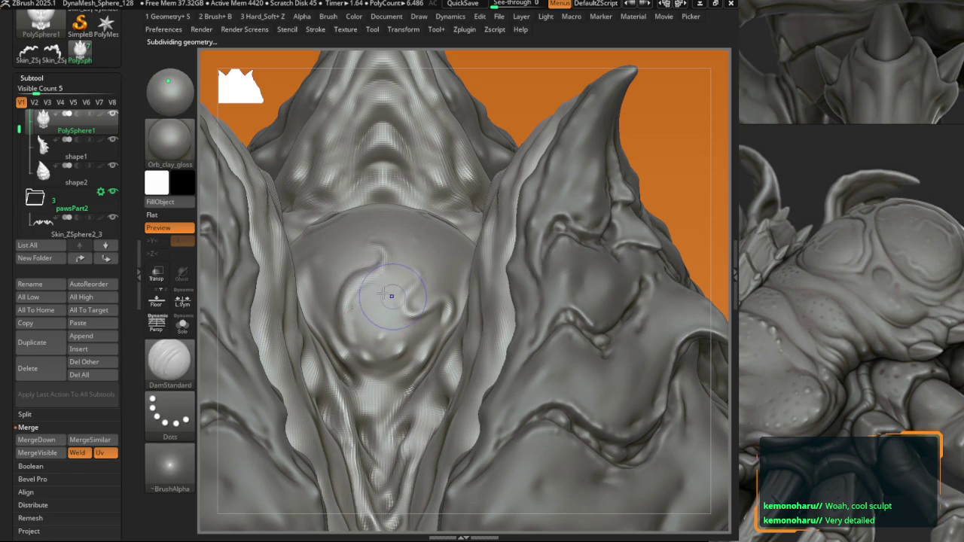
{"action": "key", "text": "ctrl+d"}
{"action": "key", "text": "space"}
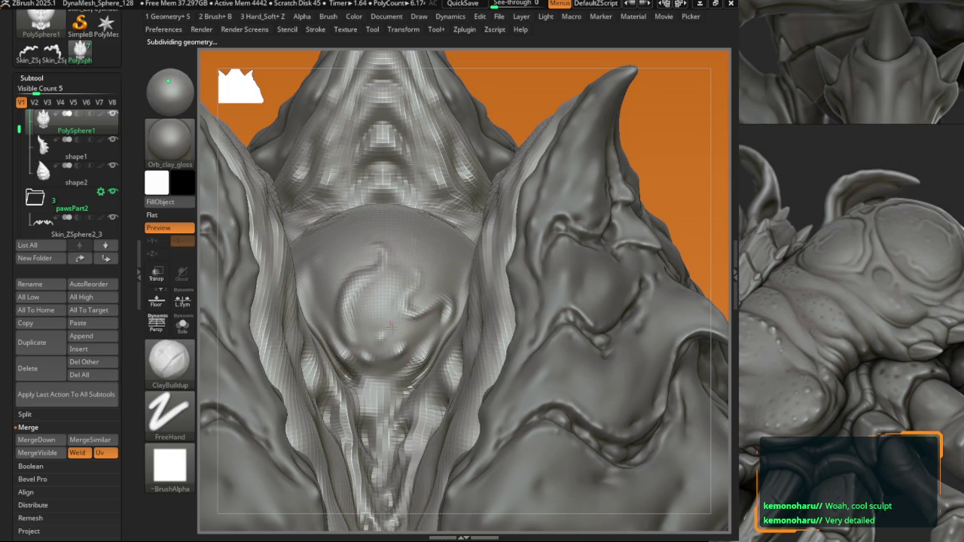
Step: Orbit around the chest dome from several sides, ending with a head-on view
{"action": "mouse_move", "coordinate": [398, 275]}
{"action": "right_mouse_down"}
{"action": "mouse_move", "coordinate": [354, 258]}
{"action": "mouse_move", "coordinate": [337, 280]}
{"action": "right_mouse_up"}
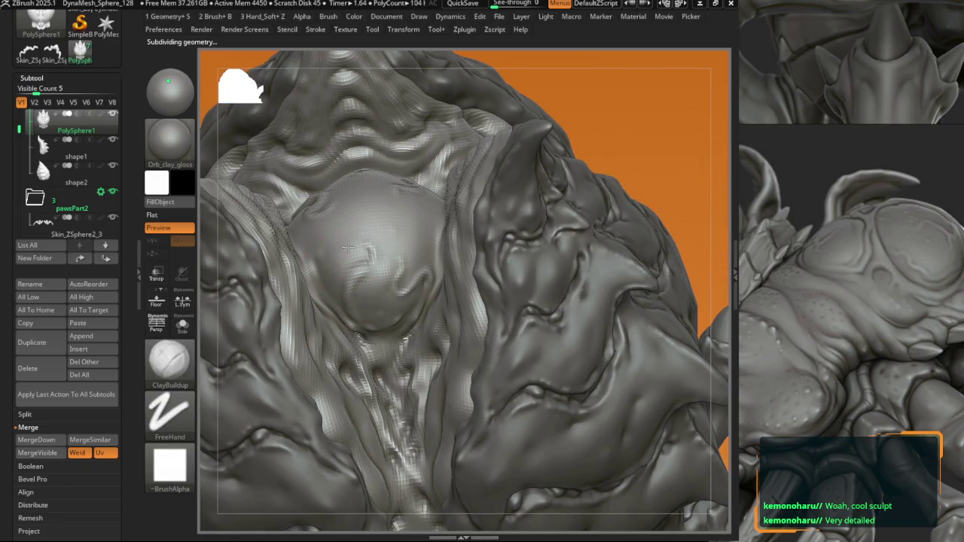
{"action": "right_click_drag", "start_coordinate": [332, 262], "coordinate": [362, 192]}
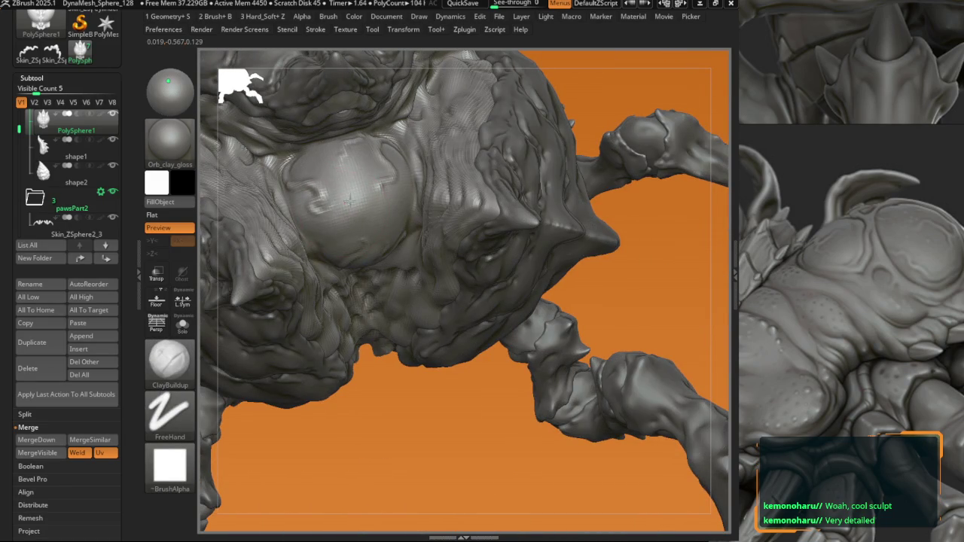
{"action": "right_click_drag", "start_coordinate": [316, 149], "coordinate": [354, 188]}
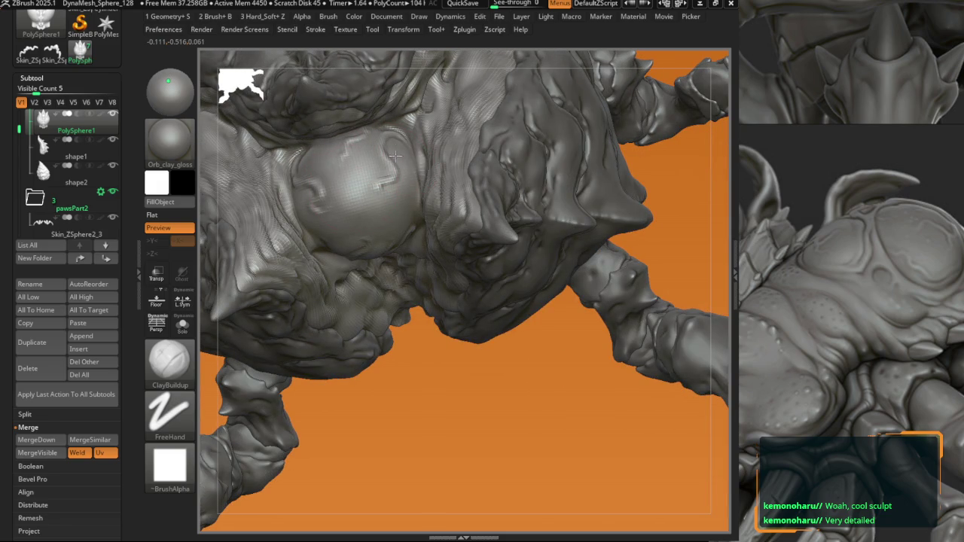
{"action": "mouse_move", "coordinate": [404, 162]}
{"action": "right_mouse_down"}
{"action": "mouse_move", "coordinate": [405, 196]}
{"action": "mouse_move", "coordinate": [369, 217]}
{"action": "mouse_move", "coordinate": [387, 313]}
{"action": "right_mouse_up"}
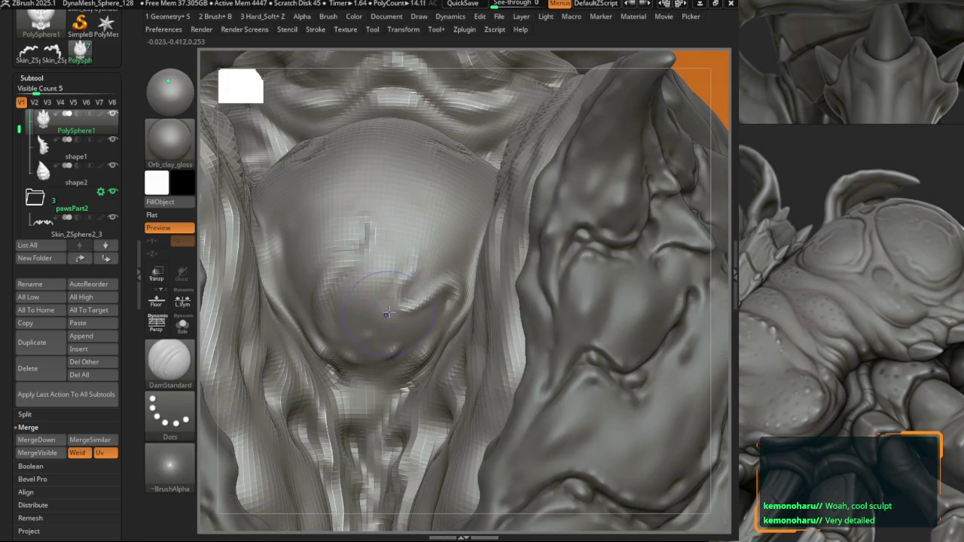
{"action": "key", "text": "space"}
{"action": "right_click_drag", "start_coordinate": [387, 313], "coordinate": [390, 280]}
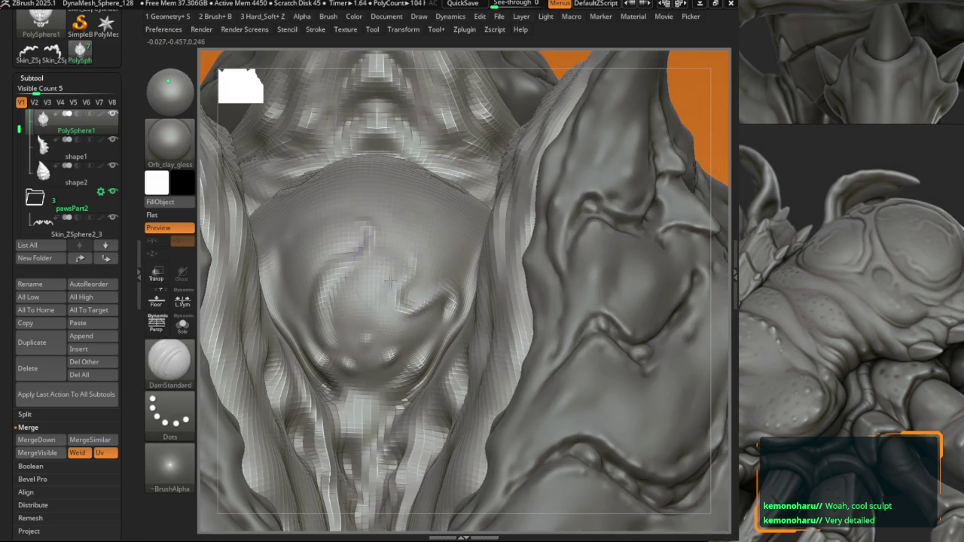
{"action": "mouse_move", "coordinate": [427, 311]}
{"action": "right_mouse_down"}
{"action": "mouse_move", "coordinate": [379, 302]}
{"action": "mouse_move", "coordinate": [354, 257]}
{"action": "mouse_move", "coordinate": [368, 237]}
{"action": "mouse_move", "coordinate": [357, 219]}
{"action": "right_mouse_up"}
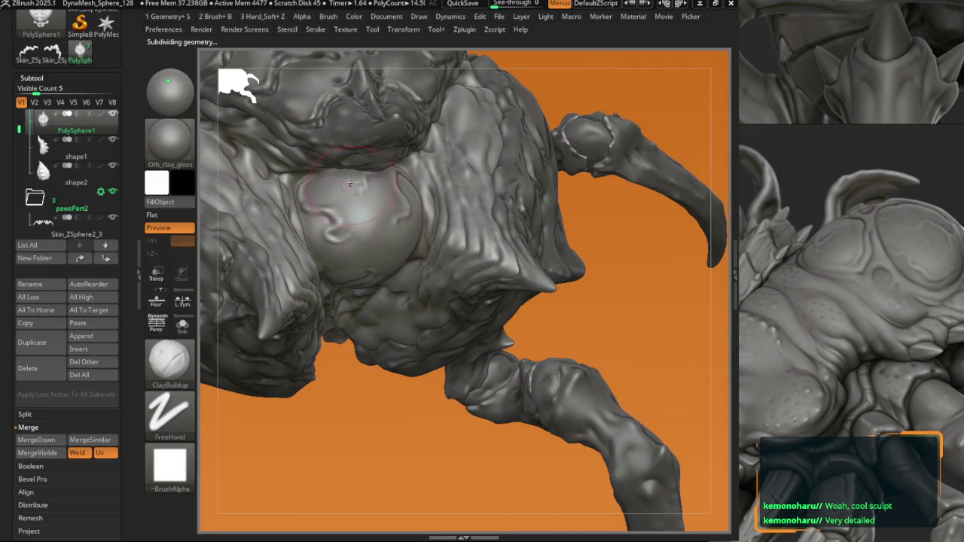
{"action": "mouse_move", "coordinate": [316, 182]}
{"action": "right_mouse_down"}
{"action": "mouse_move", "coordinate": [326, 150]}
{"action": "mouse_move", "coordinate": [372, 201]}
{"action": "mouse_move", "coordinate": [399, 196]}
{"action": "mouse_move", "coordinate": [409, 218]}
{"action": "right_mouse_up"}
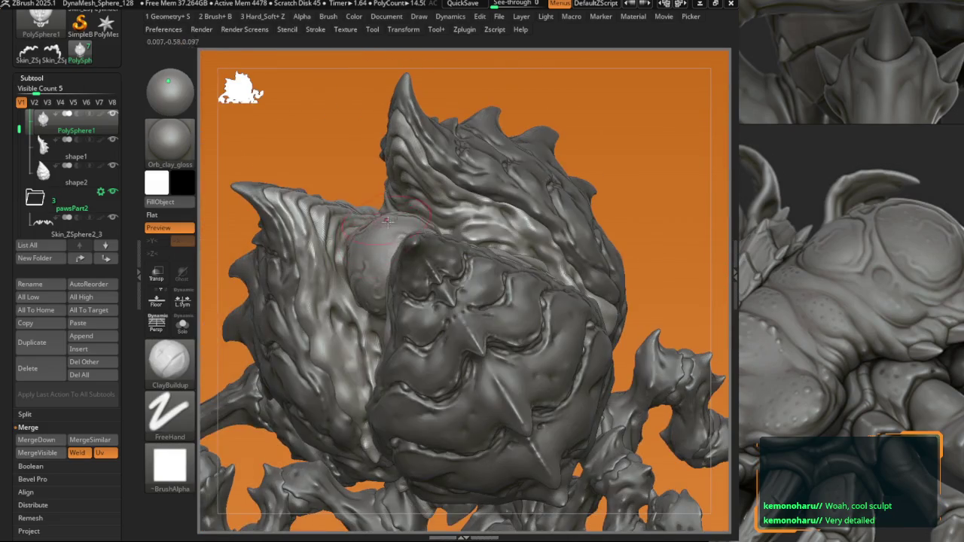
Step: Stroke and deepen a curled crease across the belly dome, then zoom out to the whole creature
{"action": "key", "text": "b"}
{"action": "key", "text": "d"}
{"action": "key", "text": "s"}
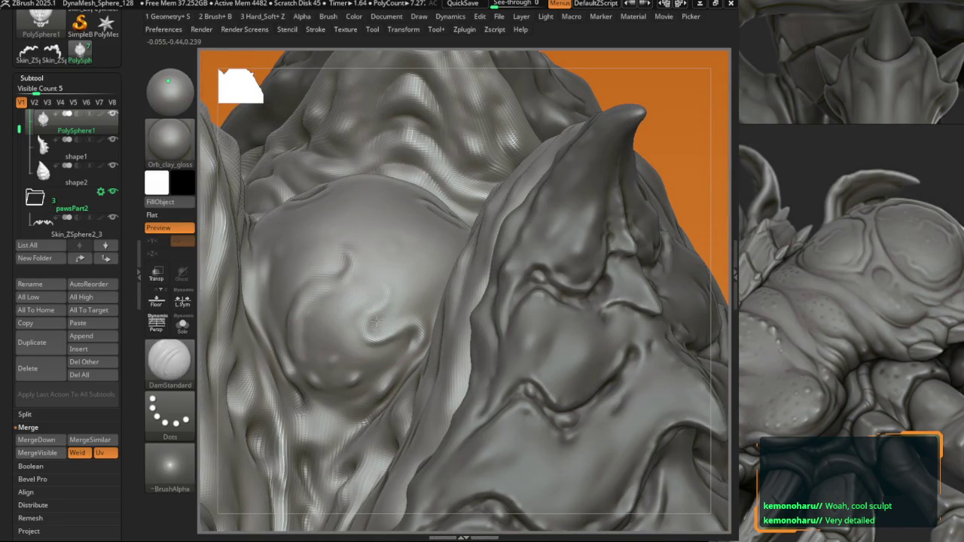
{"action": "key", "text": "b"}
{"action": "key", "text": "c"}
{"action": "key", "text": "b"}
{"action": "left_click_drag", "start_coordinate": [371, 322], "coordinate": [336, 295]}
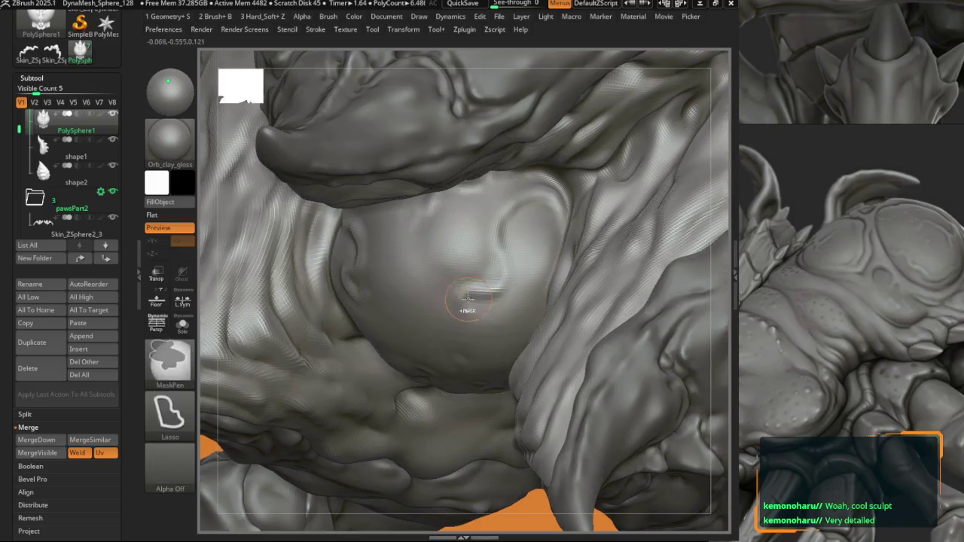
{"action": "left_click_drag", "start_coordinate": [467, 298], "coordinate": [503, 263]}
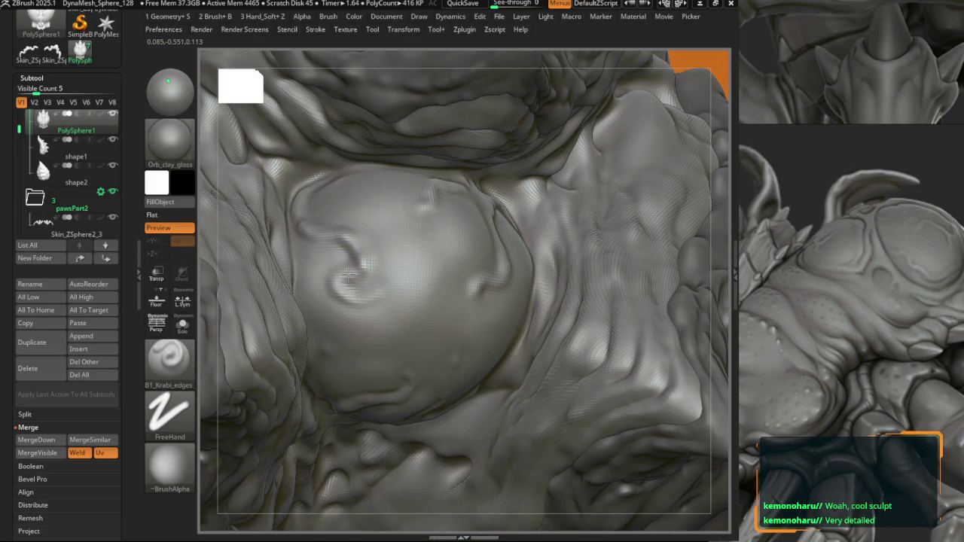
{"action": "mouse_move", "coordinate": [349, 275]}
{"action": "left_mouse_down"}
{"action": "mouse_move", "coordinate": [358, 298]}
{"action": "mouse_move", "coordinate": [339, 239]}
{"action": "left_mouse_up"}
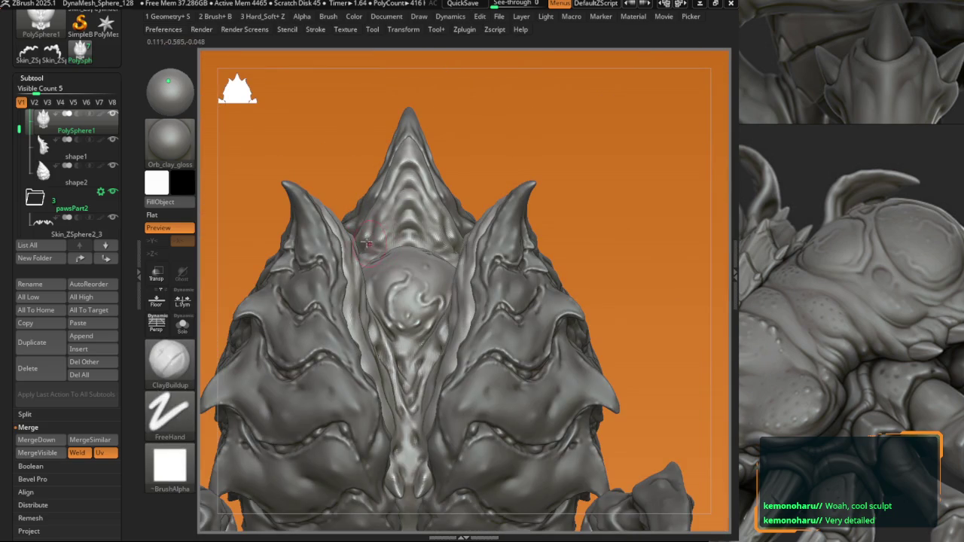
{"action": "mouse_move", "coordinate": [338, 213]}
{"action": "left_mouse_down"}
{"action": "mouse_move", "coordinate": [304, 238]}
{"action": "mouse_move", "coordinate": [224, 212]}
{"action": "left_mouse_up"}
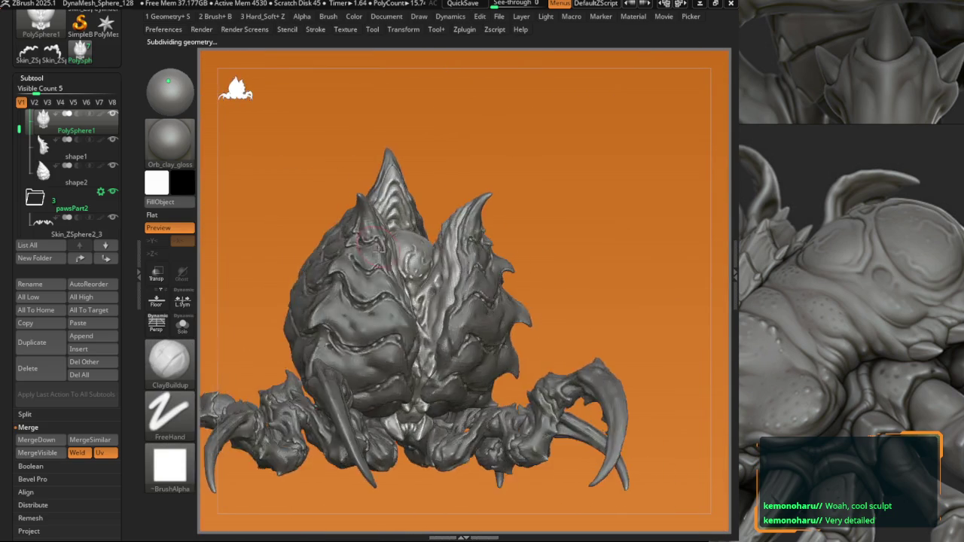
Step: Save the ZBrush project
{"action": "scroll", "coordinate": [83, 151], "scroll_direction": "up", "scroll_amount": 5}
{"action": "scroll", "coordinate": [61, 121], "scroll_direction": "up", "scroll_amount": 3}
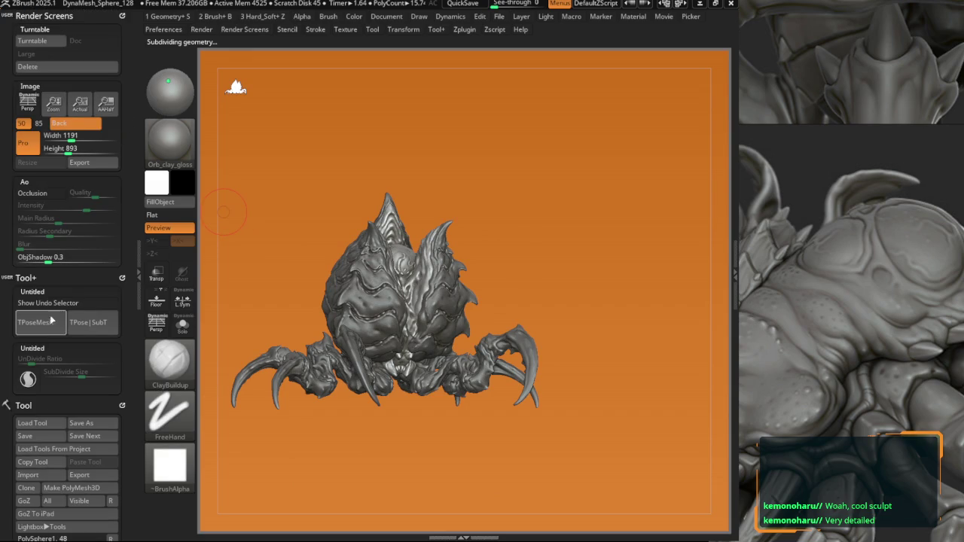
{"action": "key", "text": "ctrl"}
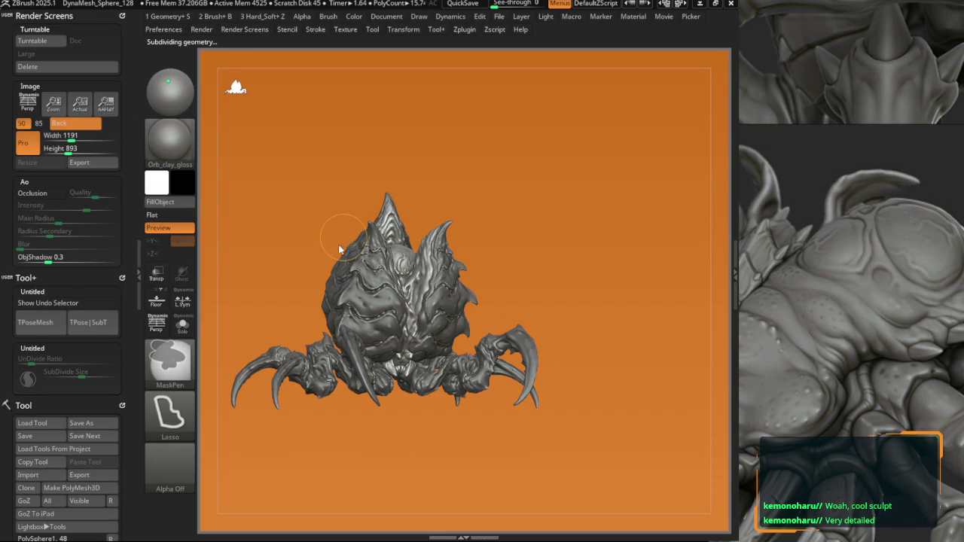
{"action": "key", "text": "ctrl+s"}
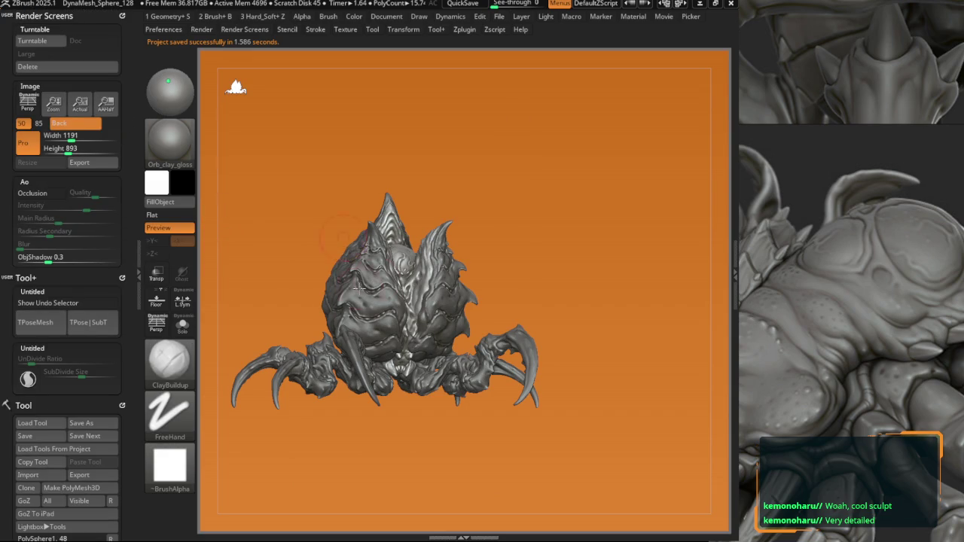
Step: Build a single combined TPoseMesh from the creature's subtools
{"action": "mouse_move", "coordinate": [362, 254]}
{"action": "left_mouse_down"}
{"action": "mouse_move", "coordinate": [421, 271]}
{"action": "mouse_move", "coordinate": [452, 339]}
{"action": "mouse_move", "coordinate": [391, 316]}
{"action": "left_mouse_up"}
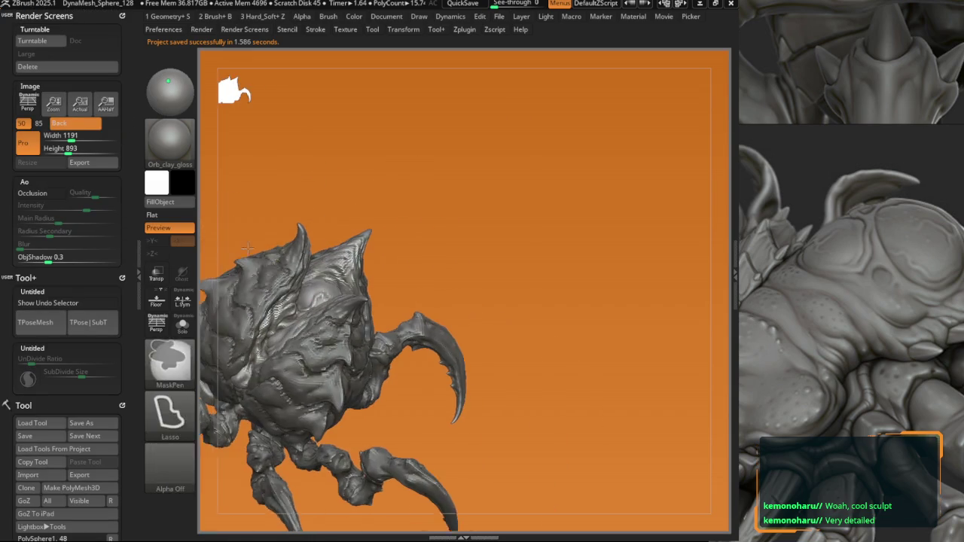
{"action": "left_click", "coordinate": [353, 280], "text": "alt"}
{"action": "left_click", "coordinate": [354, 280], "text": "alt"}
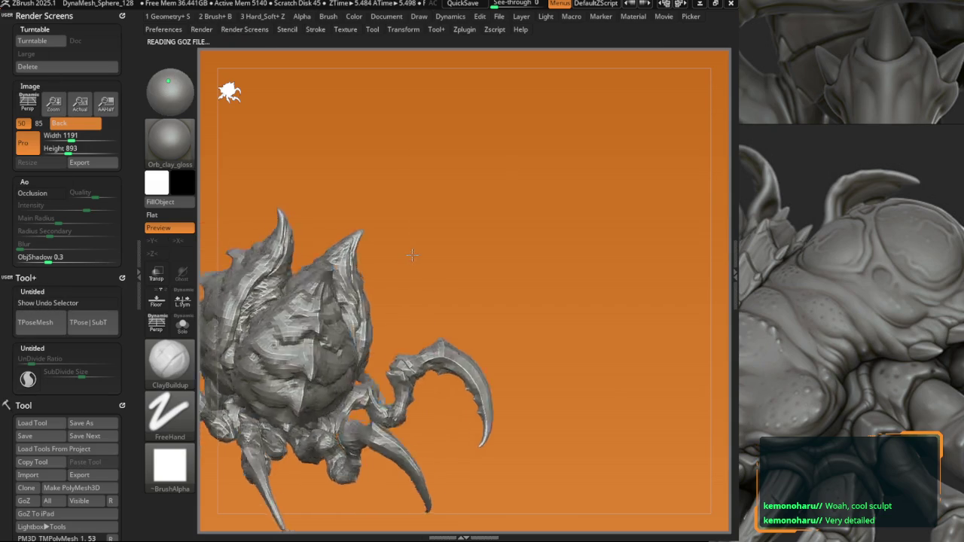
Step: Set the document's Back colour to mid-grey instead of orange
{"action": "scroll", "coordinate": [415, 240], "scroll_direction": "up", "scroll_amount": 5}
{"action": "scroll", "coordinate": [415, 240], "scroll_direction": "down", "scroll_amount": 5}
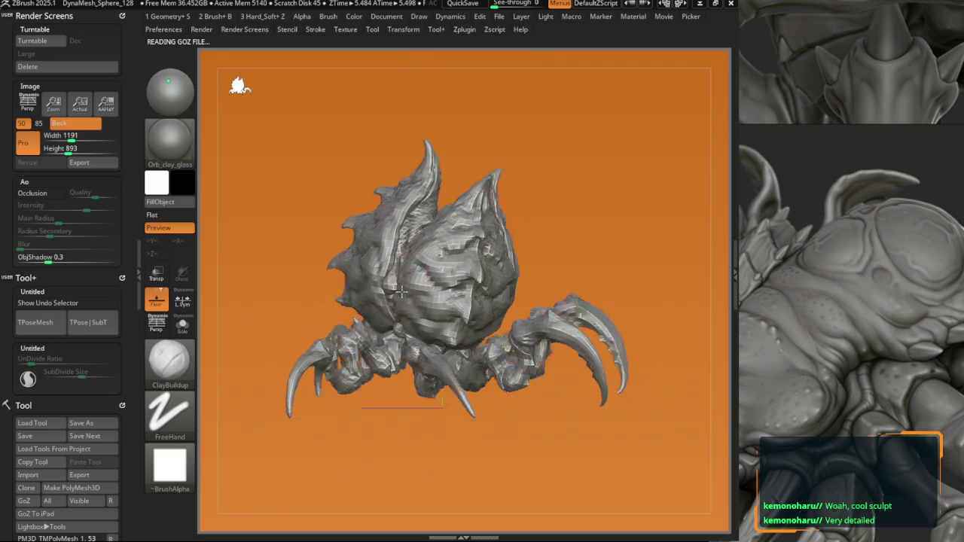
{"action": "right_click_drag", "start_coordinate": [415, 240], "coordinate": [442, 299]}
{"action": "left_click", "coordinate": [386, 16]}
{"action": "left_click", "coordinate": [417, 225]}
{"action": "left_click_drag", "start_coordinate": [417, 225], "coordinate": [409, 228]}
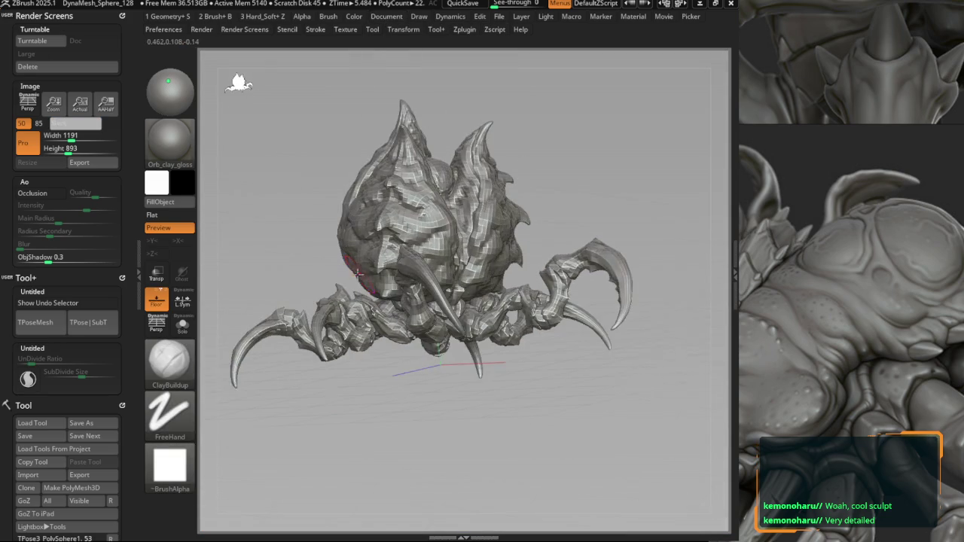
Step: Pull the horn tips into shape with Move Topological and X symmetry enabled
{"action": "right_click_drag", "start_coordinate": [344, 231], "coordinate": [391, 263]}
{"action": "key", "text": "space"}
{"action": "left_click", "coordinate": [437, 296]}
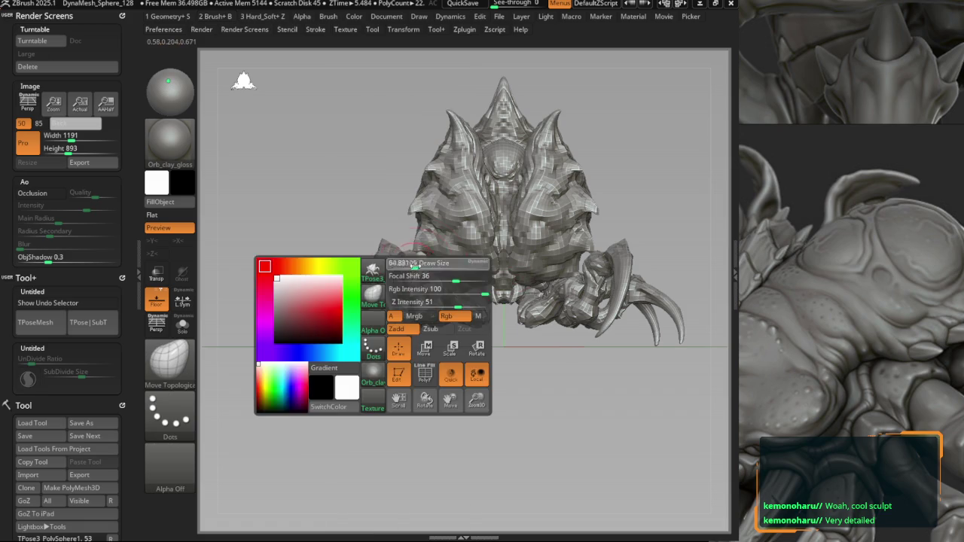
{"action": "key", "text": "space"}
{"action": "key", "text": "x"}
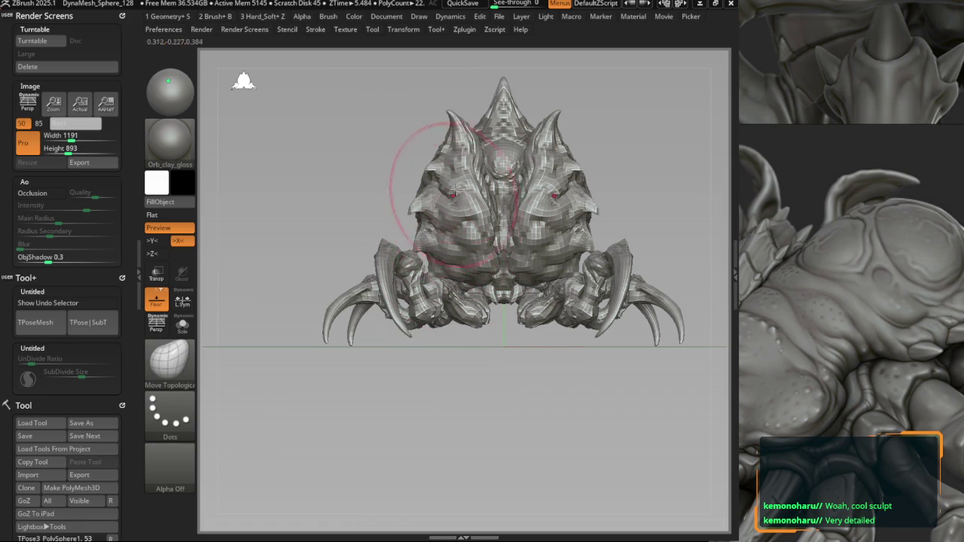
{"action": "mouse_move", "coordinate": [449, 214]}
{"action": "right_mouse_down", "text": "ctrl"}
{"action": "mouse_move", "coordinate": [445, 299]}
{"action": "mouse_move", "coordinate": [458, 189]}
{"action": "mouse_move", "coordinate": [388, 285]}
{"action": "right_mouse_up", "text": "ctrl"}
{"action": "key", "text": "space"}
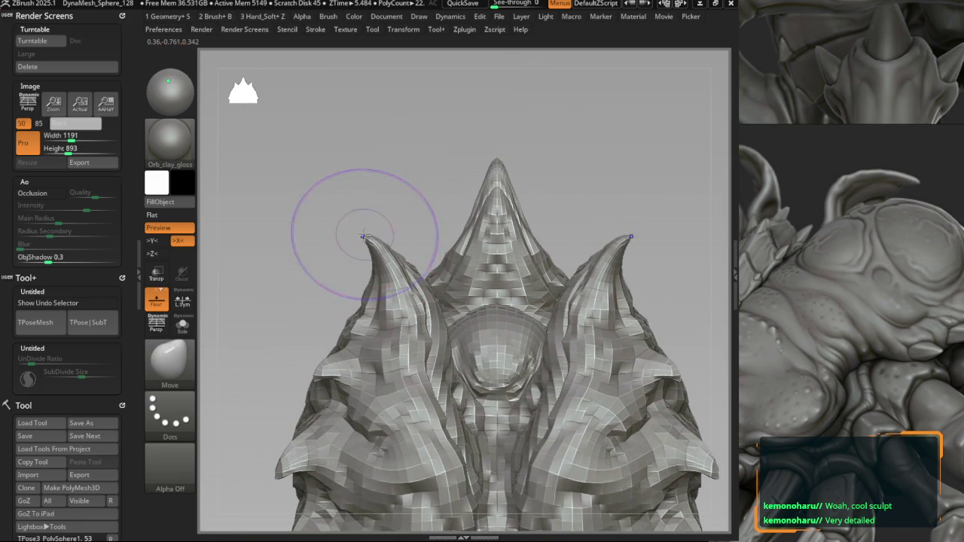
{"action": "right_click_drag", "start_coordinate": [471, 185], "coordinate": [445, 208], "text": "alt"}
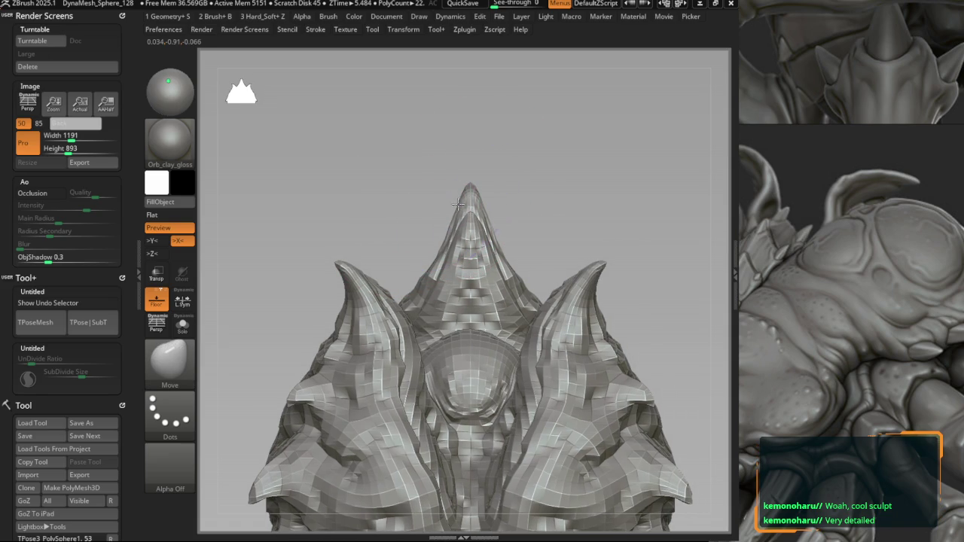
{"action": "right_click_drag", "start_coordinate": [461, 205], "coordinate": [436, 225]}
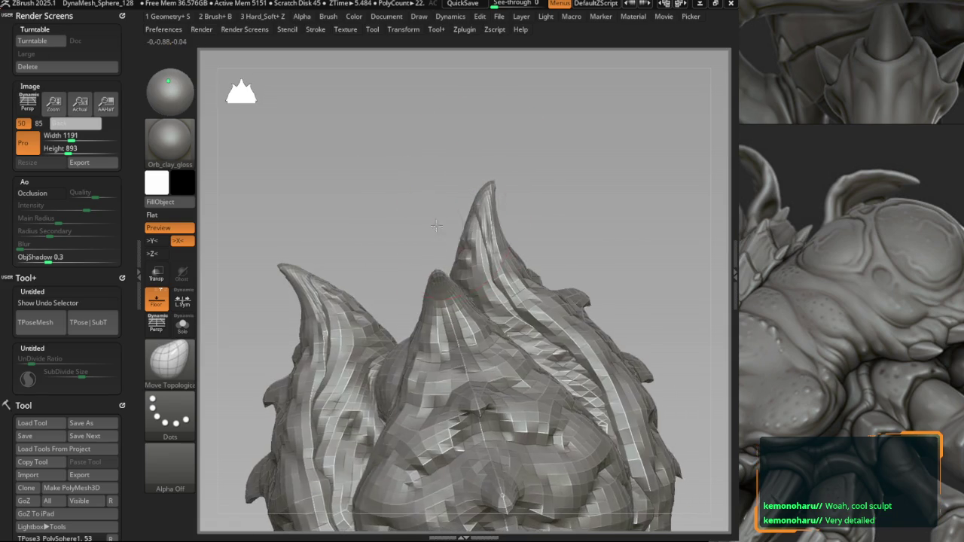
{"action": "right_click_drag", "start_coordinate": [458, 189], "coordinate": [469, 215], "text": "shift"}
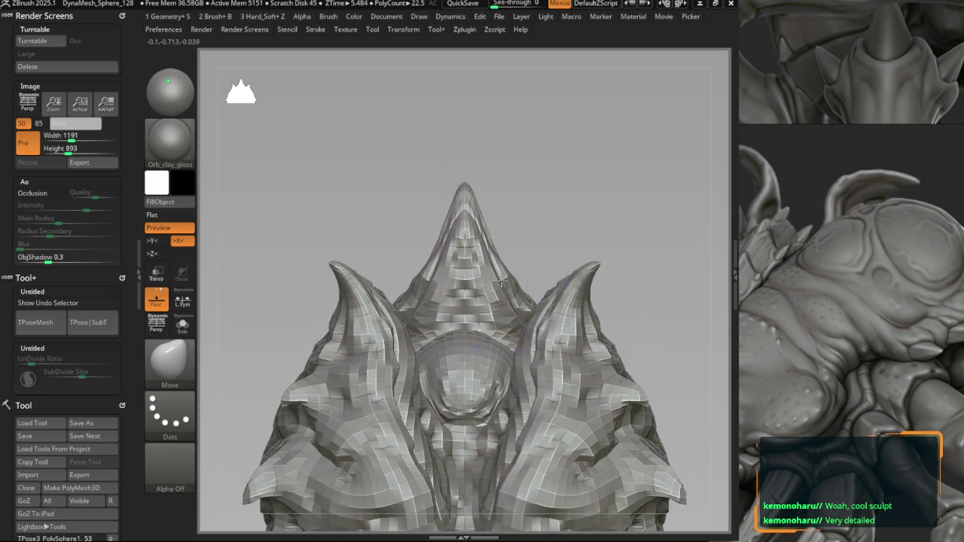
{"action": "right_click_drag", "start_coordinate": [500, 282], "coordinate": [346, 239], "text": "ctrl"}
Step: View the framed creature as a black silhouette, then restore normal shading
{"action": "key", "text": "v"}
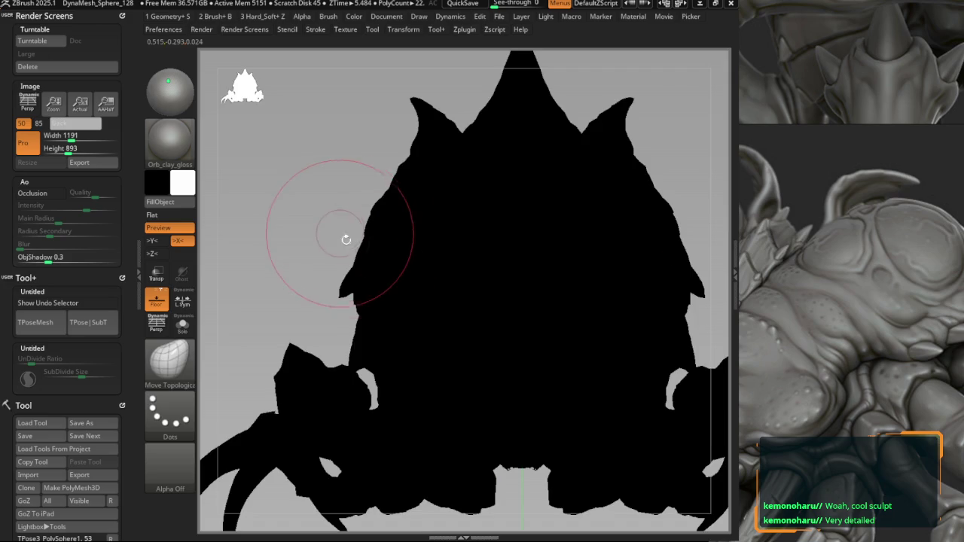
{"action": "key", "text": "f"}
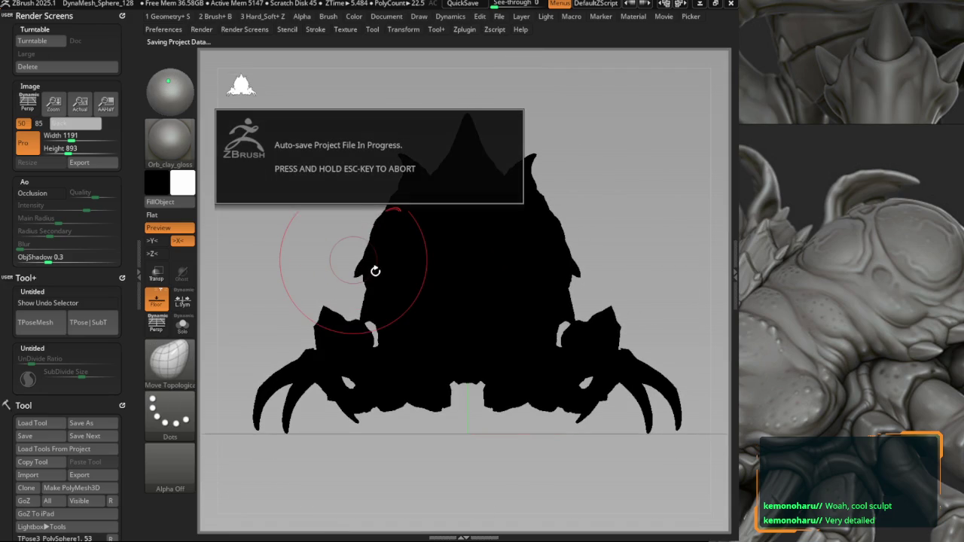
{"action": "key", "text": "v"}
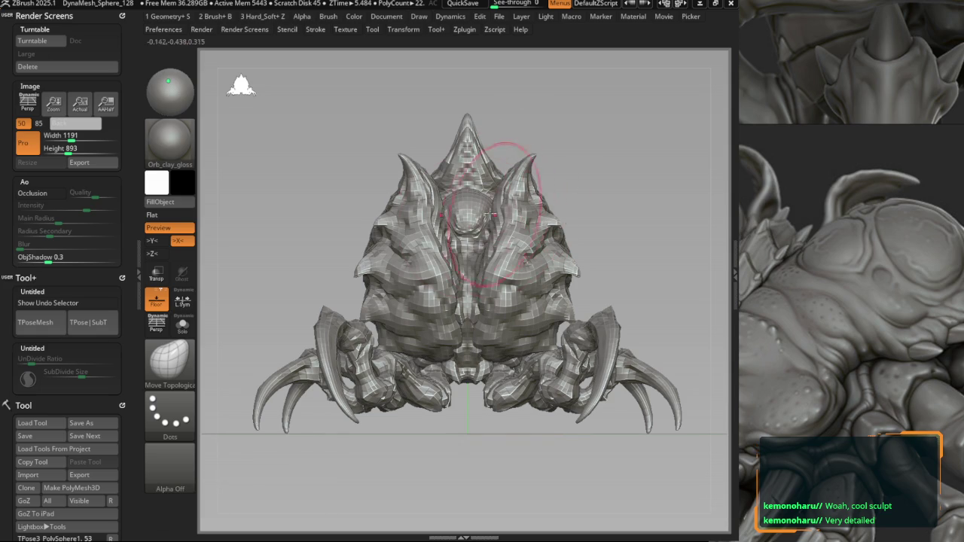
Step: Apply the matte Orb_clay material to the creature
{"action": "scroll", "coordinate": [499, 168], "scroll_direction": "up", "scroll_amount": 2}
{"action": "scroll", "coordinate": [352, 226], "scroll_direction": "up", "scroll_amount": 1}
{"action": "left_click", "coordinate": [169, 143]}
{"action": "left_click", "coordinate": [431, 152]}
{"action": "scroll", "coordinate": [408, 243], "scroll_direction": "down", "scroll_amount": 3}
{"action": "scroll", "coordinate": [408, 243], "scroll_direction": "up", "scroll_amount": 2}
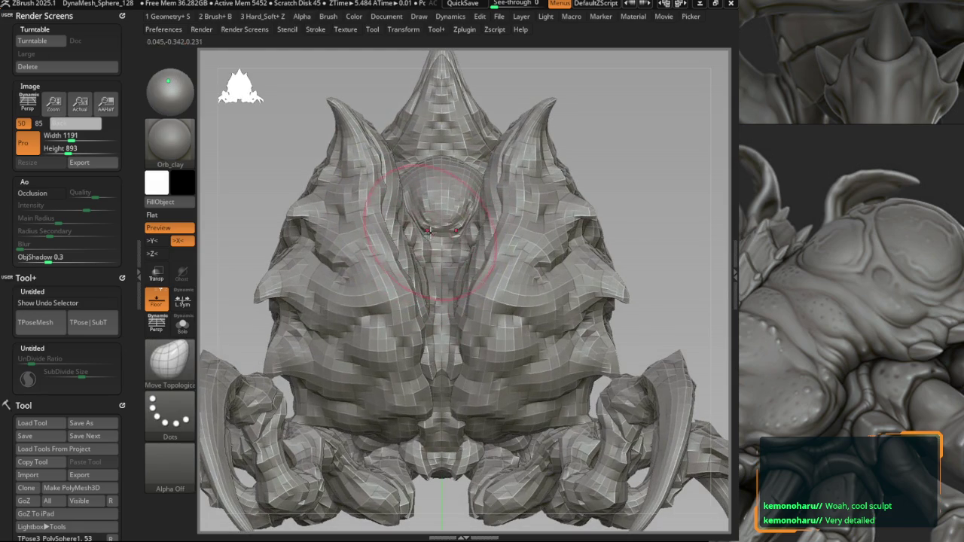
{"action": "scroll", "coordinate": [435, 257], "scroll_direction": "down", "scroll_amount": 2}
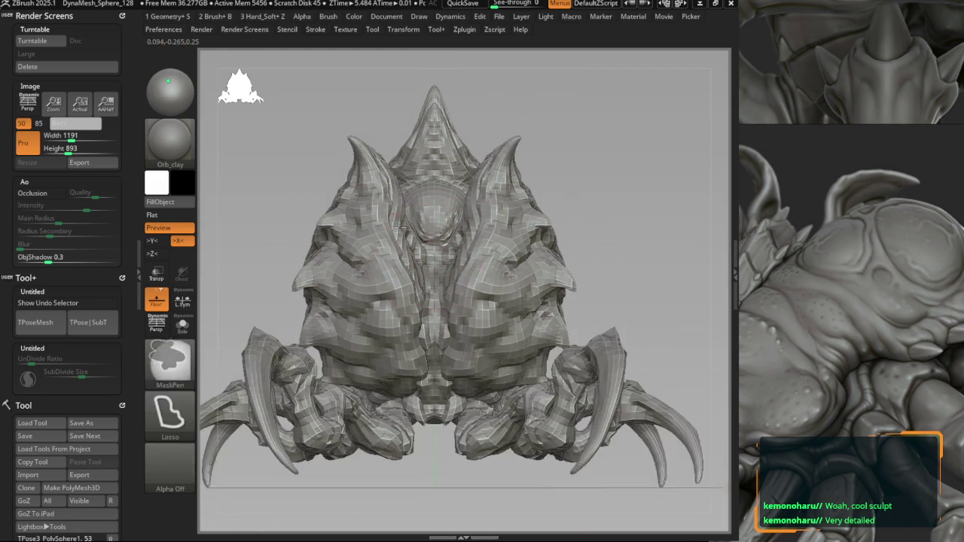